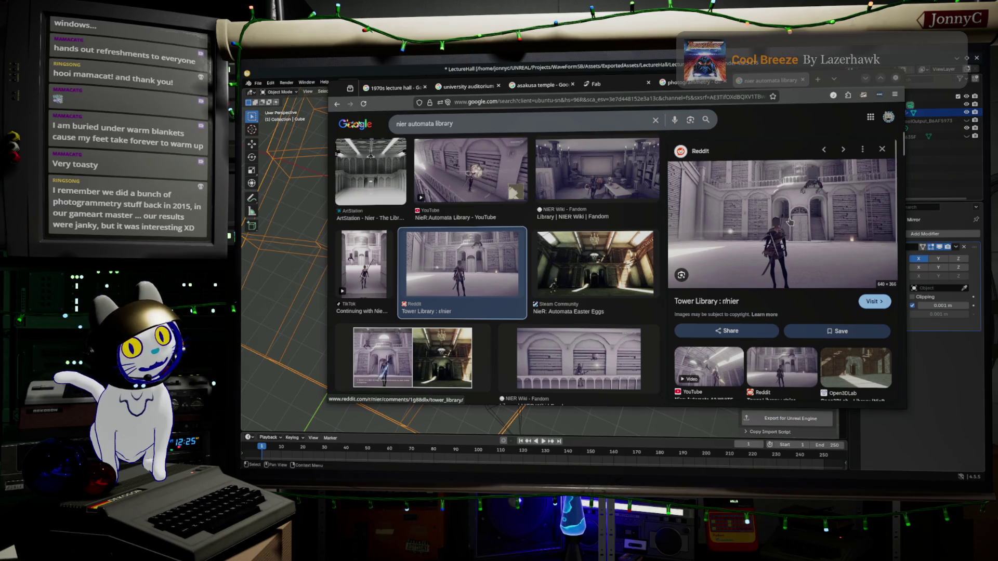
Preview the ArtStation, Reddit, Kakuchopurei and Nexus Mods NieR library images, then minimize the browser
left_click(377, 186)
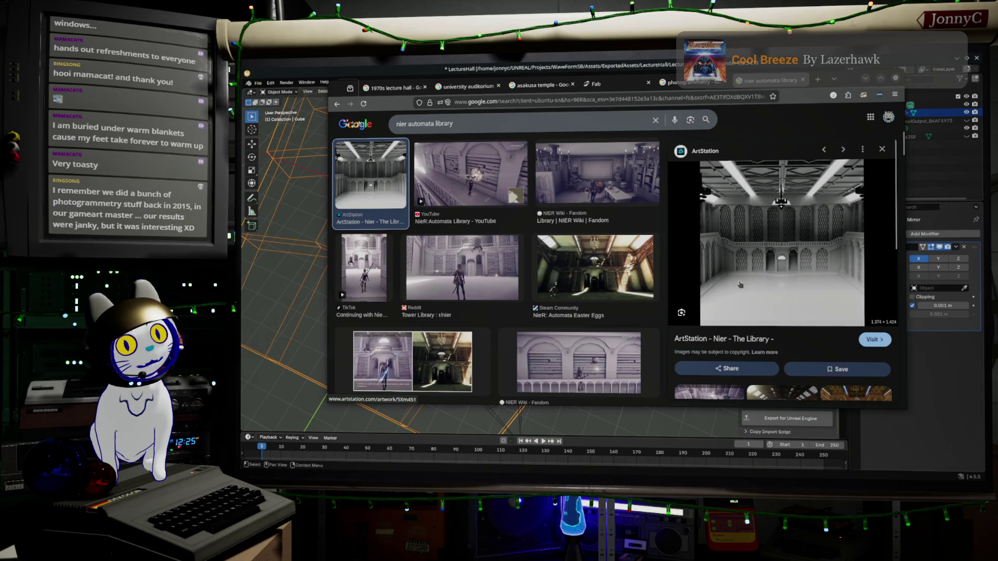
left_click(492, 250)
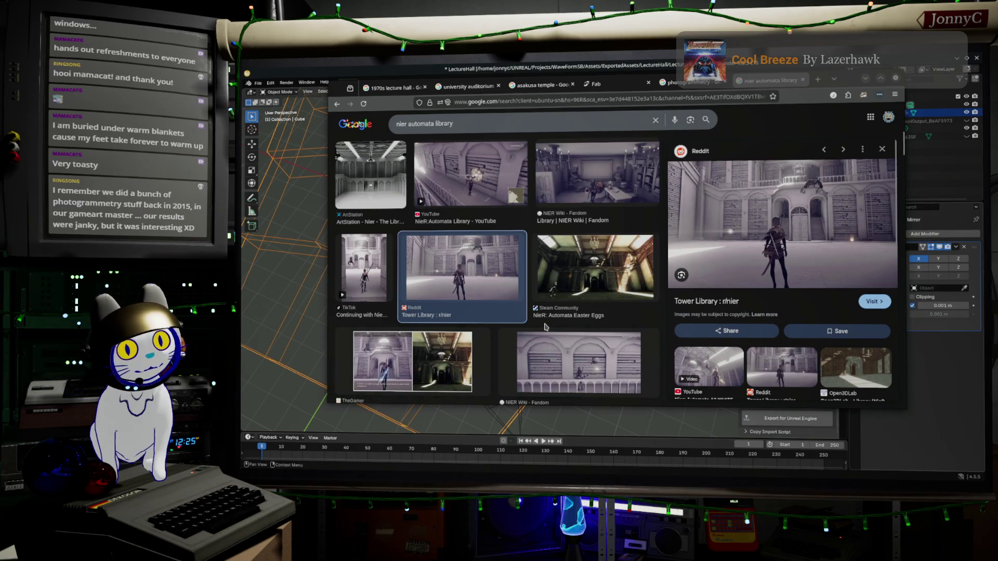
scroll(551, 323, "down", 3)
scroll(552, 321, "down", 5)
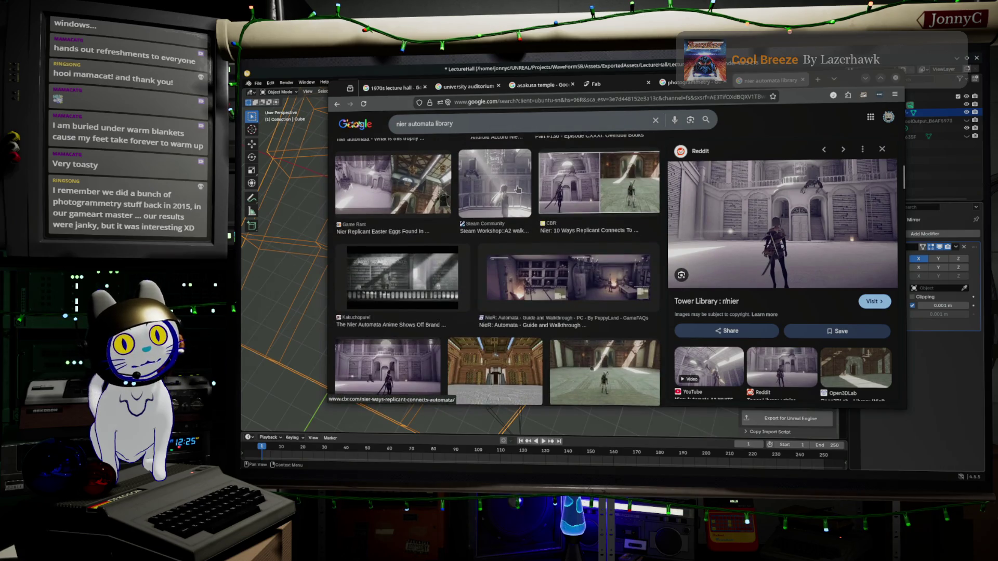
left_click(430, 263)
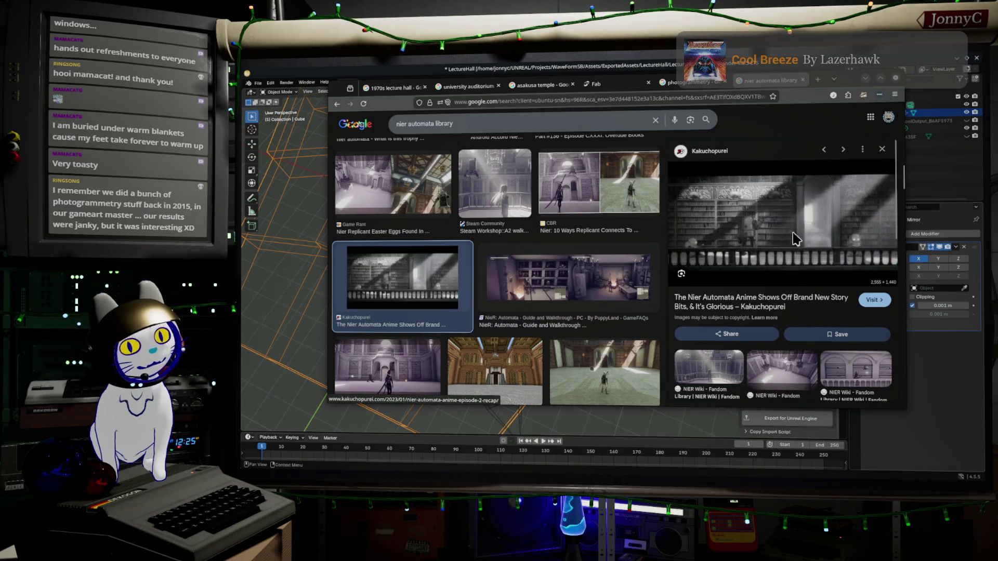
scroll(540, 304, "down", 2)
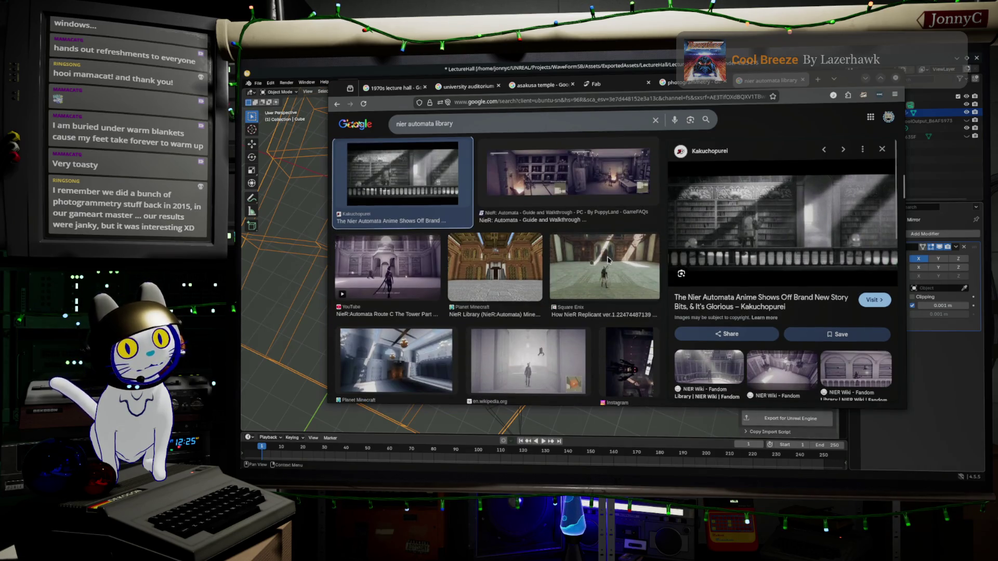
scroll(603, 263, "down", 3)
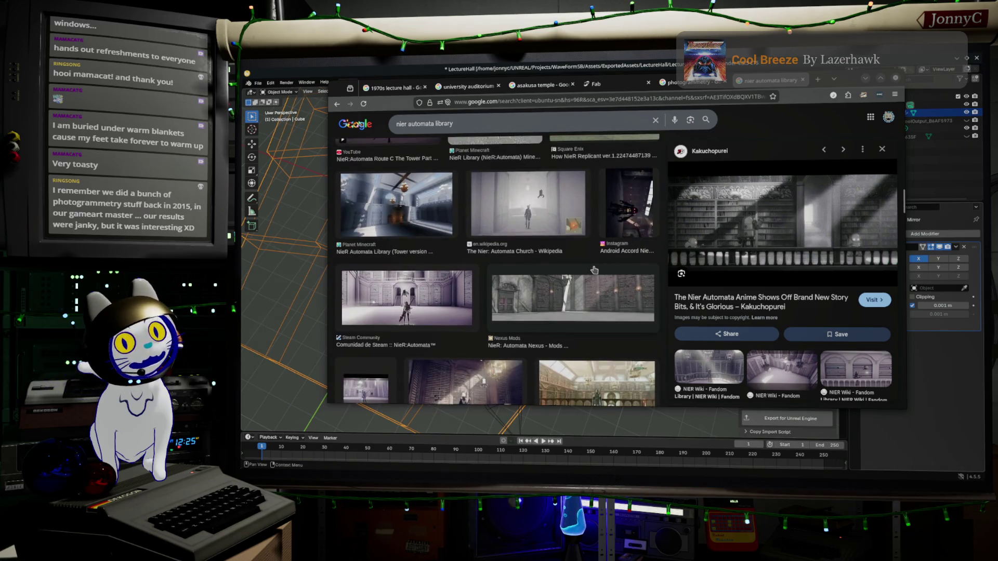
left_click(607, 308)
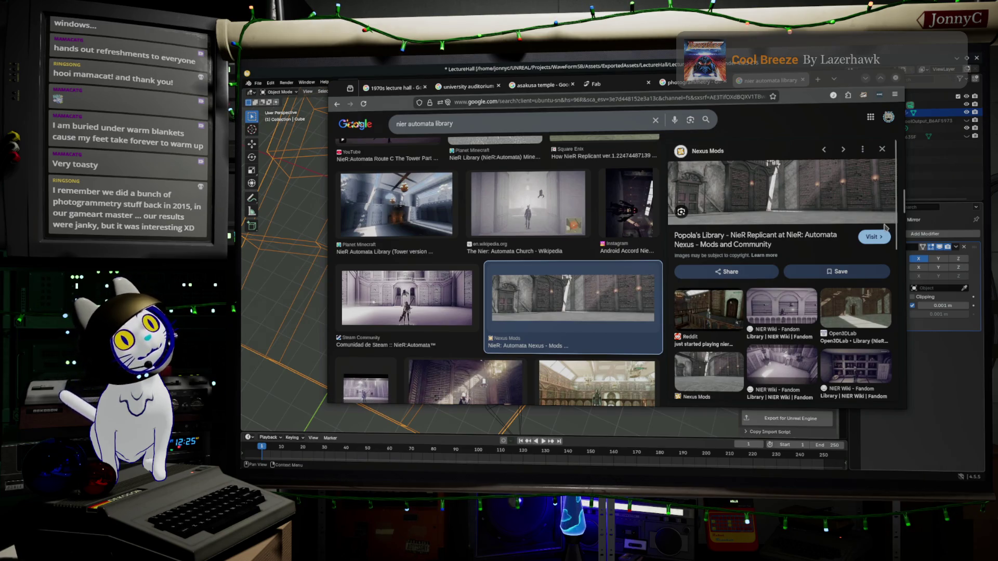
scroll(481, 294, "up", 2)
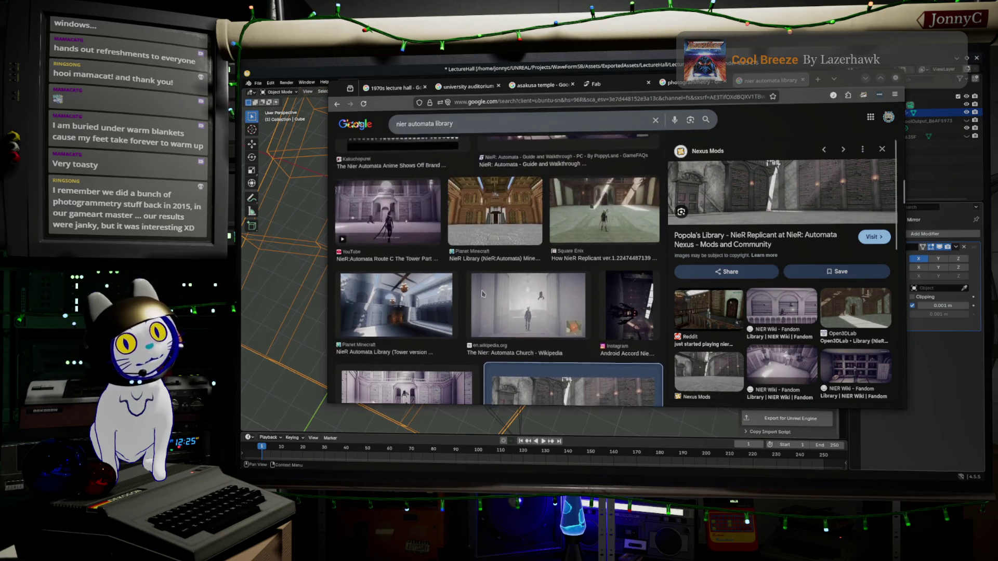
scroll(482, 294, "up", 5)
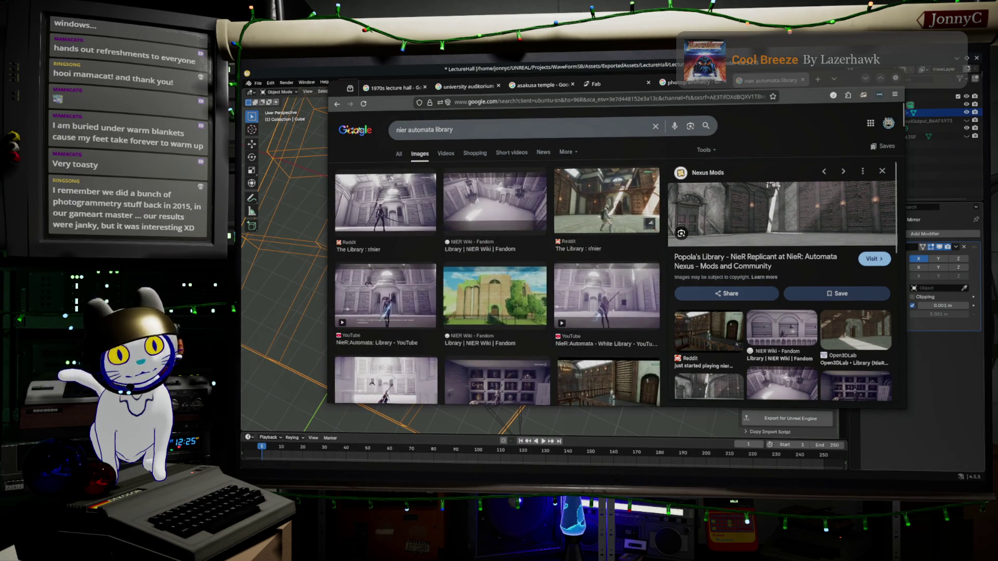
left_click(863, 82)
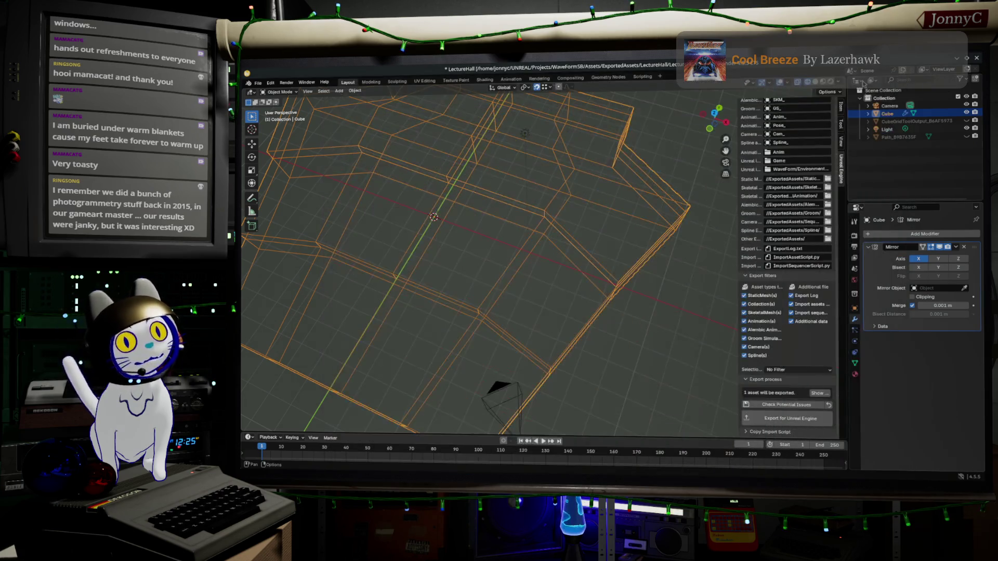
Enter Edit Mode on the lecture hall mesh and select a shortest edge path along a stage step
middle_click_drag(582, 296, 559, 255)
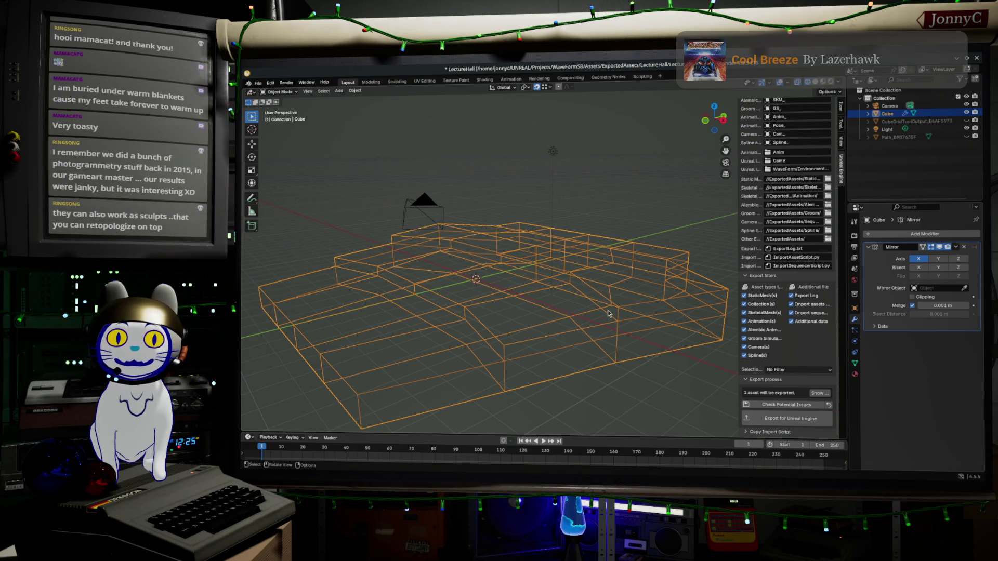
middle_click_drag(617, 309, 609, 326)
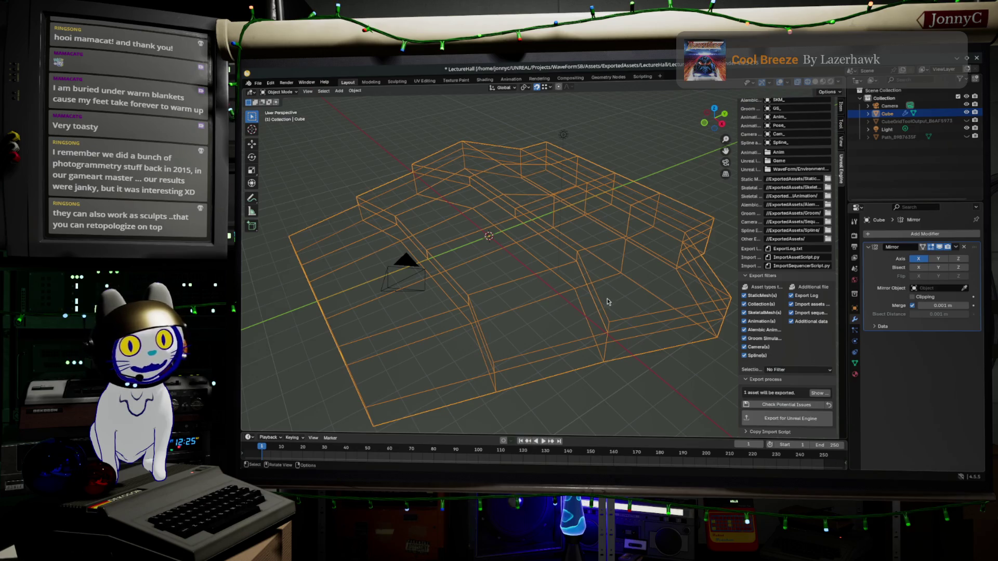
key("Tab")
left_click(608, 318)
left_click(573, 245, "ctrl")
left_click(518, 210, "ctrl")
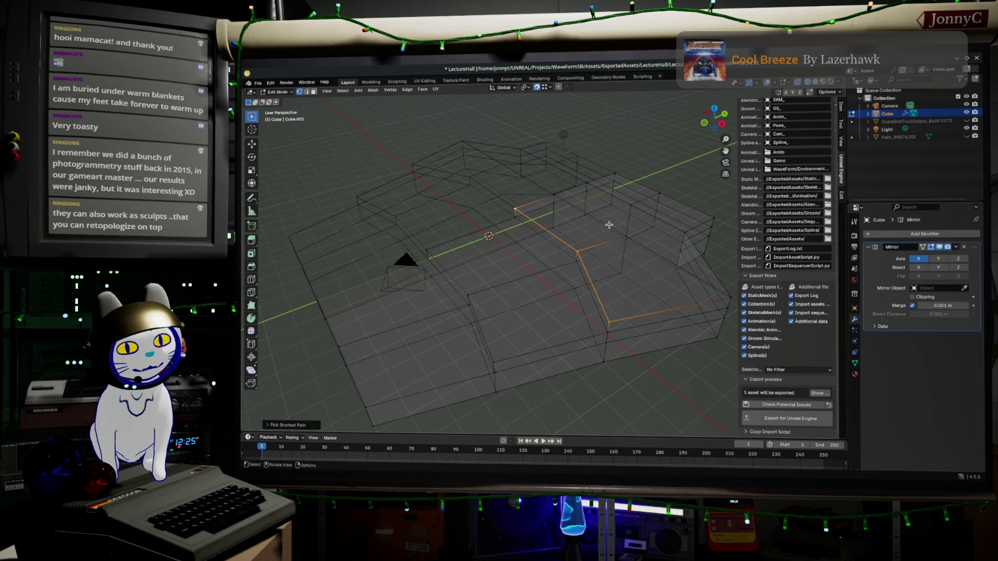
In top view, edge-slide the selected loop to a new position
left_click(714, 109)
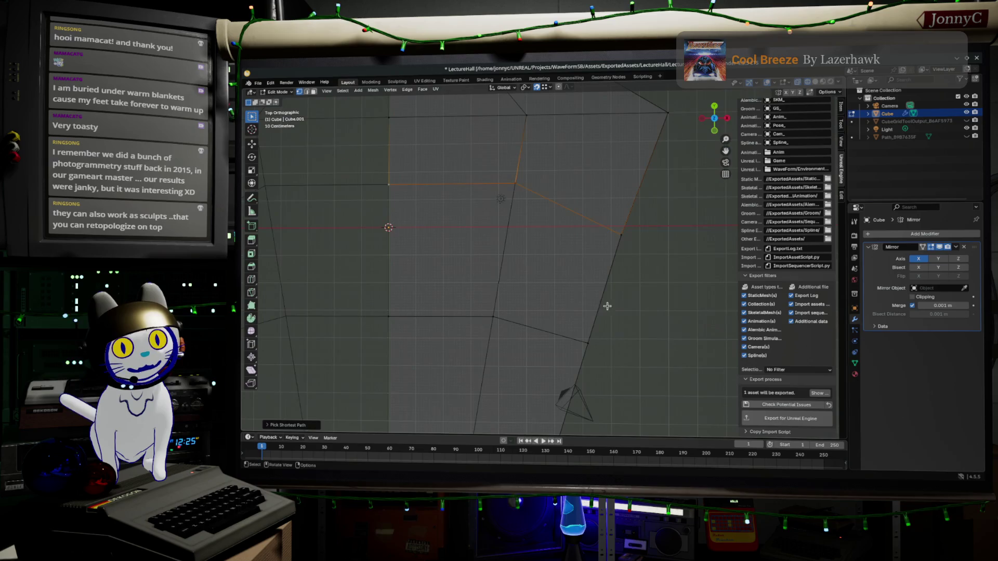
scroll(605, 315, "up", 5, "shift")
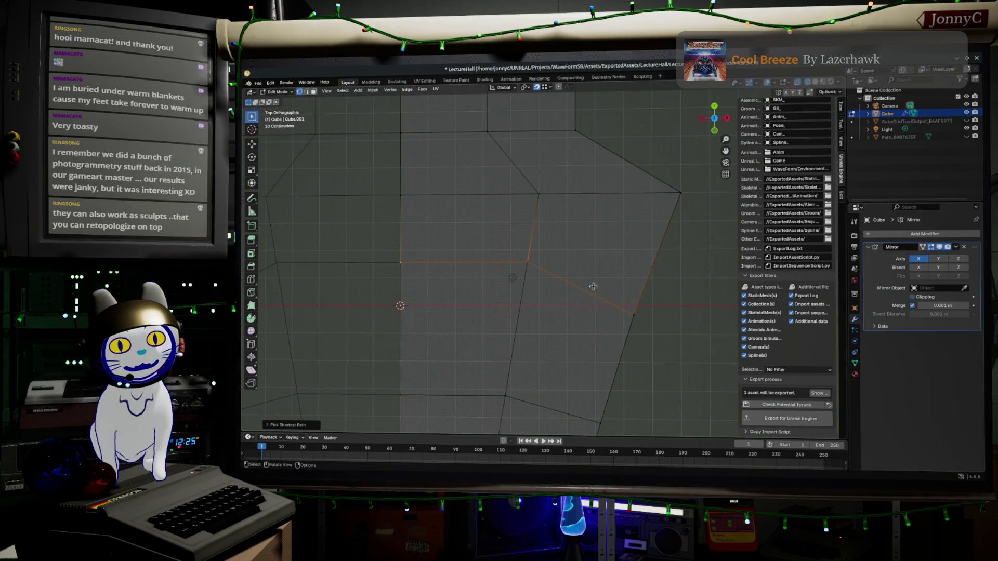
key("g")
key("g")
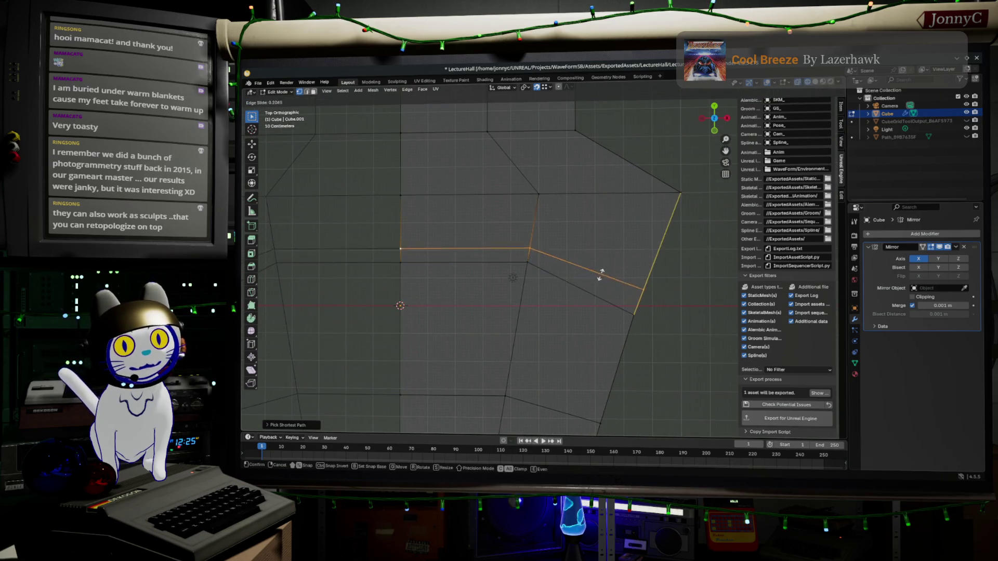
left_click(611, 258)
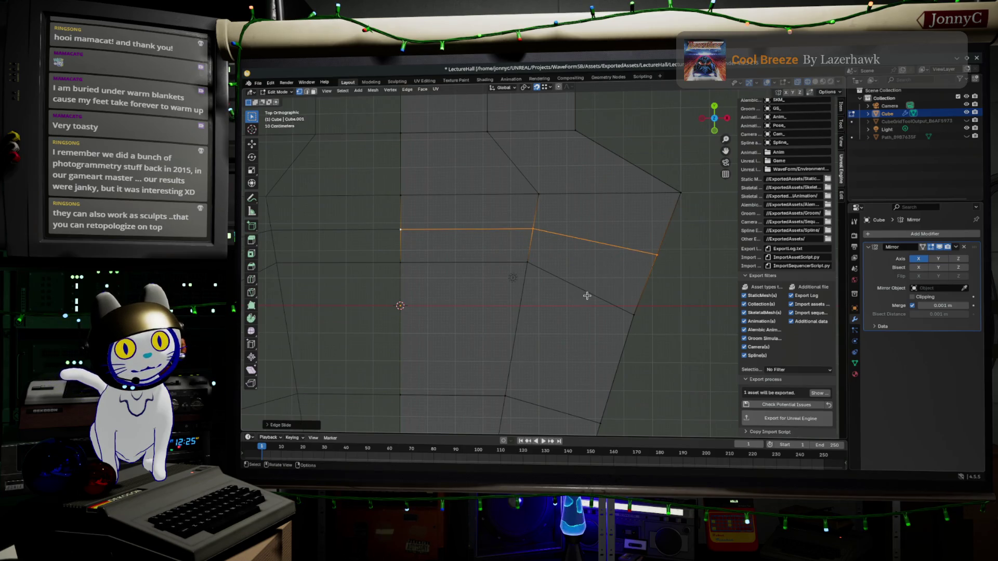
key("alt+a")
Select a second edge path on the right side and slide it to a new position
left_click(642, 322)
mouse_move(512, 276)
middle_mouse_down()
mouse_move(520, 270)
mouse_move(444, 281)
mouse_move(537, 310)
mouse_move(727, 118)
middle_mouse_up()
left_click(453, 256, "ctrl")
left_click(715, 115)
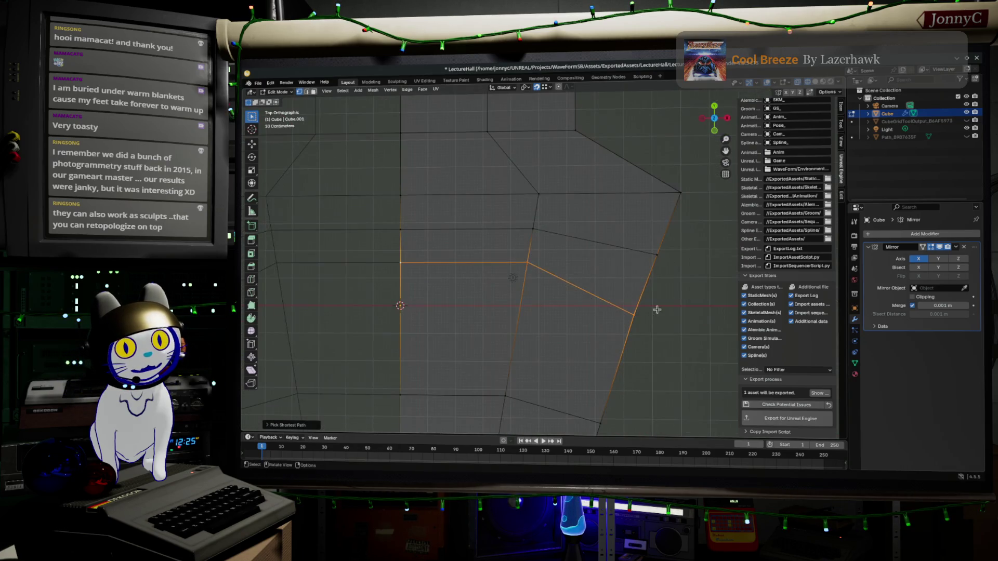
key("g")
key("g")
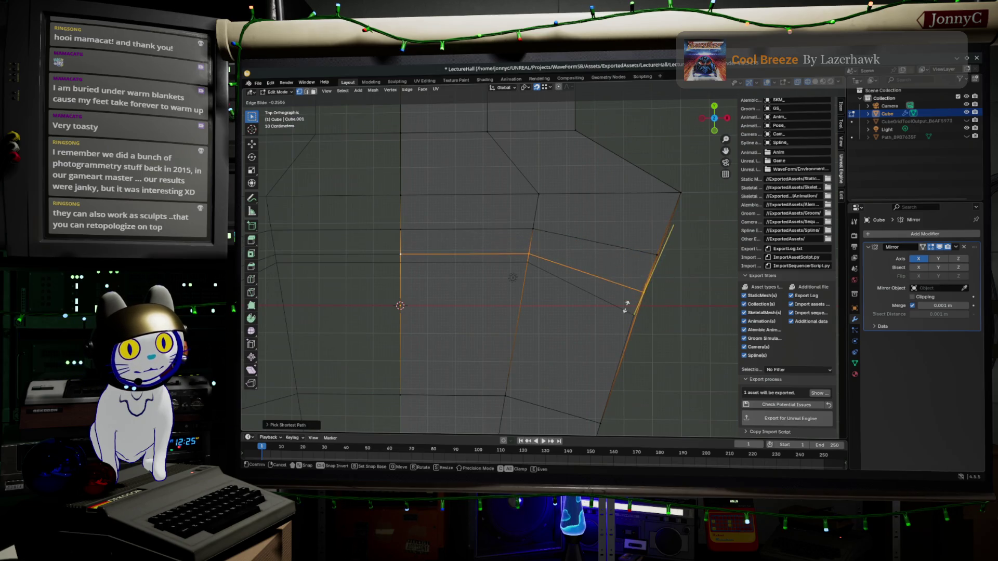
left_click(649, 266)
mouse_move(649, 266)
middle_mouse_down()
mouse_move(671, 251)
mouse_move(613, 311)
mouse_move(504, 346)
mouse_move(421, 270)
middle_mouse_up()
Snap a single stage-edge vertex onto the vertex above it
left_click(389, 296)
mouse_move(434, 309)
middle_mouse_down()
mouse_move(456, 296)
mouse_move(450, 322)
middle_mouse_up()
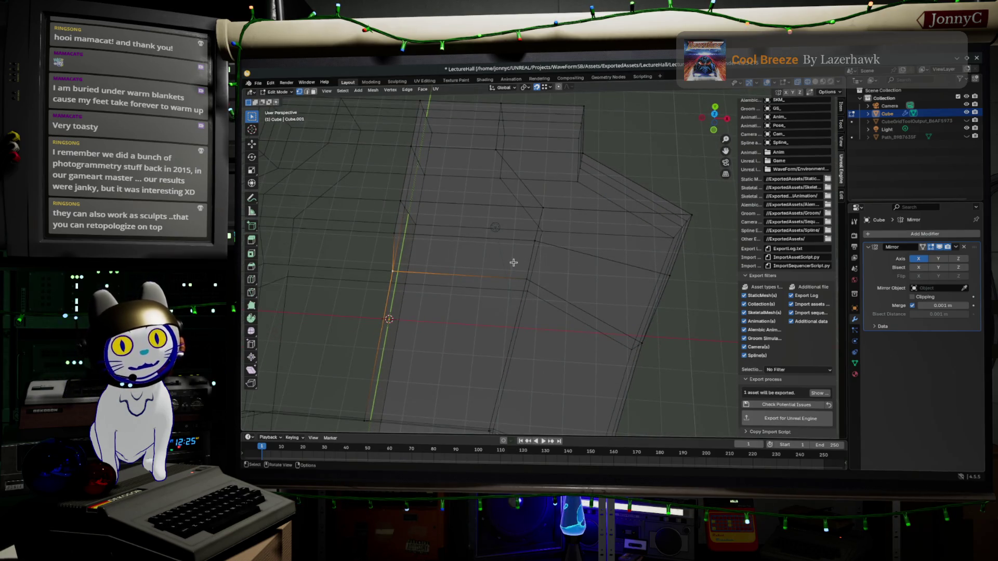
left_click(715, 119)
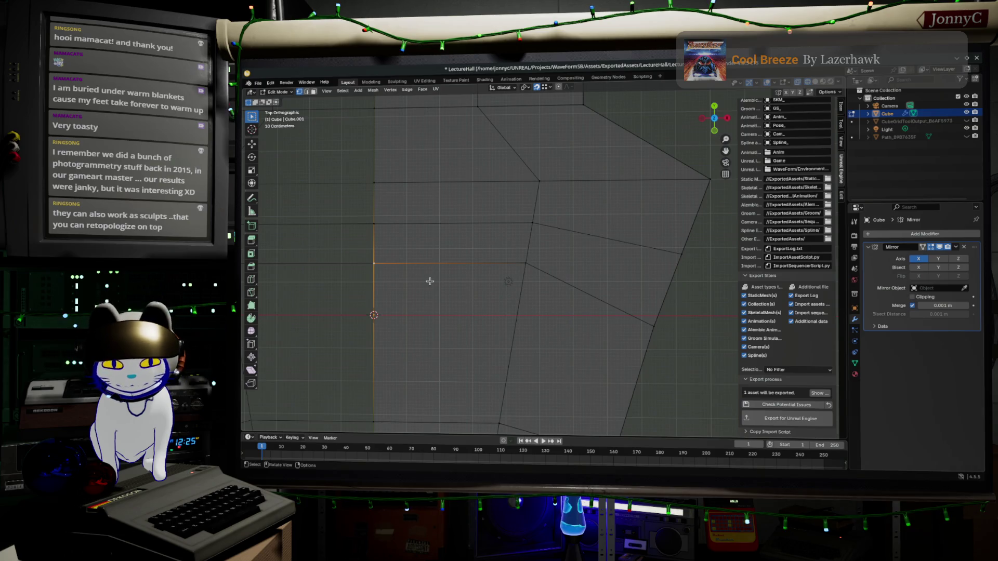
key("g")
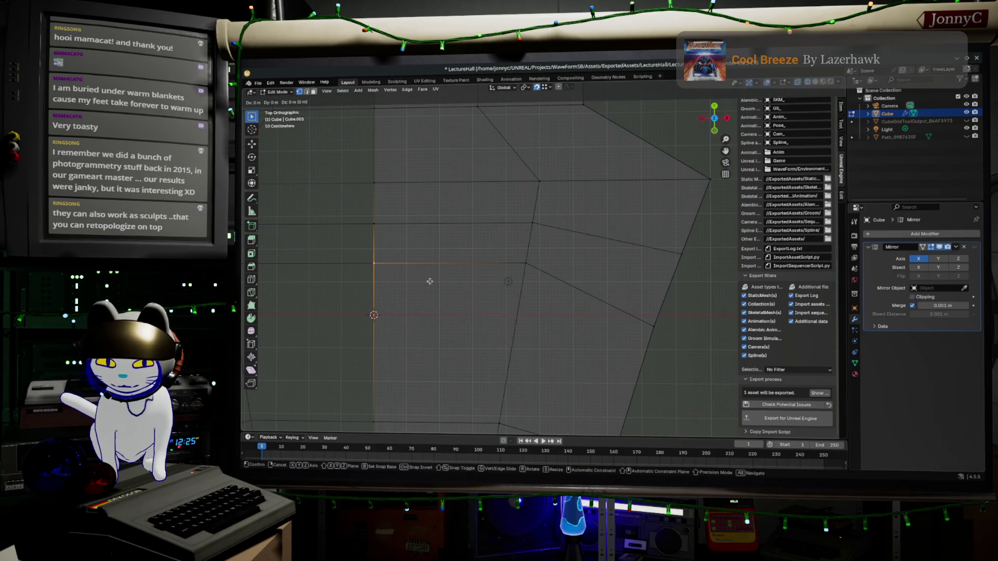
left_click(374, 224)
Move the vertex where the edges meet horizontally, excluding Z, then select the lower-right edges
left_click_drag(518, 260, 564, 284)
key("g")
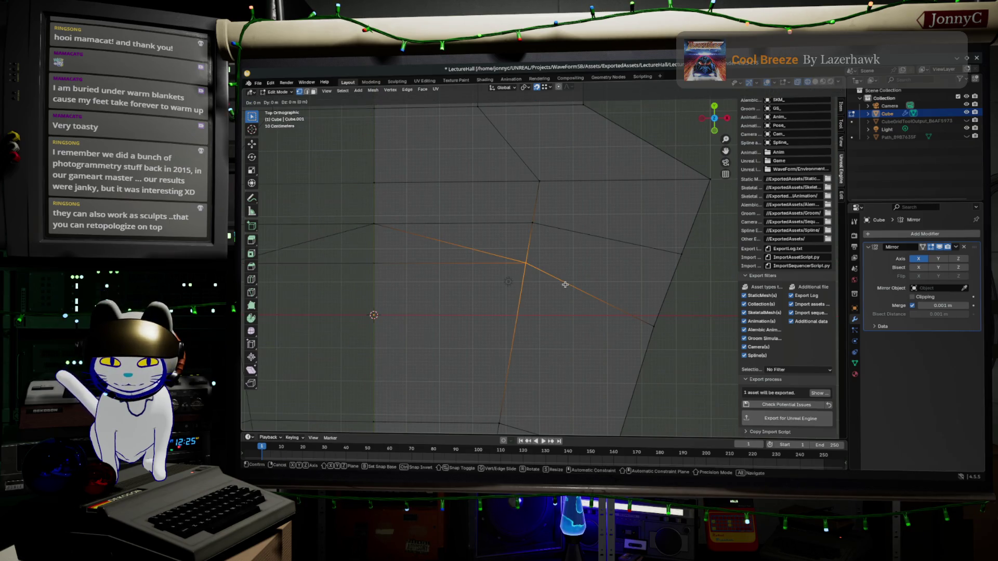
key("shift+z")
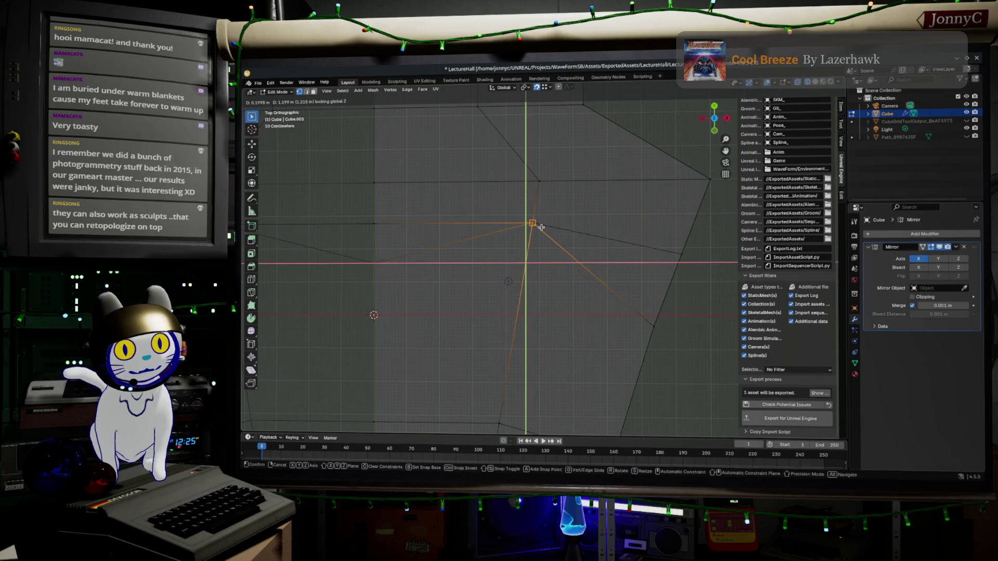
left_click(541, 227)
left_click_drag(617, 307, 687, 380)
mouse_move(369, 260)
middle_mouse_down()
mouse_move(417, 260)
mouse_move(411, 230)
mouse_move(441, 307)
mouse_move(437, 285)
mouse_move(451, 301)
mouse_move(422, 336)
middle_mouse_up()
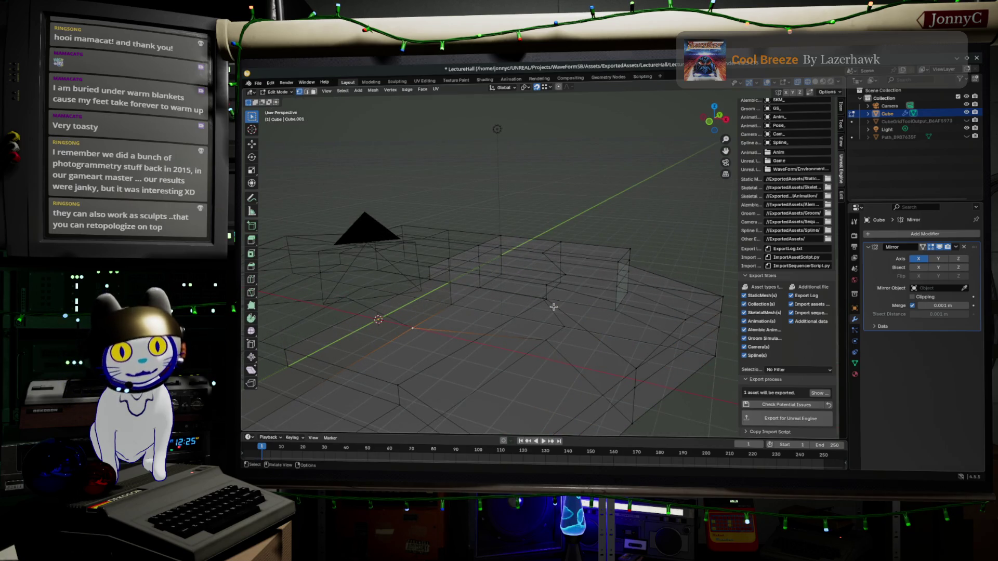
In top view, snap the right-hand corner vertex onto the vertex above it
left_click(714, 108)
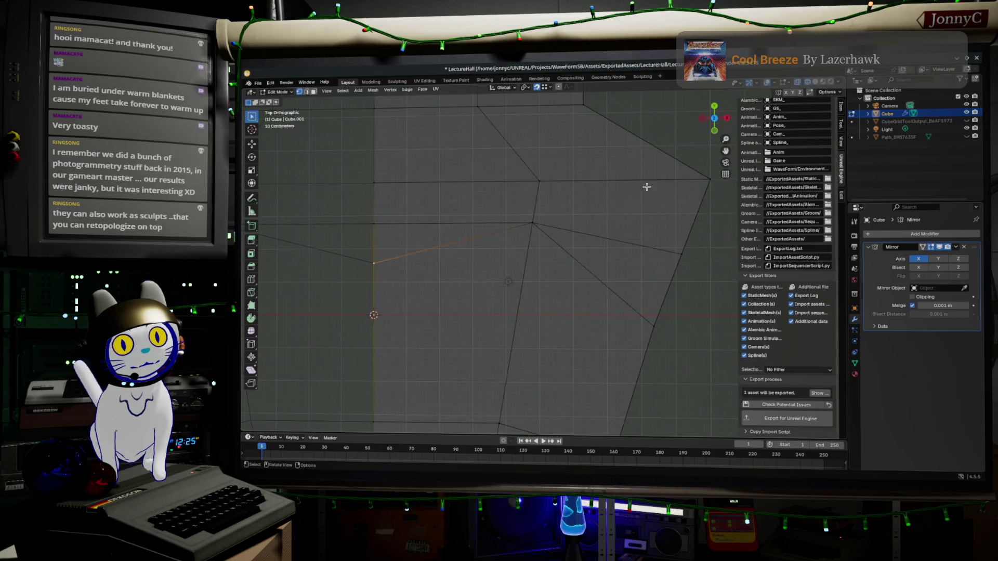
key("g")
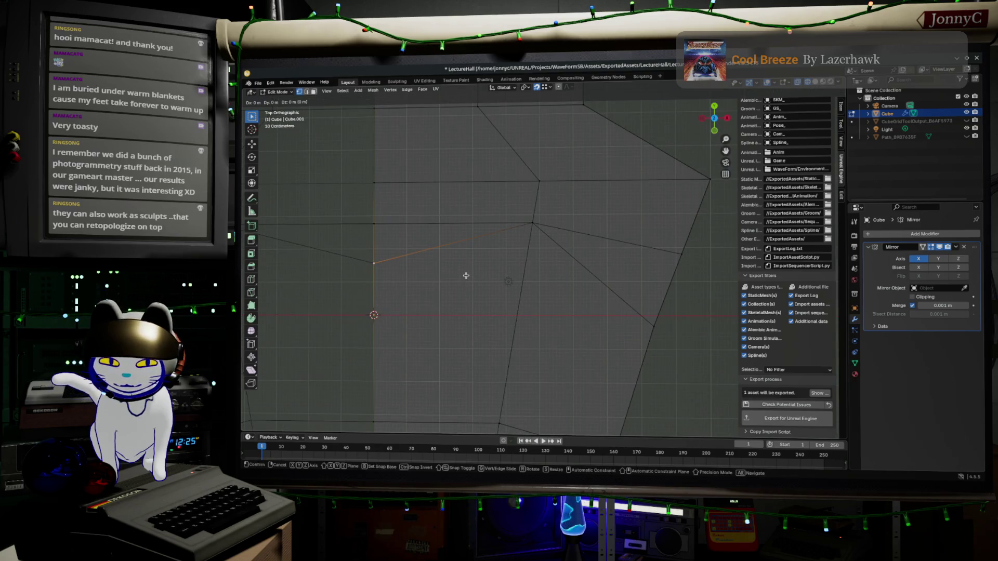
key("shift+z")
key("Escape")
left_click_drag(623, 305, 699, 350)
key("g")
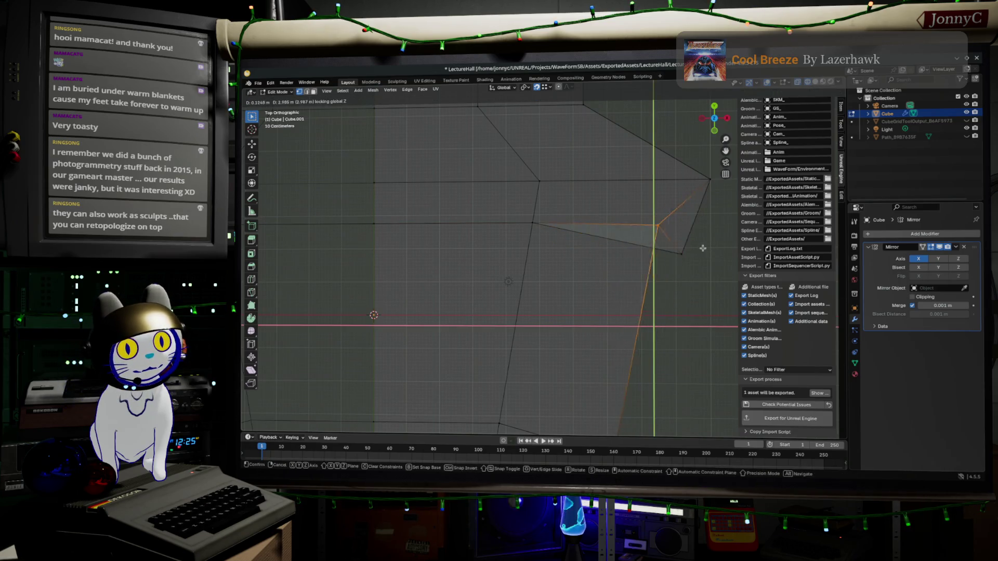
left_click(682, 258)
scroll(683, 258, "down", 2)
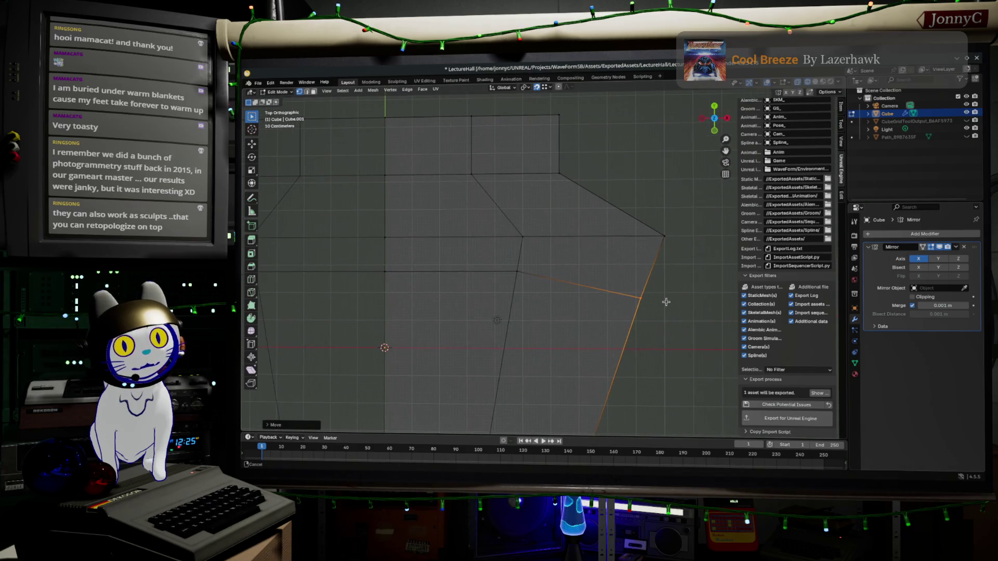
Select the right-side edges and move them along the Z axis
mouse_move(360, 259)
left_mouse_down()
mouse_move(601, 312)
mouse_move(640, 294)
mouse_move(665, 313)
left_mouse_up()
key("g")
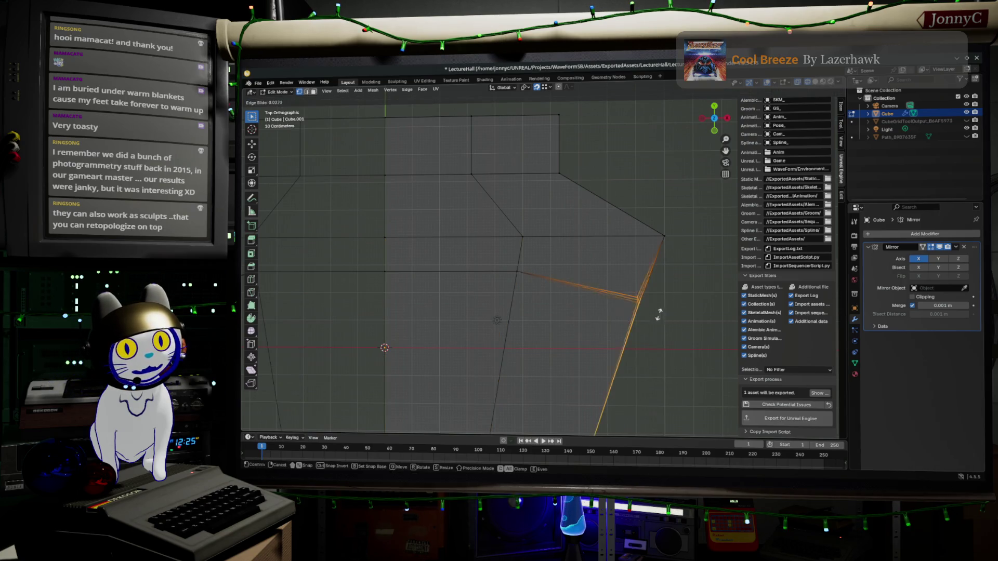
key("Escape")
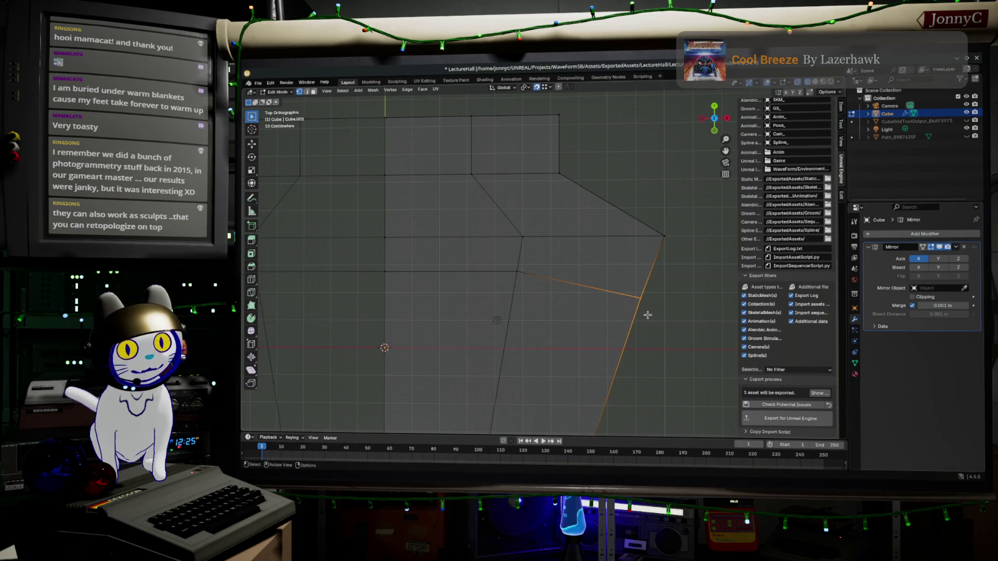
key("g")
key("z")
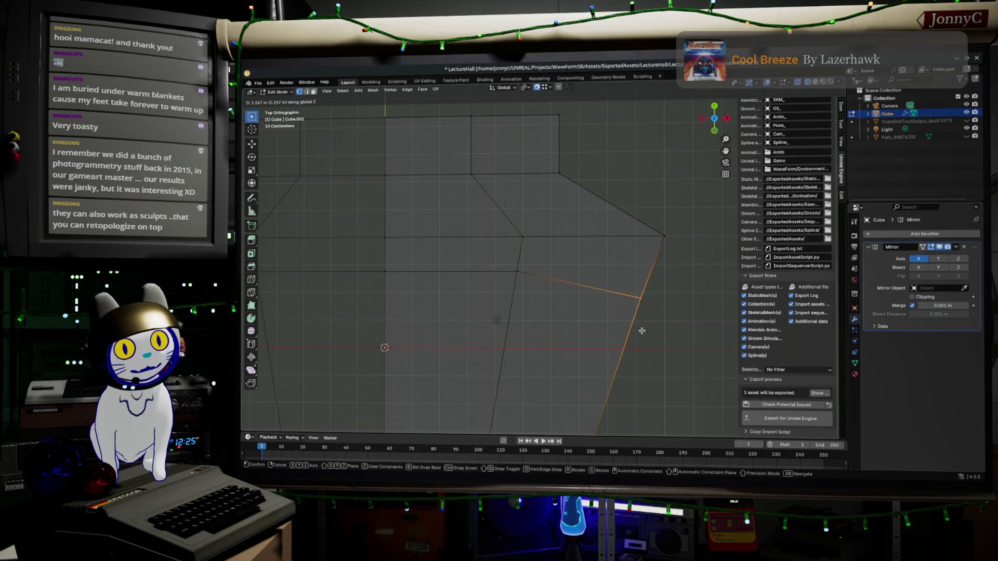
left_click(630, 349)
Select the right corner vertex and move it slightly down and to the left
left_click(655, 323)
left_click_drag(619, 284, 691, 355)
key("g")
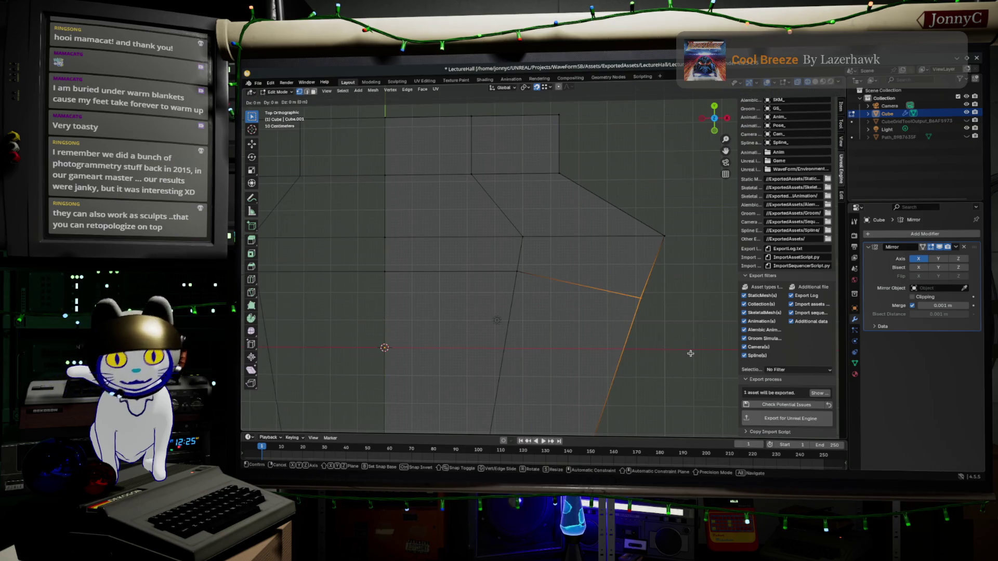
key("z")
key("Escape")
key("g")
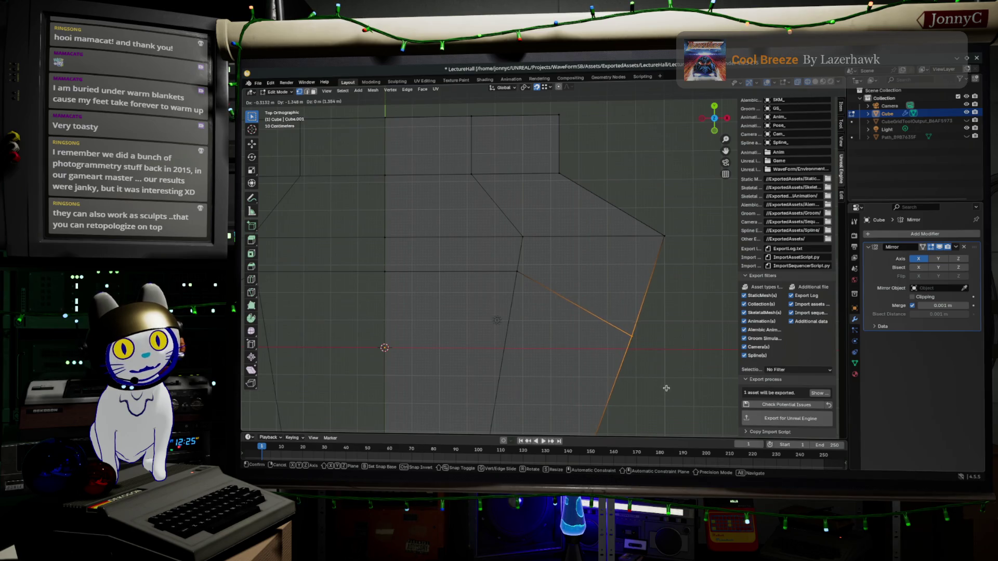
left_click(663, 394)
scroll(434, 229, "down", 3)
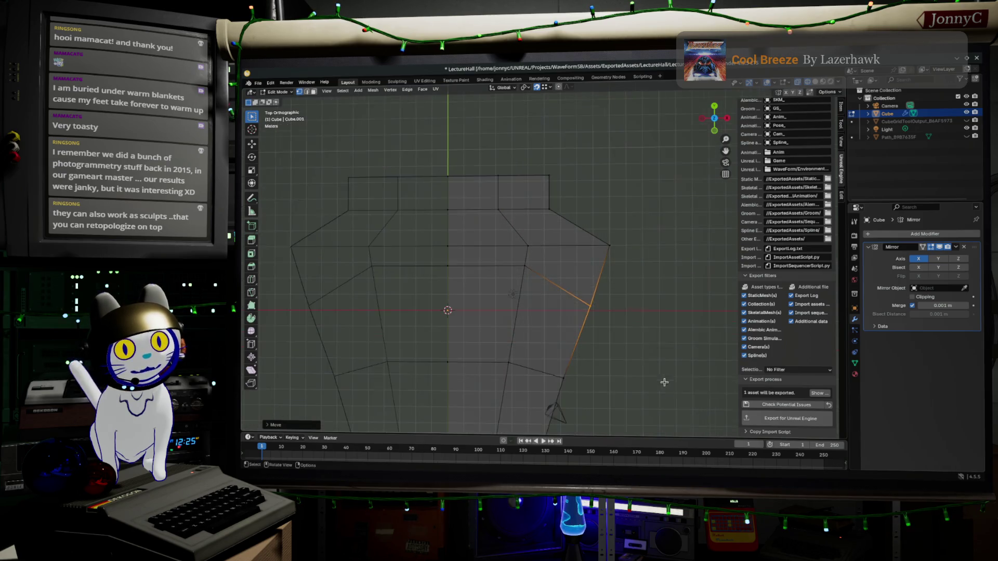
Select the spike's bottom vertex and set its Median Z to 0 in the Item sidebar
mouse_move(452, 247)
middle_mouse_down()
mouse_move(597, 290)
mouse_move(573, 304)
mouse_move(563, 265)
mouse_move(636, 422)
mouse_move(587, 368)
mouse_move(607, 350)
middle_mouse_up()
left_click(572, 359)
scroll(607, 349, "up", 2)
left_click_drag(629, 291, 647, 333)
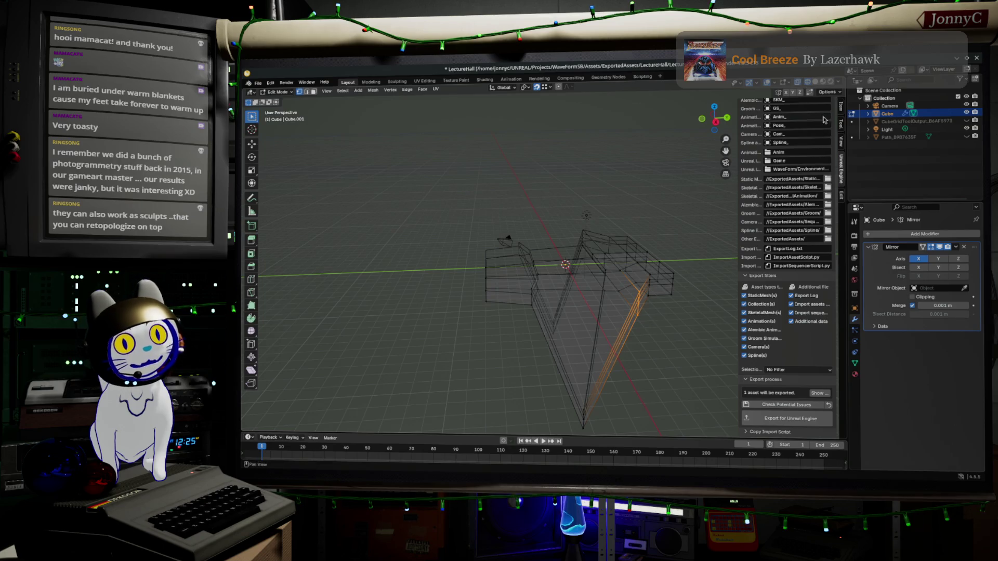
left_click(841, 106)
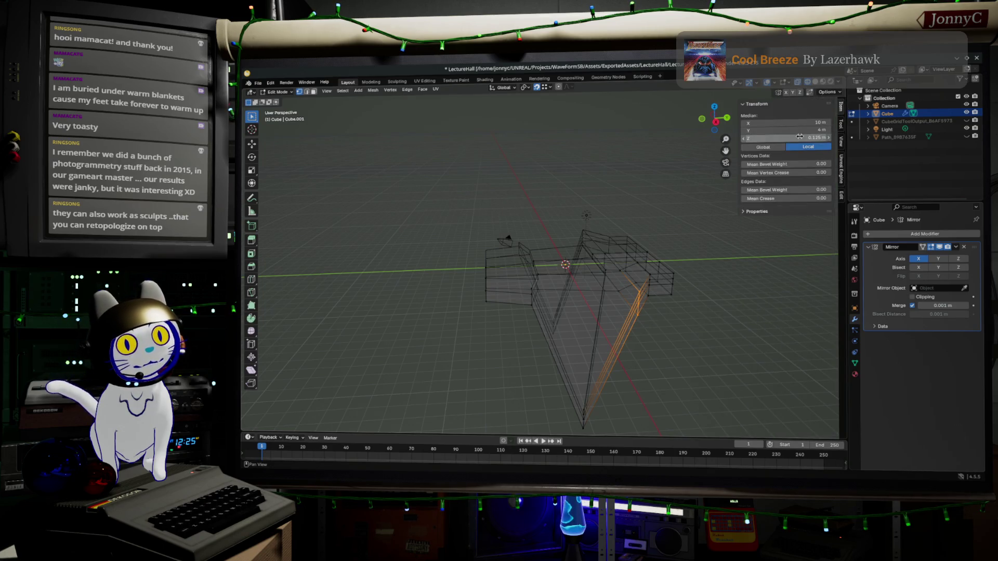
left_click_drag(556, 395, 621, 441)
double_click(818, 137)
type("0")
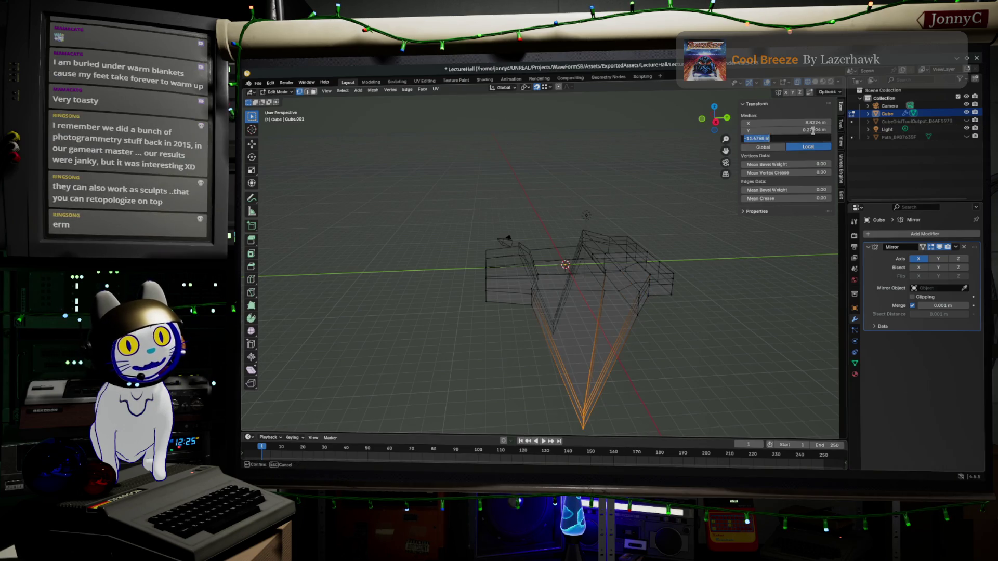
key("Return")
Apply the Z value of 0 so the spike vertex lies flat with the floor
left_click(659, 267)
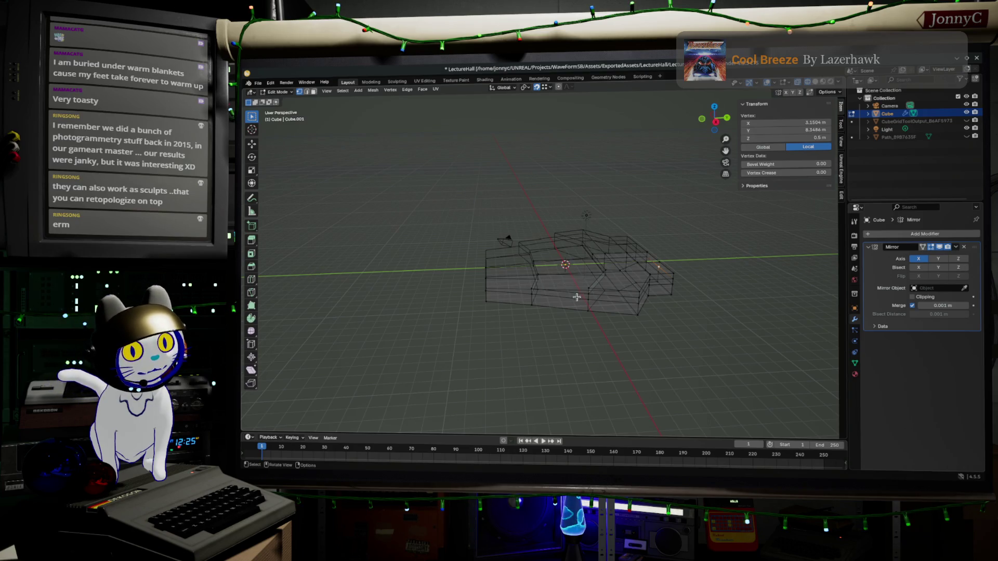
Select the edge path to the upper-left vertex and slide it slightly upward
middle_click_drag(564, 294, 548, 291)
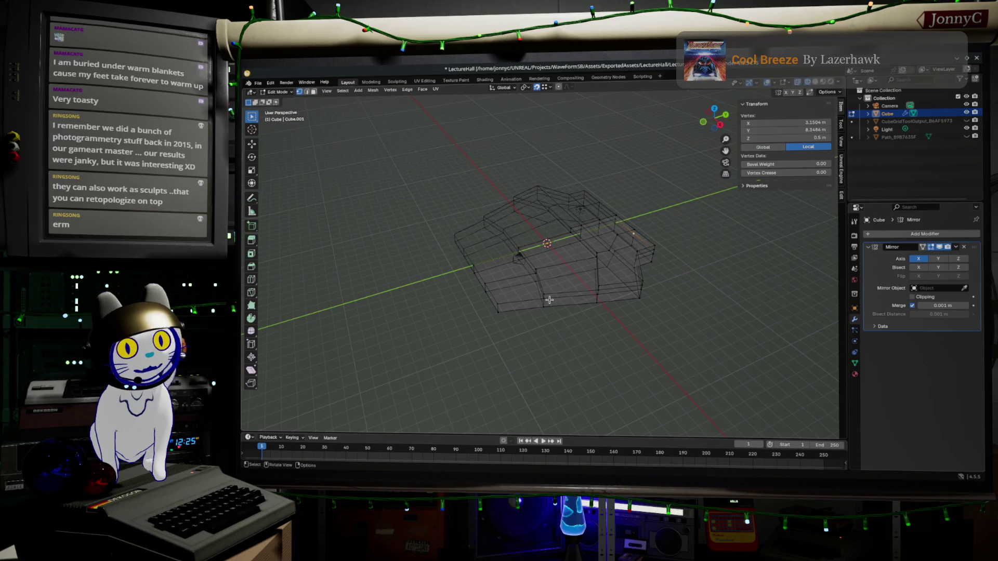
left_click(541, 274)
left_click(515, 246, "ctrl")
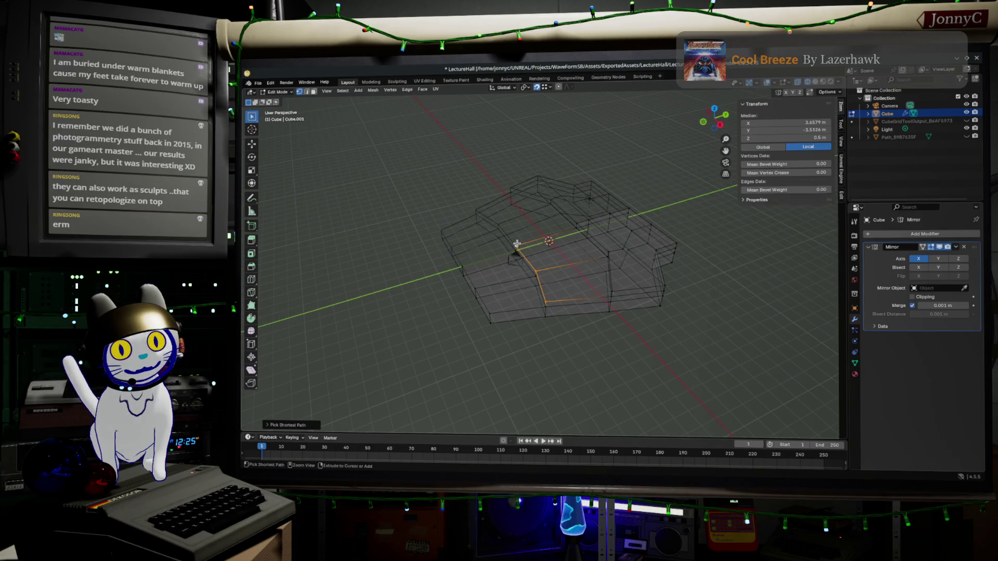
left_click(715, 108)
key("KP_Decimal")
key("g")
key("g")
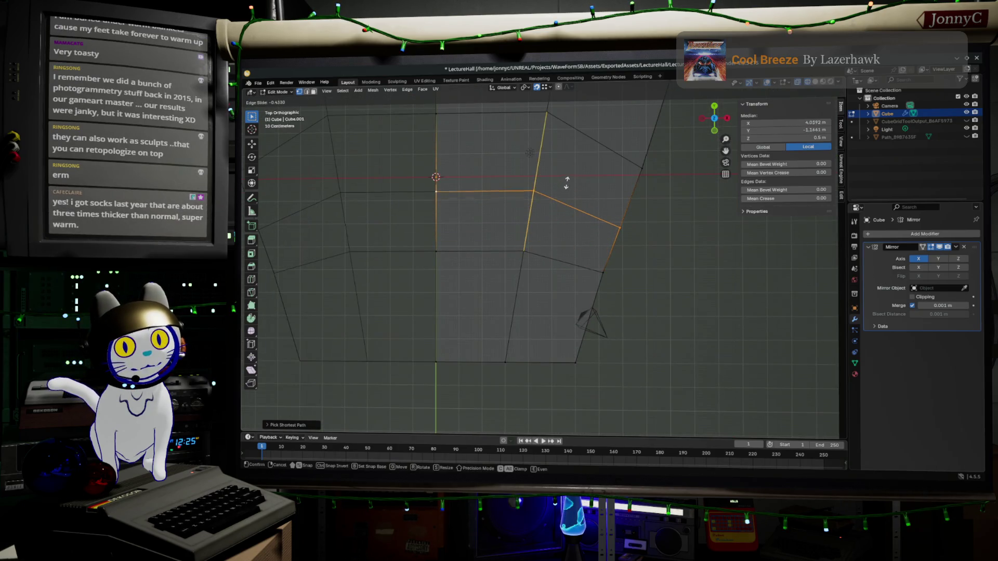
left_click(565, 180)
In top view, snap a vertex of the bottom edge loop onto its neighbour
middle_click_drag(545, 272, 512, 305)
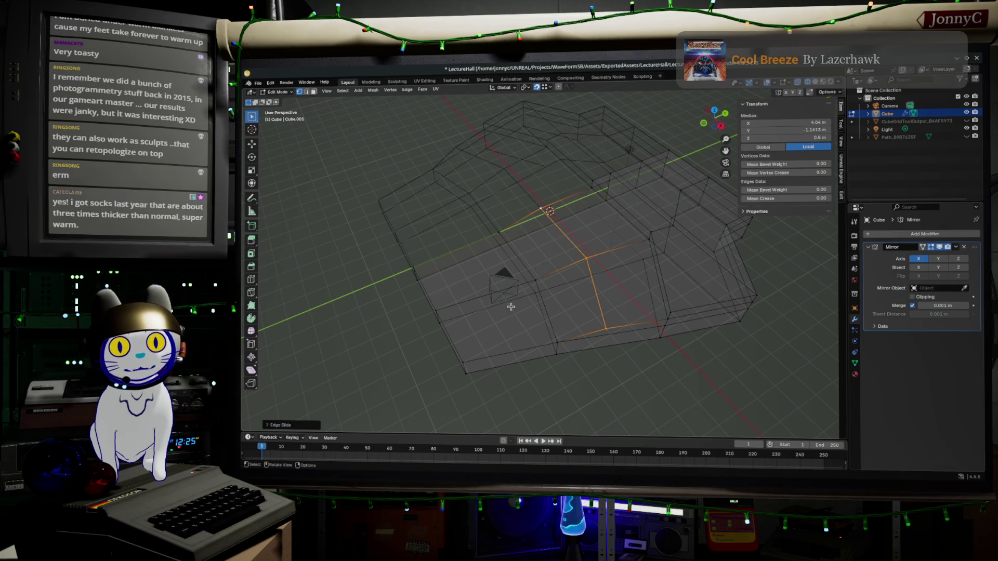
left_click(549, 337, "alt")
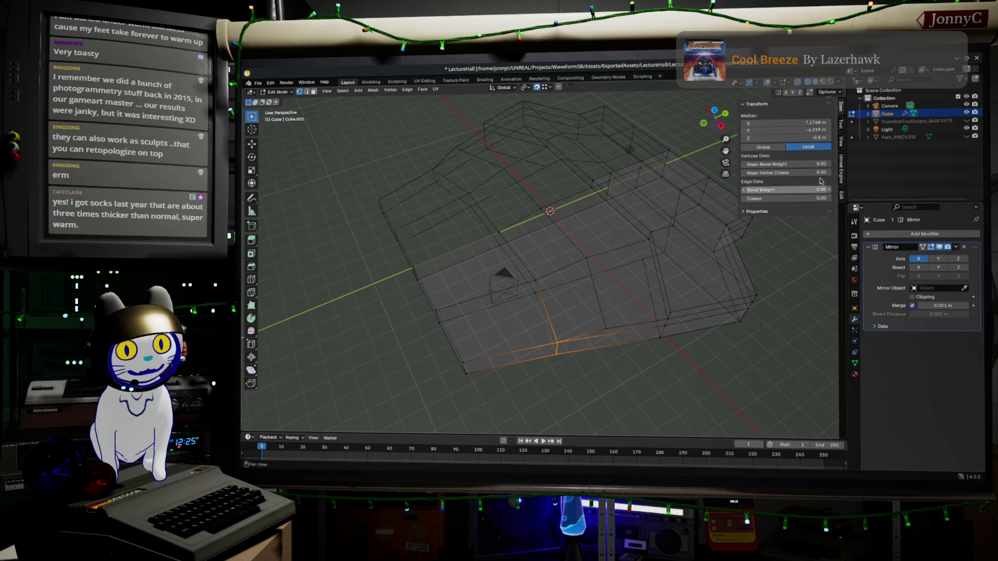
key("KP_7")
scroll(613, 328, "up", 5)
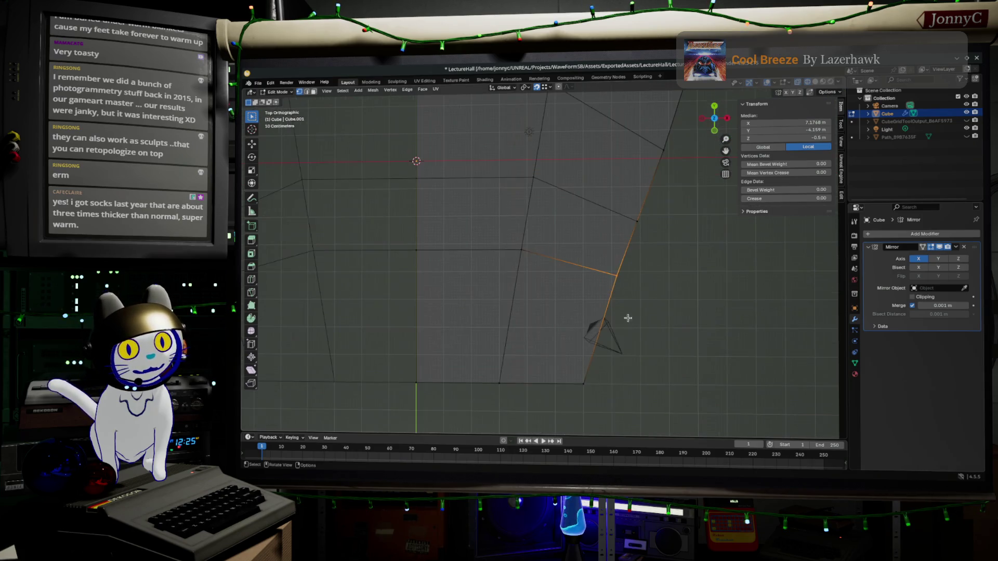
middle_click_drag(621, 331, 599, 368, "shift")
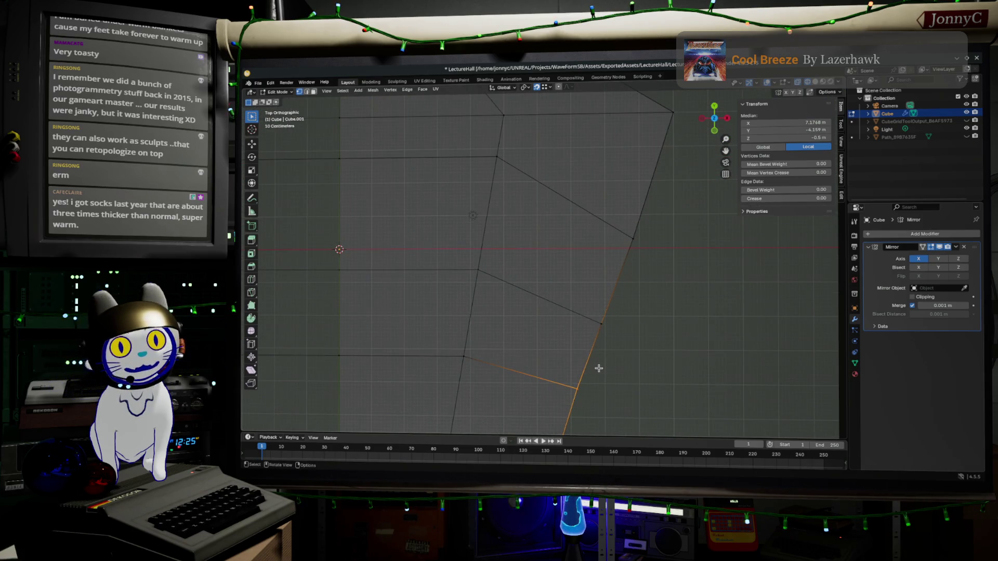
key("g")
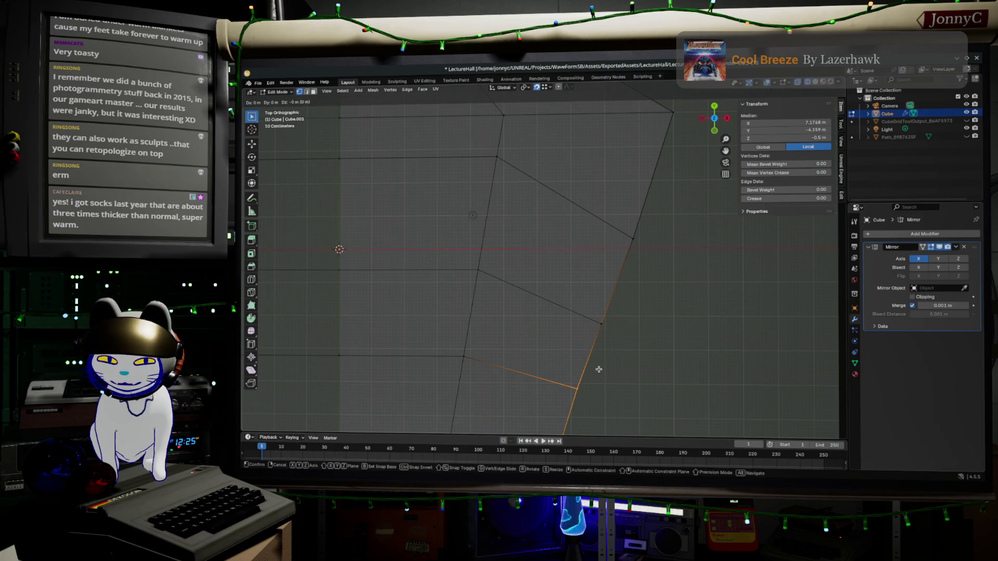
key("y")
left_click(602, 324)
Move the lower-edge and lower-left vertices horizontally onto their neighbours, excluding Z
key("b")
left_click_drag(451, 357, 494, 391)
key("g")
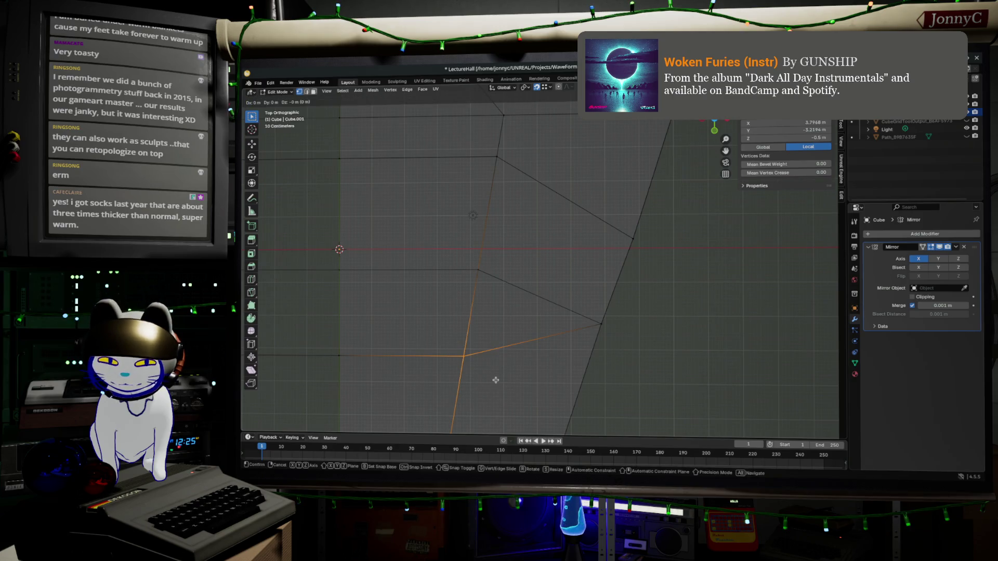
key("shift+z")
left_click(478, 267)
left_click_drag(291, 341, 386, 393)
key("g")
key("shift+z")
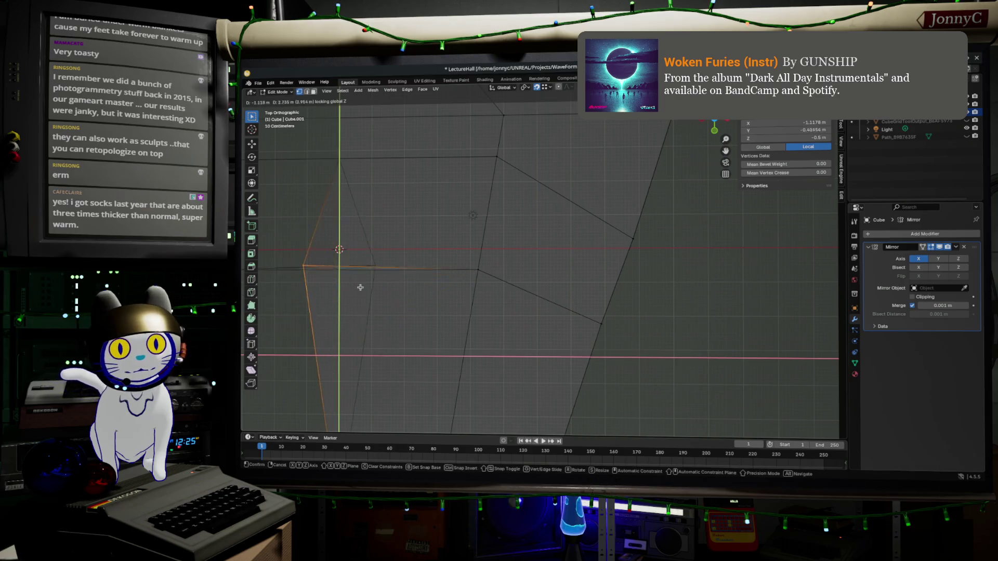
left_click(338, 268)
Inspect the reshaped floor mesh from several angles and return to Object Mode
mouse_move(439, 301)
middle_mouse_down()
mouse_move(438, 286)
mouse_move(499, 287)
mouse_move(620, 220)
middle_mouse_up()
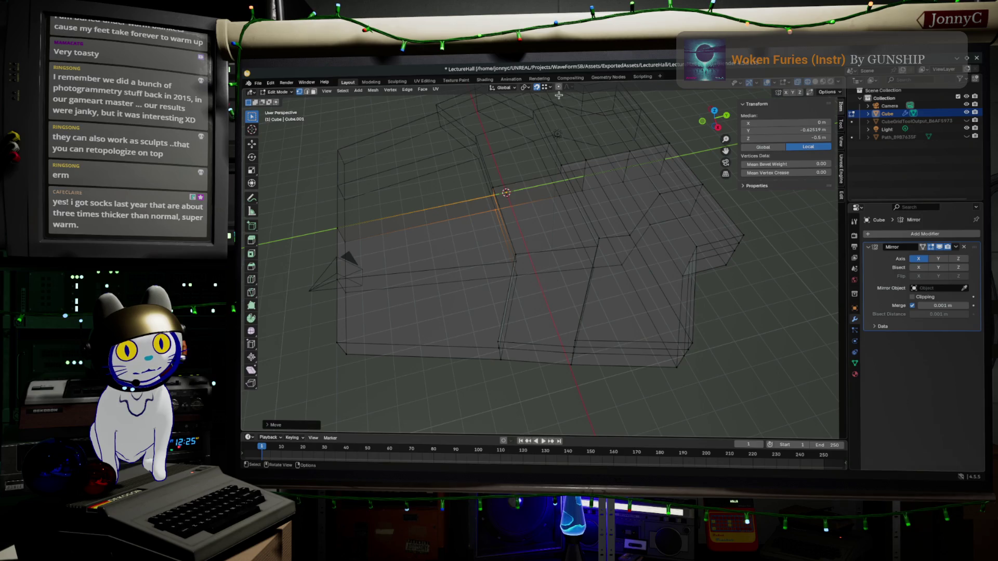
mouse_move(616, 282)
middle_mouse_down()
mouse_move(583, 263)
mouse_move(610, 234)
mouse_move(622, 249)
mouse_move(432, 296)
mouse_move(315, 234)
middle_mouse_up()
mouse_move(455, 245)
middle_mouse_down()
mouse_move(460, 111)
mouse_move(530, 191)
mouse_move(506, 265)
mouse_move(573, 241)
mouse_move(577, 326)
middle_mouse_up()
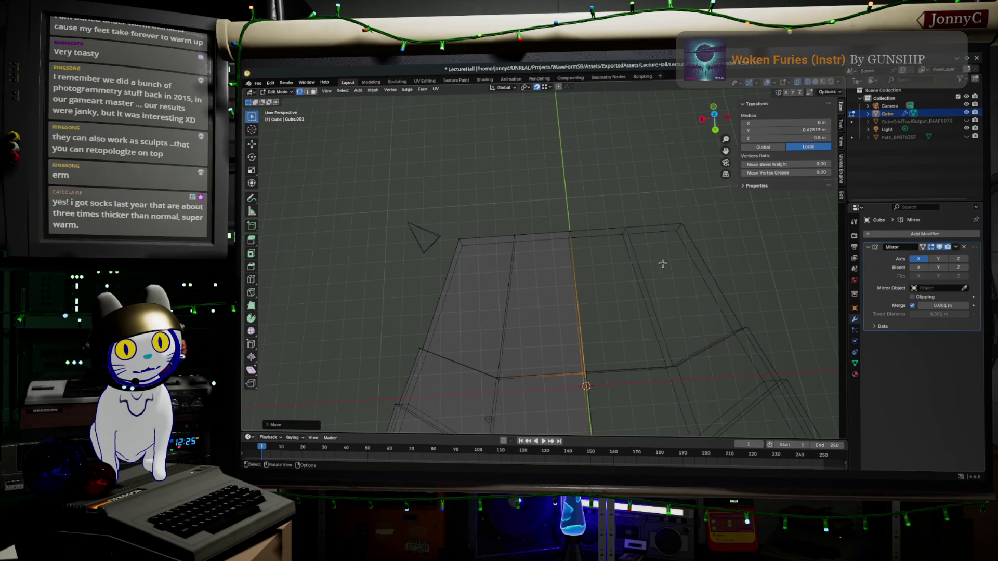
middle_click_drag(561, 287, 647, 249)
key("Tab")
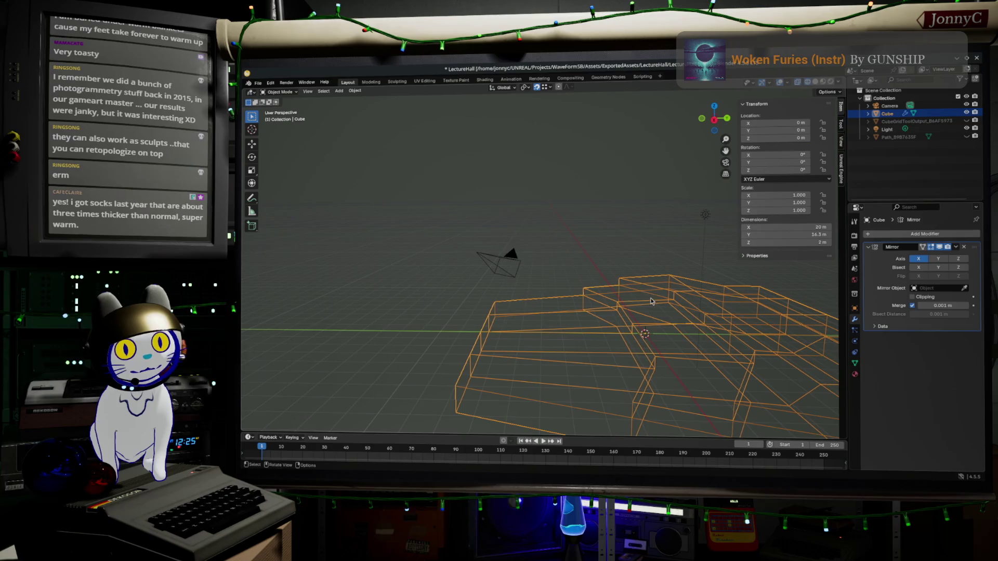
Save LectureHall.blend, export the Cube for Unreal Engine, and open the exporter's GitHub page
left_click(258, 83)
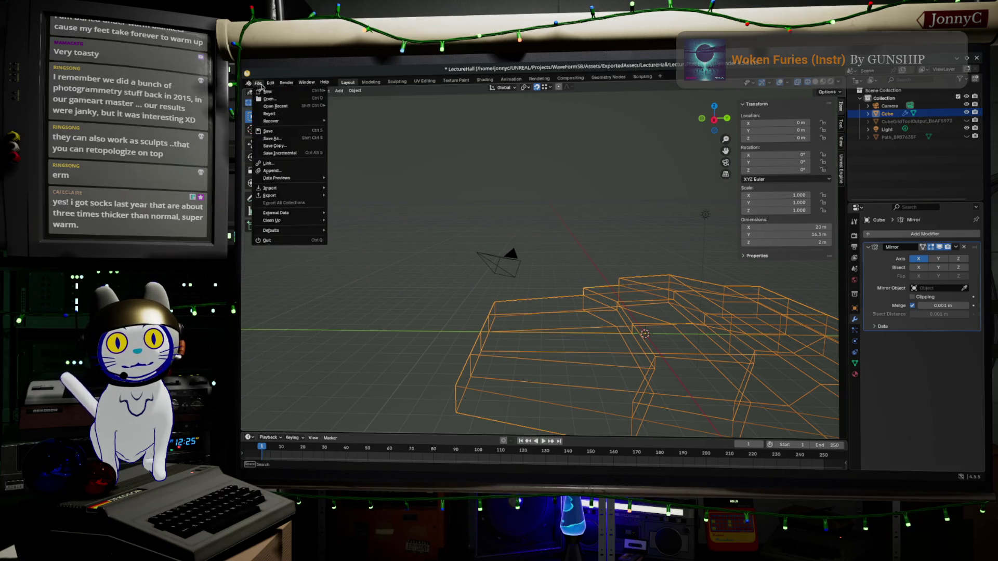
left_click(282, 130)
left_click(842, 170)
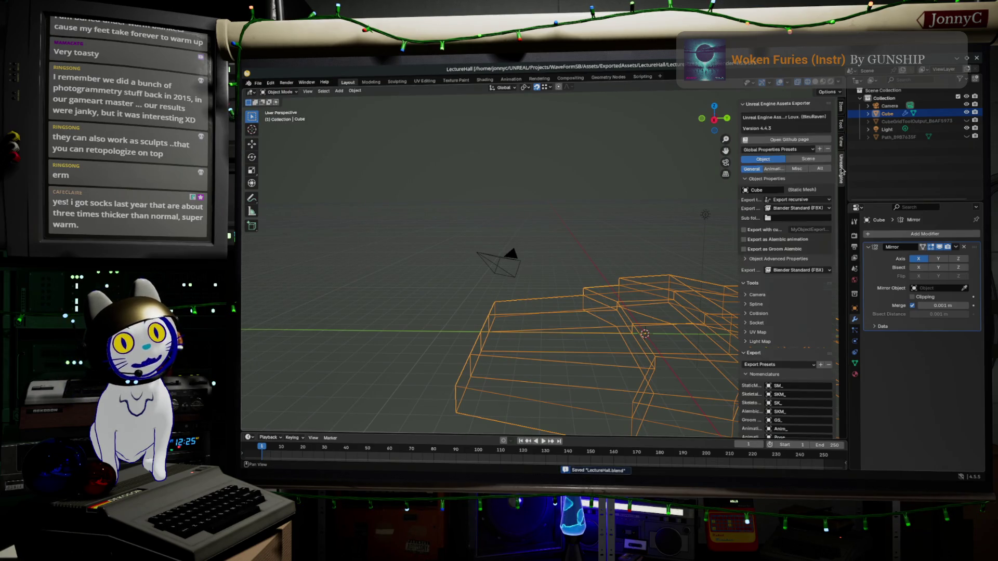
scroll(788, 306, "down", 10)
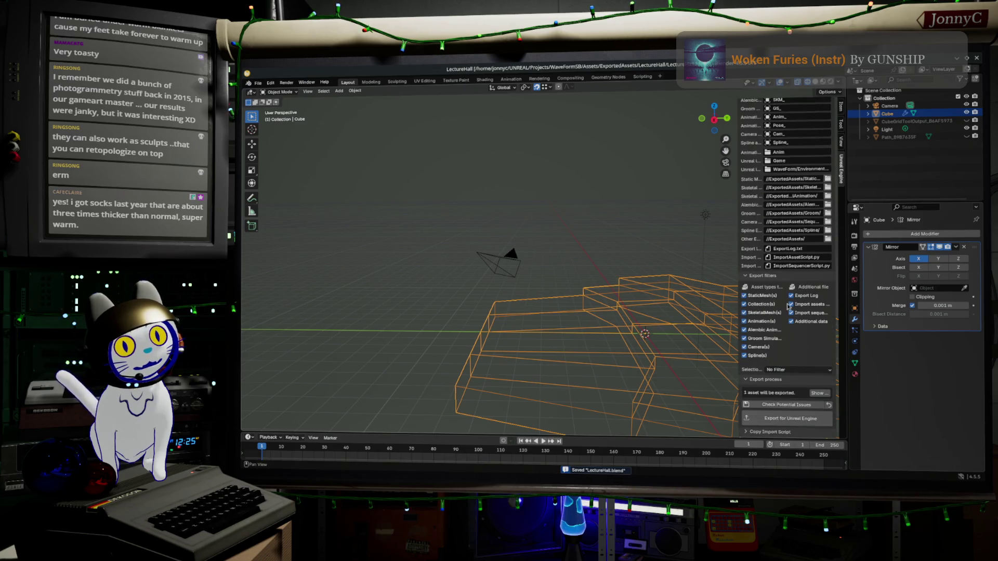
left_click(786, 418)
scroll(794, 375, "up", 5)
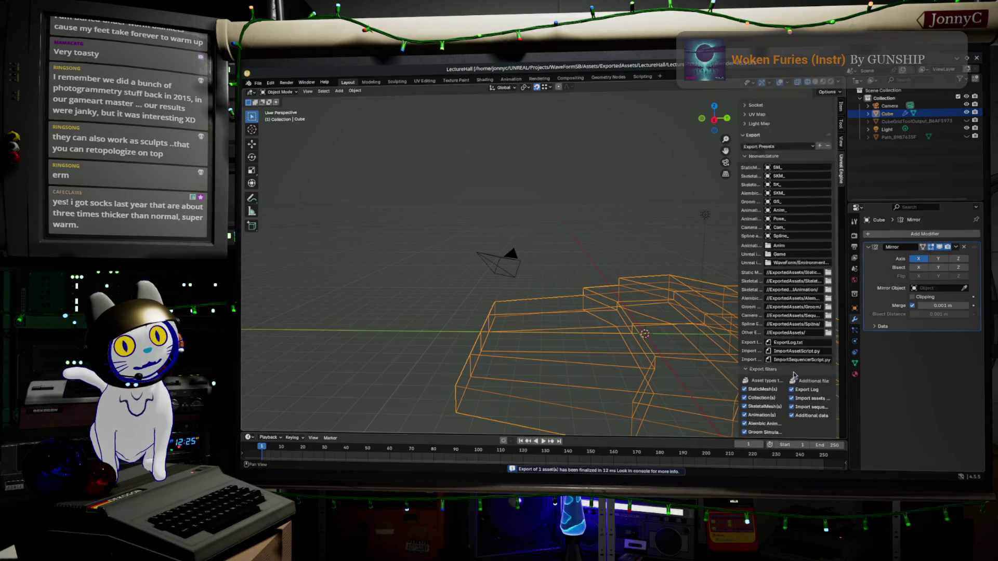
scroll(794, 375, "up", 12)
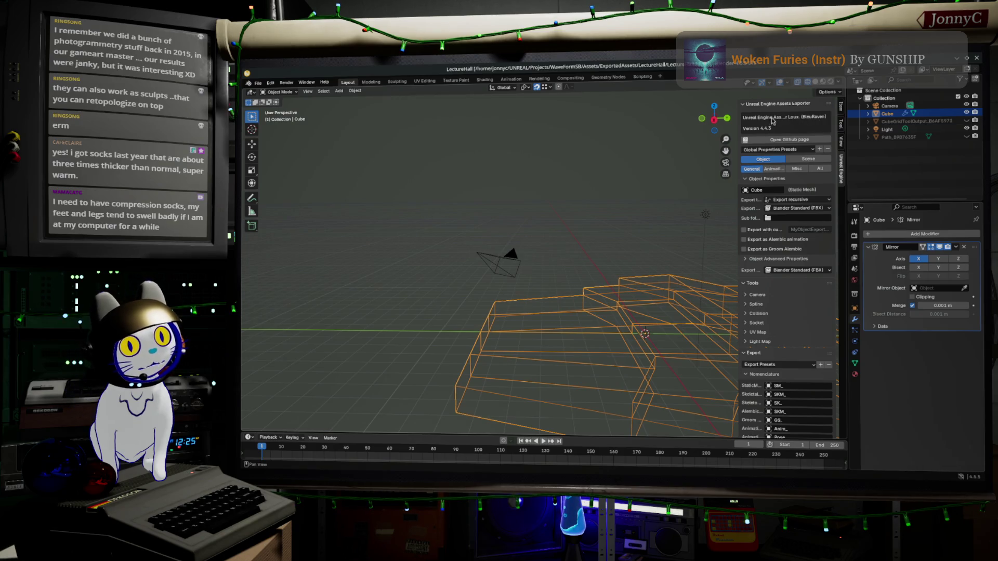
left_click(798, 144)
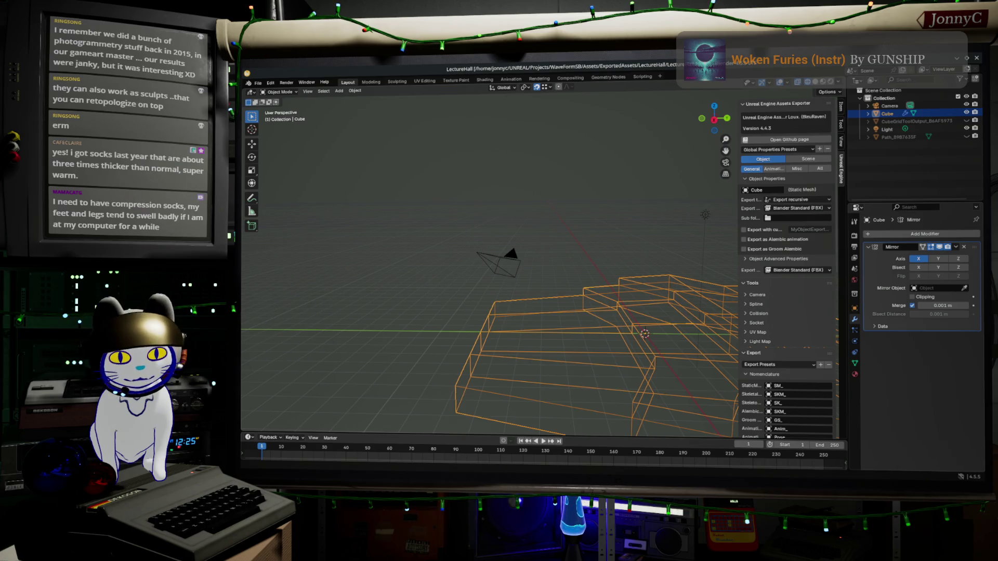
In Unreal, reimport SM_Cube from the Content Browser and look down at the updated floor
key("alt+Tab")
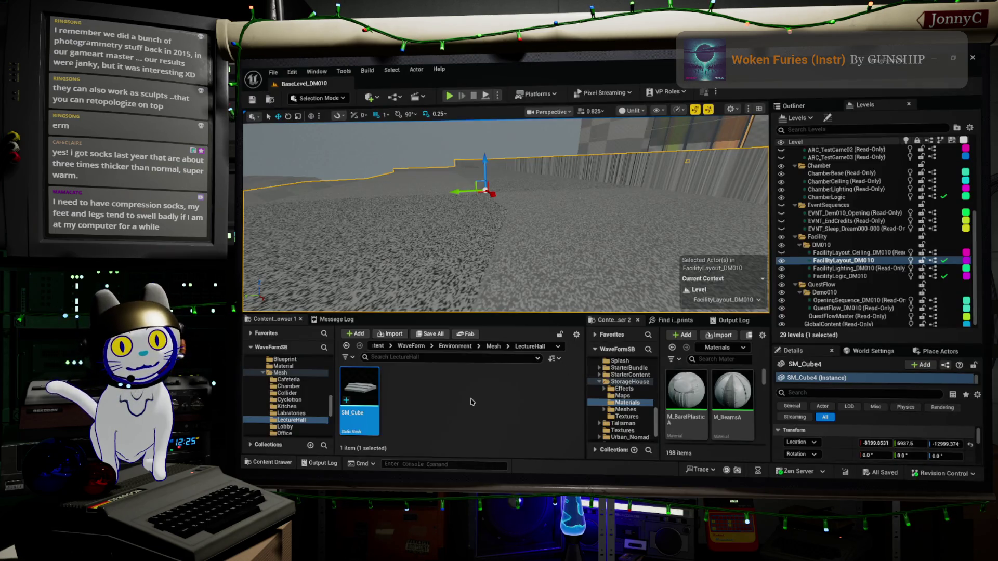
right_click(376, 395)
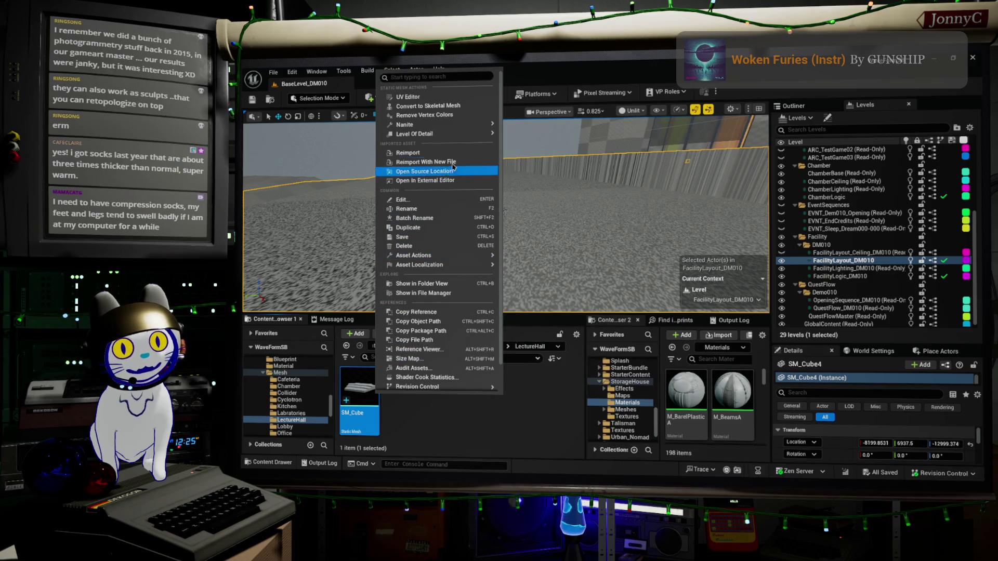
left_click(457, 153)
mouse_move(458, 156)
right_mouse_down()
mouse_move(470, 182)
mouse_move(463, 148)
mouse_move(445, 164)
mouse_move(439, 146)
mouse_move(444, 192)
right_mouse_up()
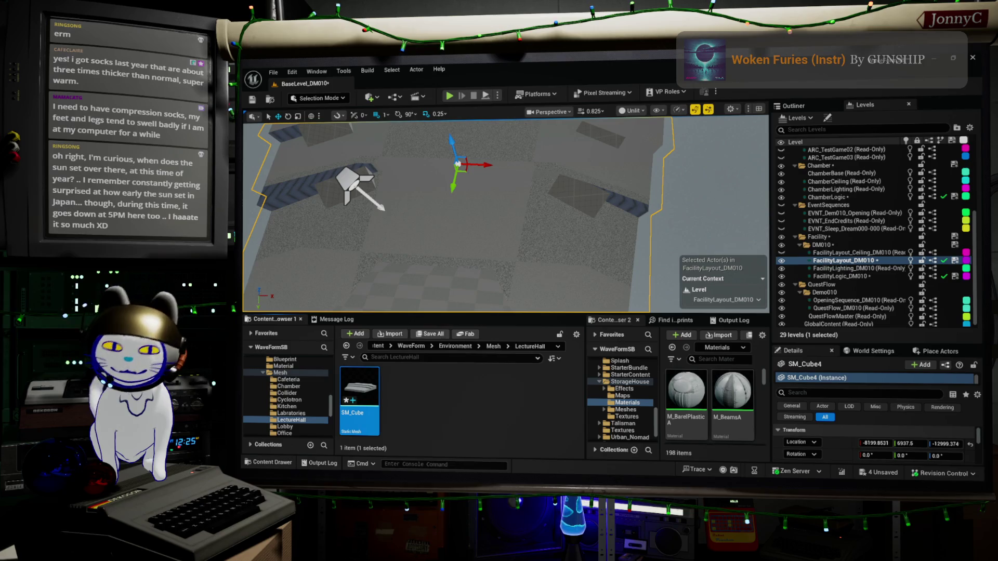
In Firefox, open a new tab and search for 'tokyo sun down'
key("alt+Tab")
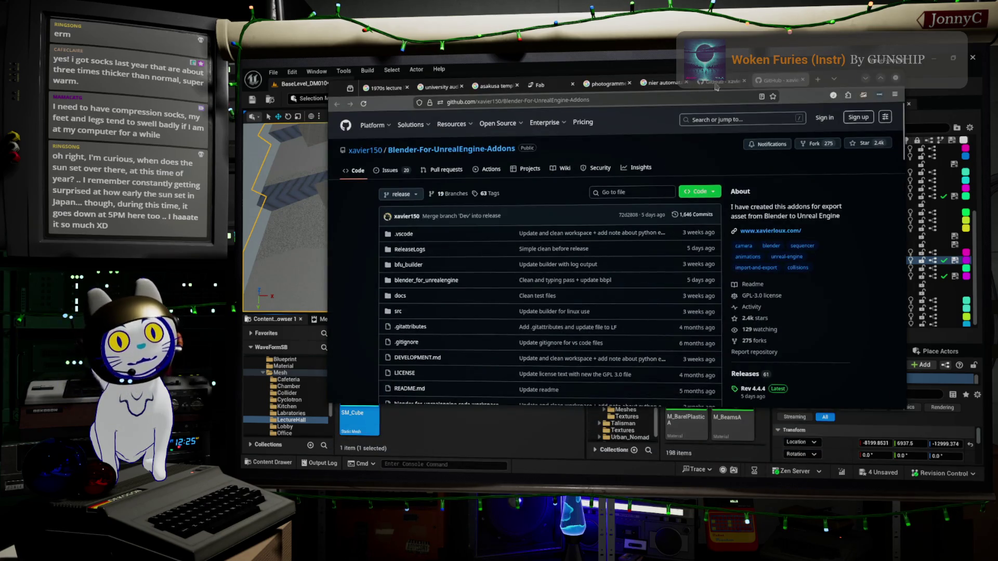
left_click(823, 78)
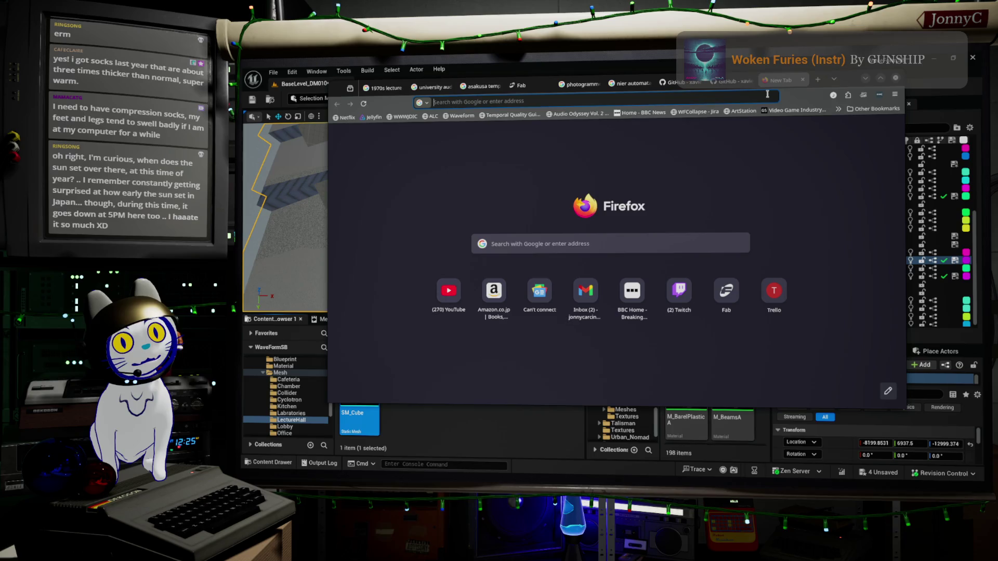
left_click(767, 95)
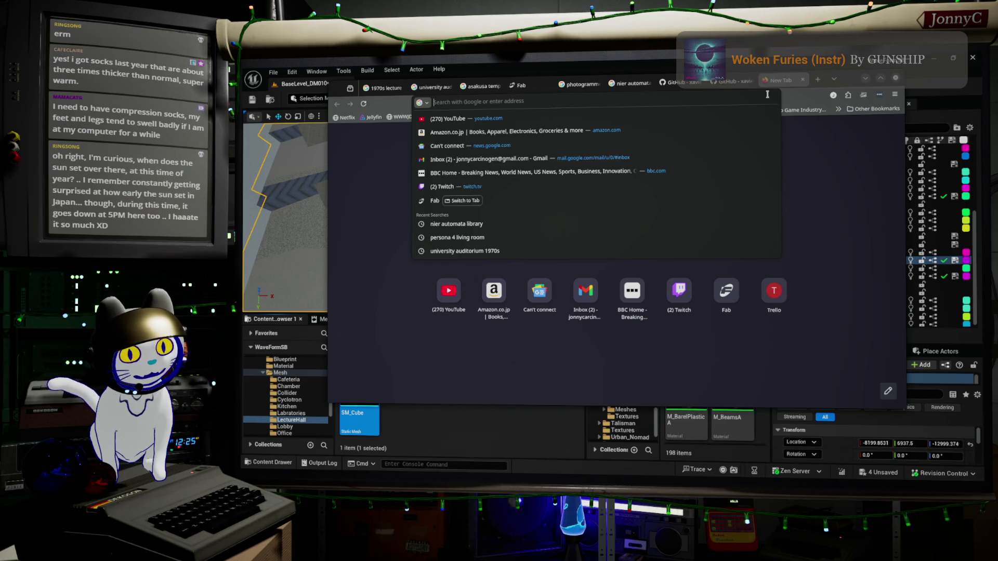
type("tokyo sy")
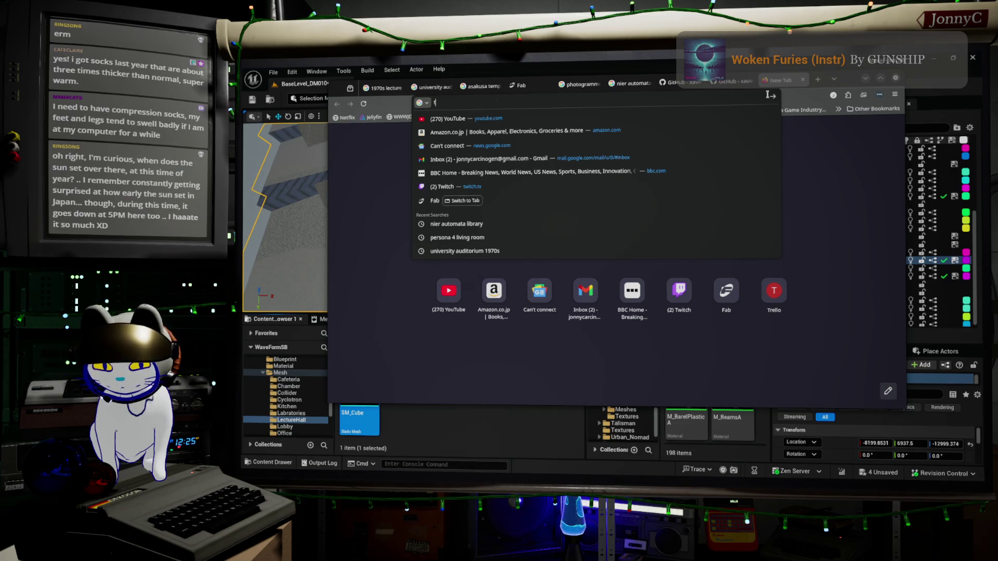
key("BackSpace")
type("u")
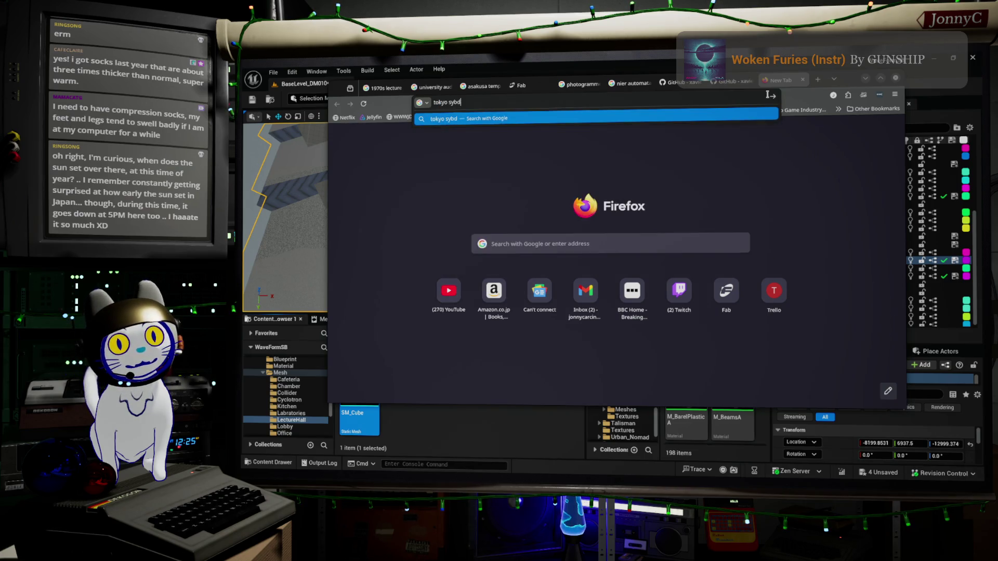
type("n down")
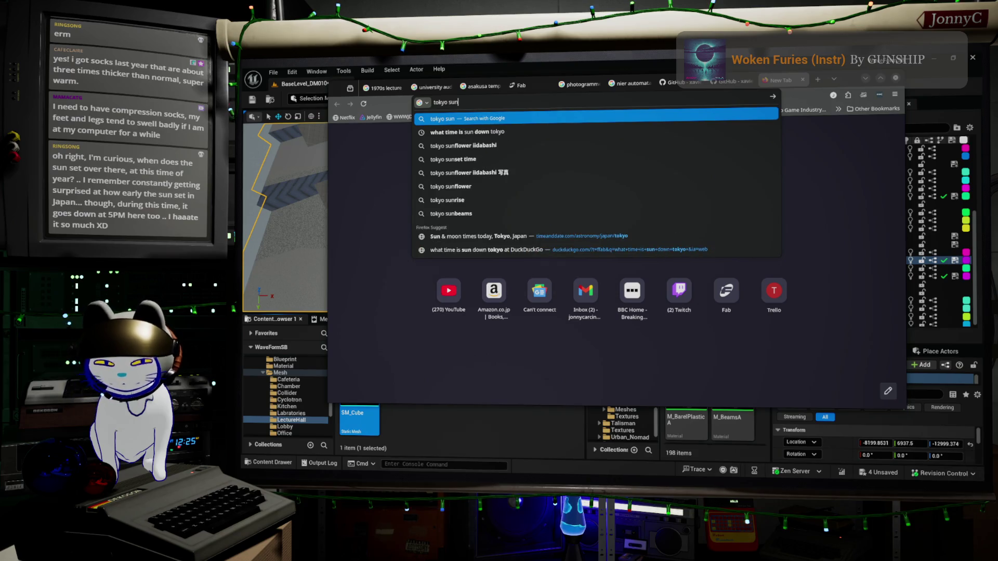
Google 'what time is sun down tokyo', read the 4:35 pm JST sunset, then minimize the browser
key("Down")
key("Return")
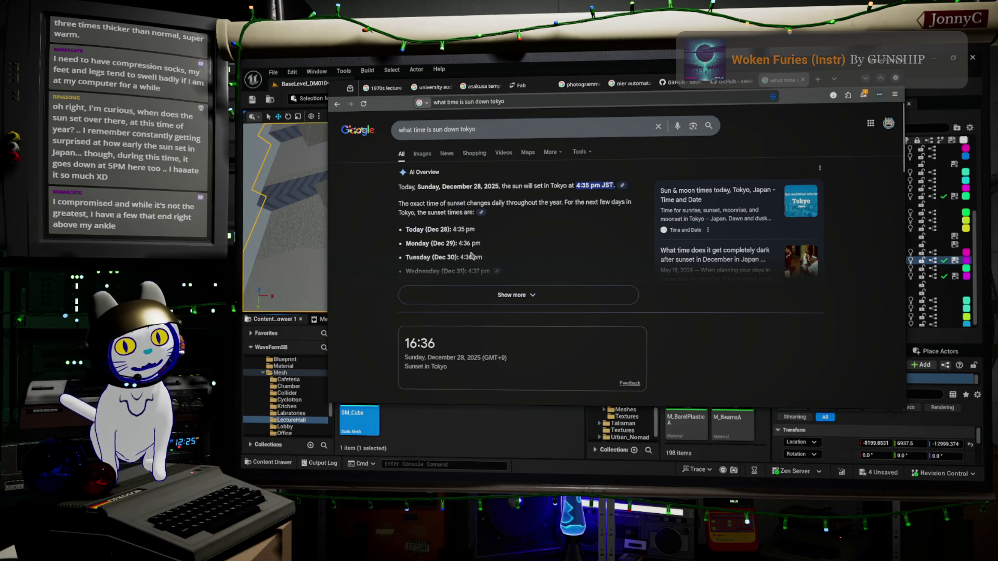
scroll(463, 352, "down", 2)
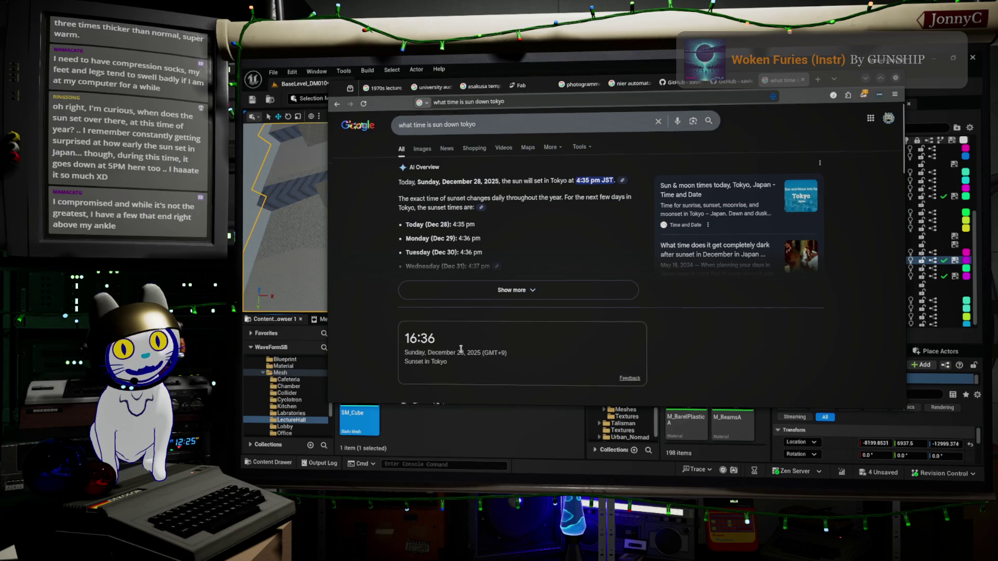
scroll(464, 350, "up", 2)
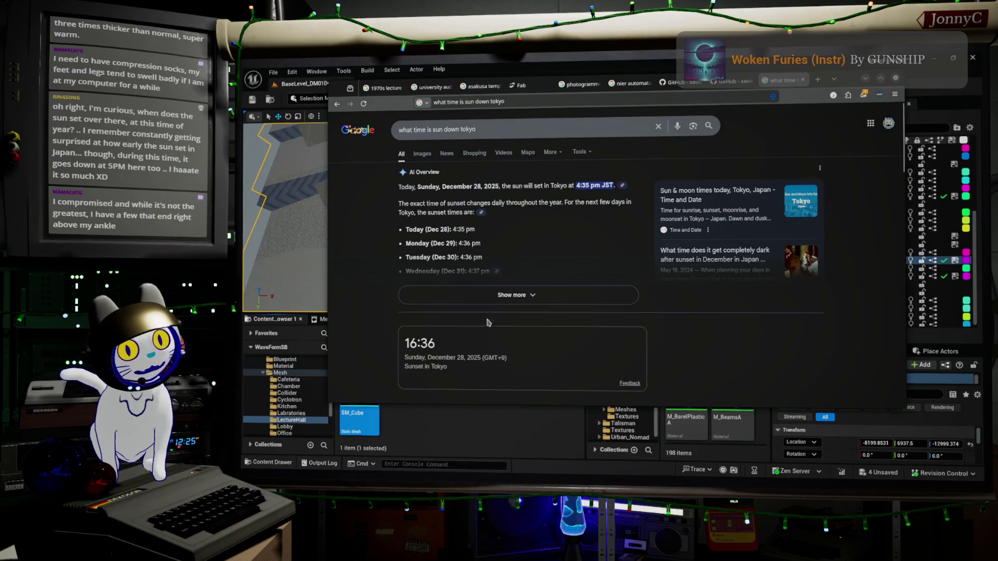
left_click(610, 102)
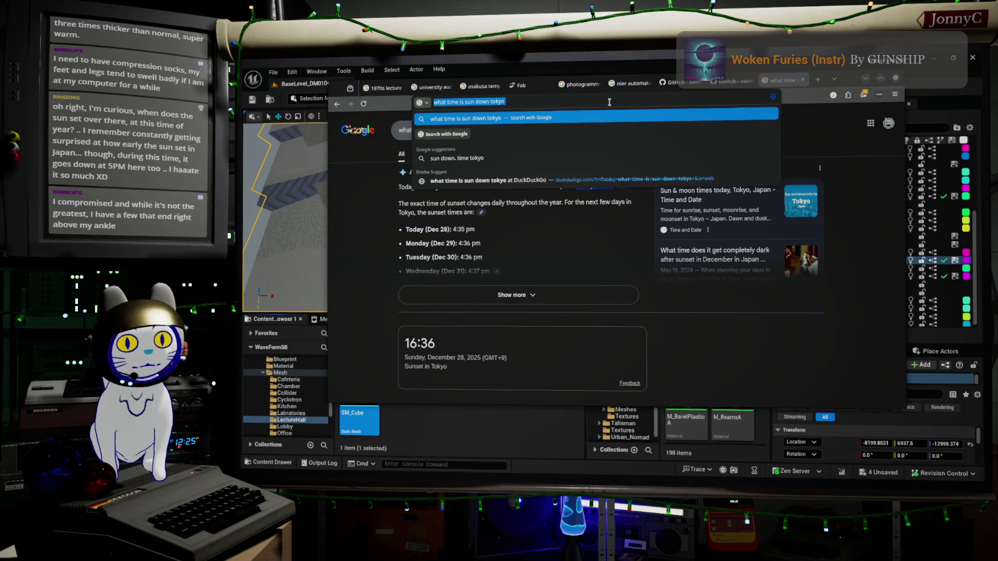
left_click(865, 79)
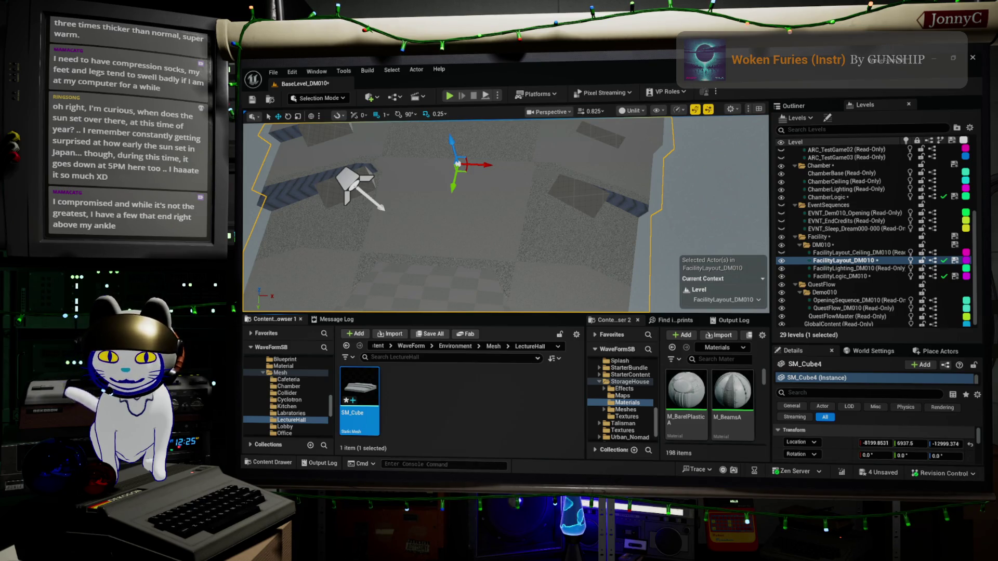
key("alt+Tab")
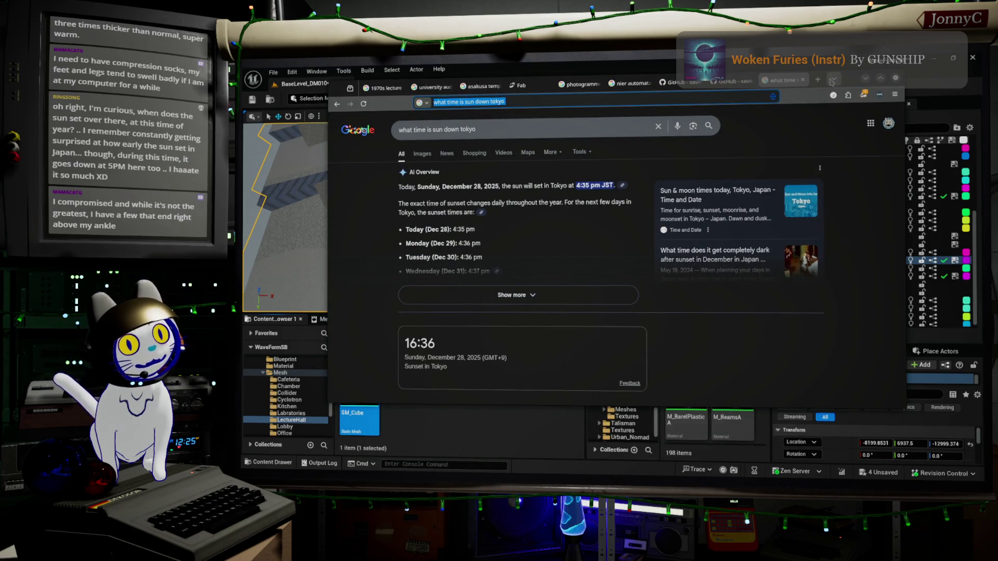
left_click(630, 125)
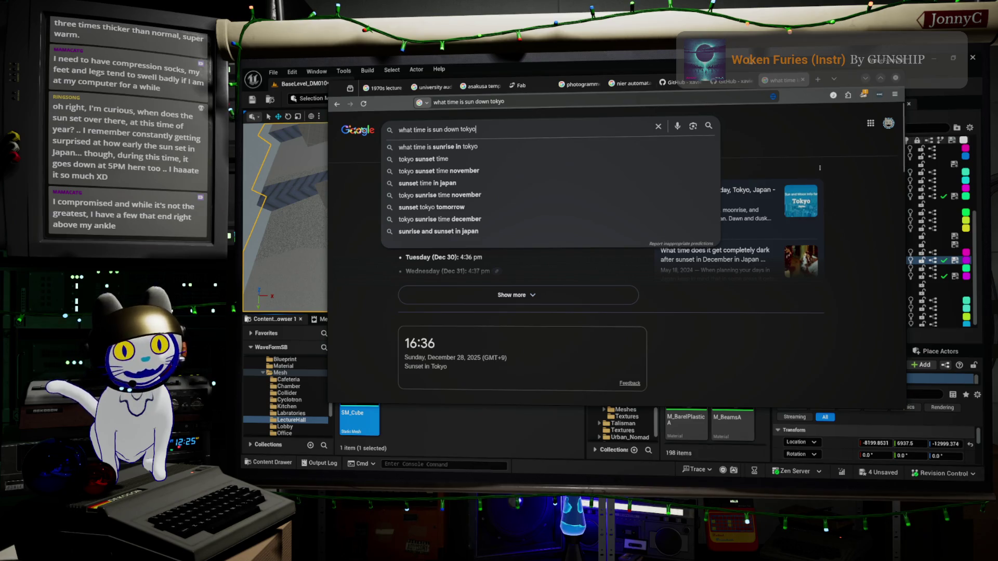
left_click(865, 78)
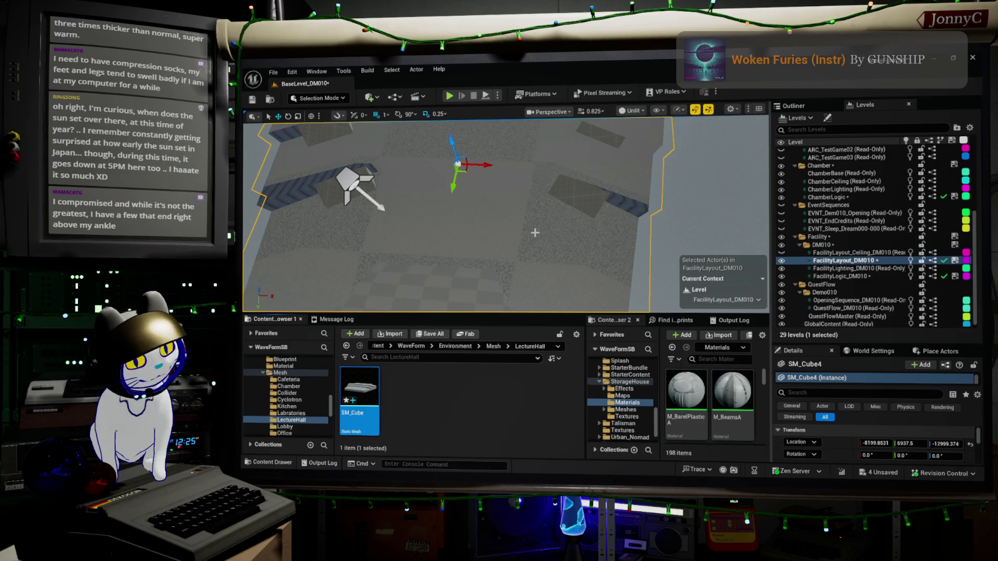
Fly around the Unreal level and frame the SM_Cube4 lecture hall floor to inspect it
mouse_move(526, 225)
right_mouse_down()
mouse_move(517, 182)
mouse_move(493, 213)
right_mouse_up()
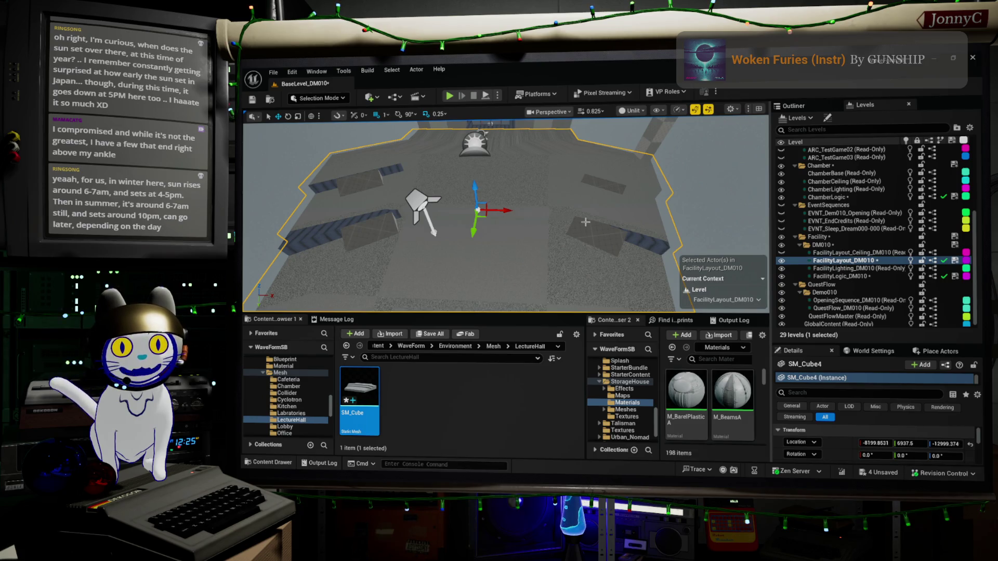
right_click_drag(595, 229, 716, 194)
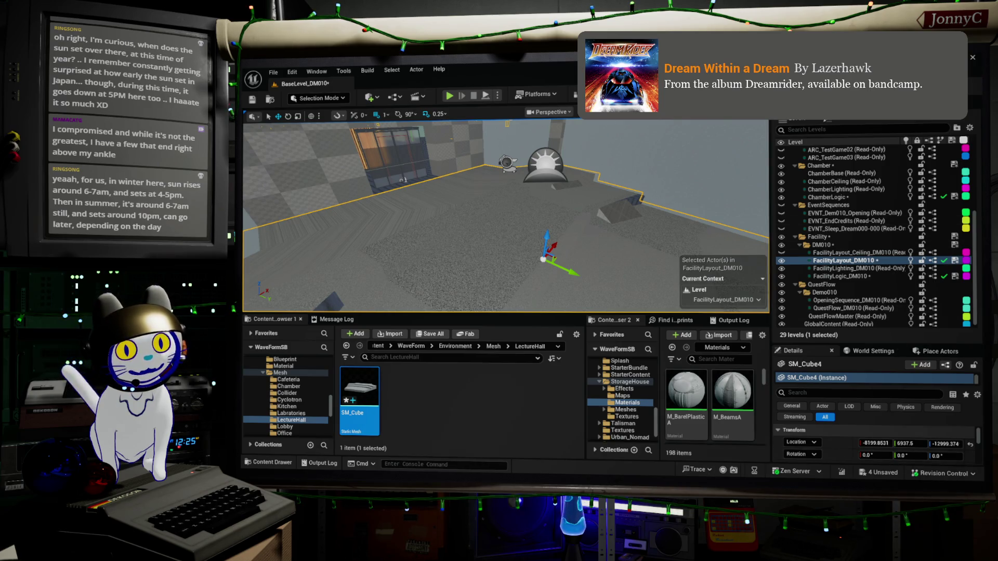
right_click_drag(677, 121, 663, 127)
right_click_drag(505, 214, 483, 208)
key("f")
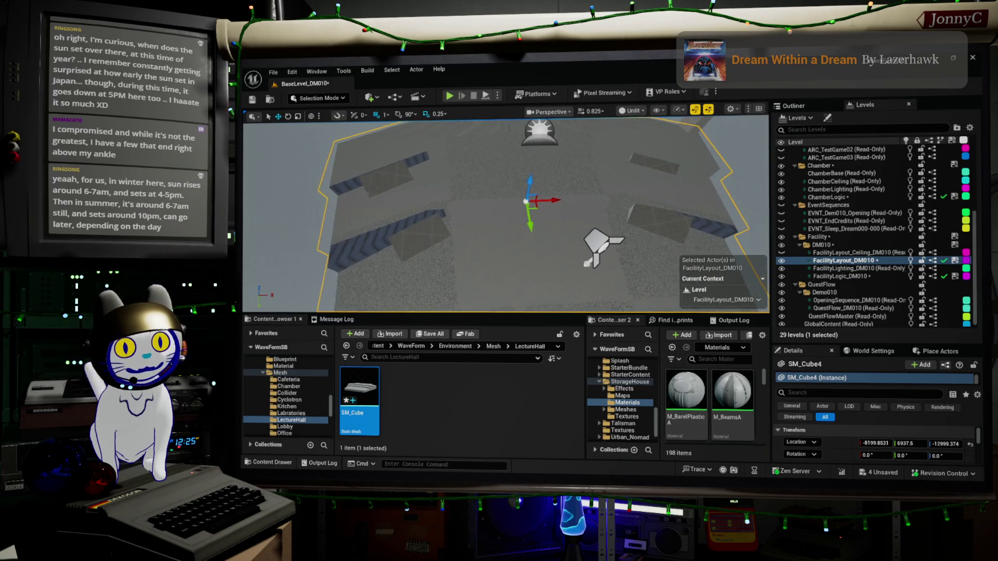
right_click_drag(504, 213, 340, 222)
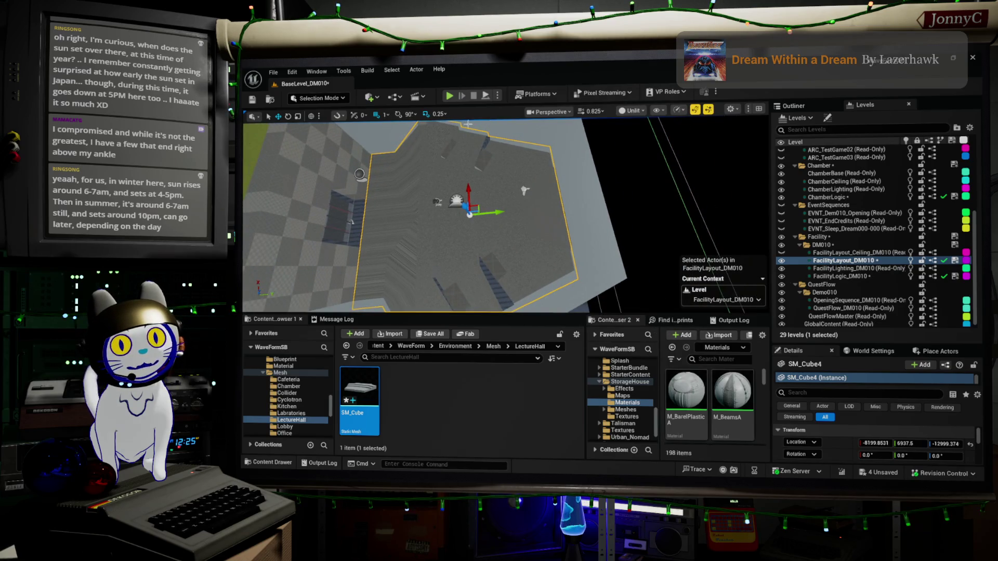
right_click_drag(364, 156, 364, 206)
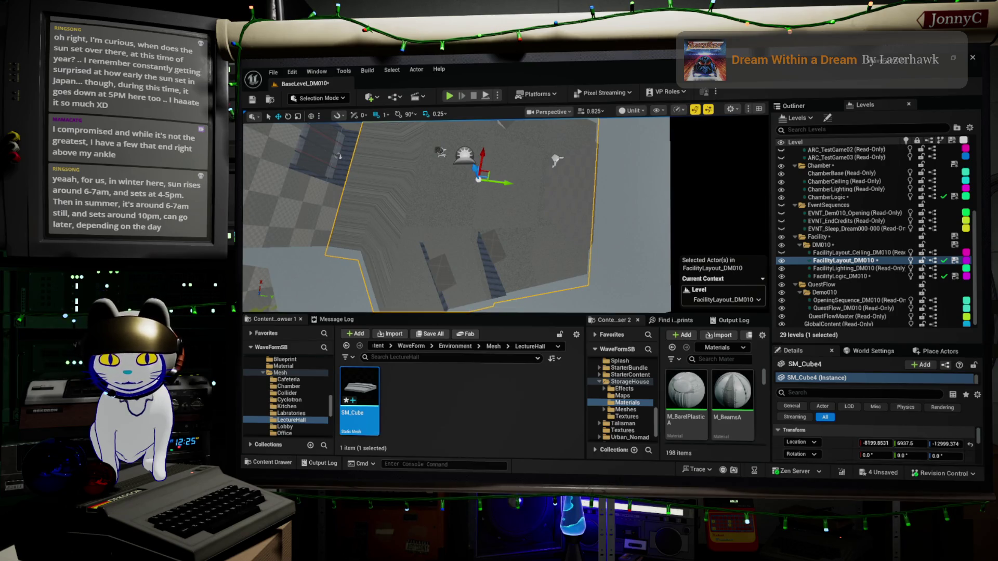
key("alt+Tab")
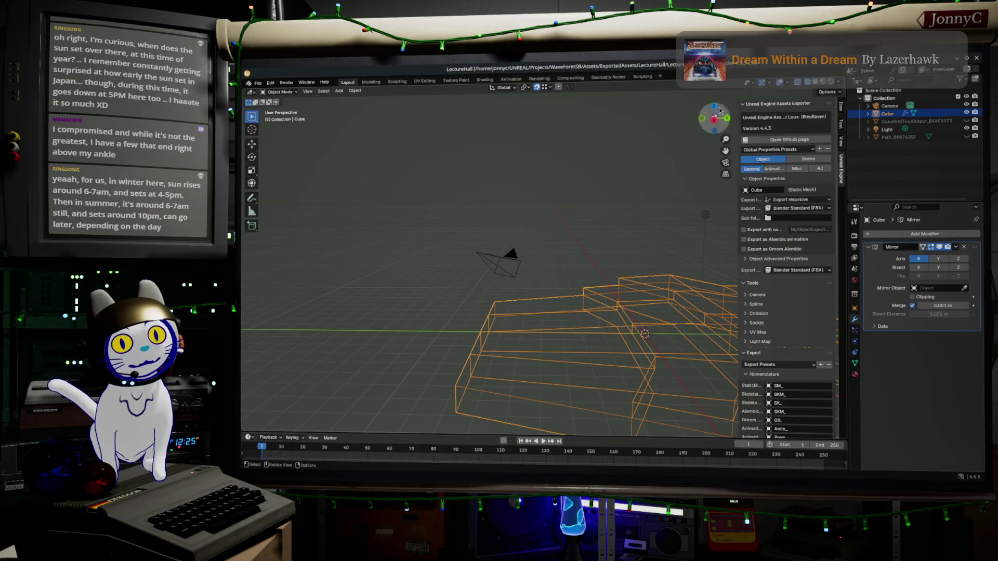
In top view, enter Edit Mode and move a floor-outline vertex to a new position
left_click(716, 106)
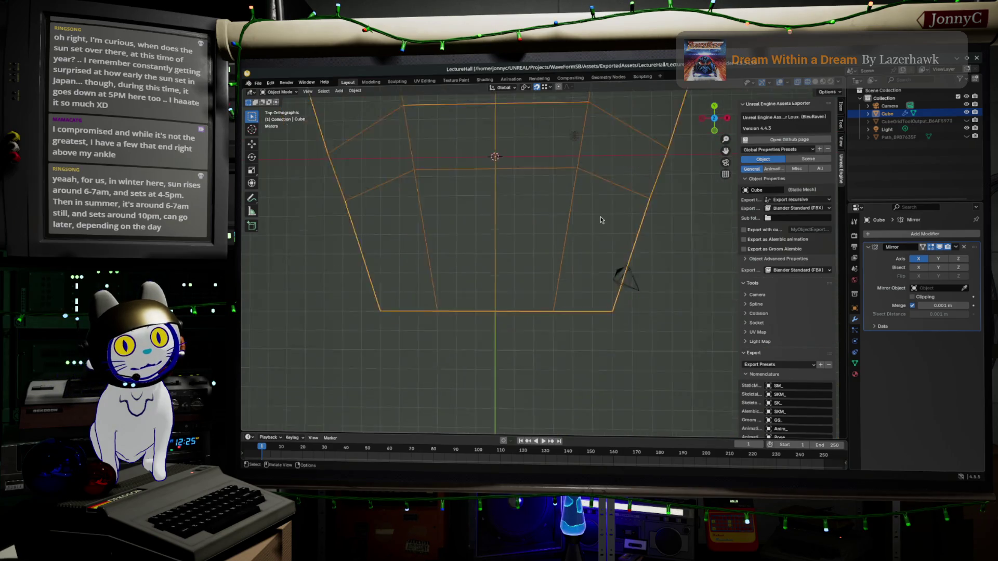
key("Tab")
scroll(602, 213, "down", 3)
left_click_drag(601, 202, 662, 248)
middle_click_drag(663, 247, 642, 309, "shift")
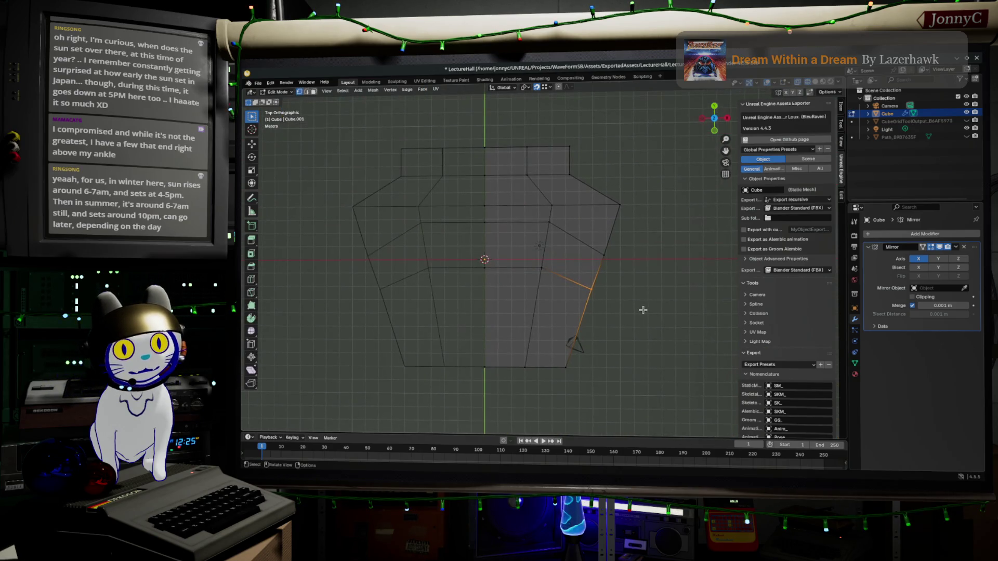
key("g")
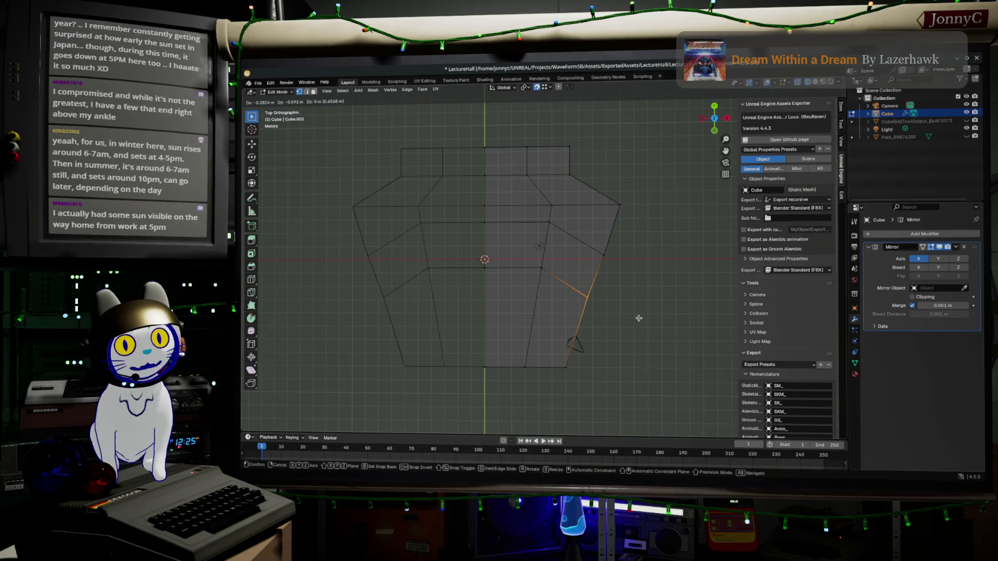
left_click(638, 318)
Select the four corner vertices of the stage face and duplicate it in place
middle_click_drag(532, 350, 476, 367)
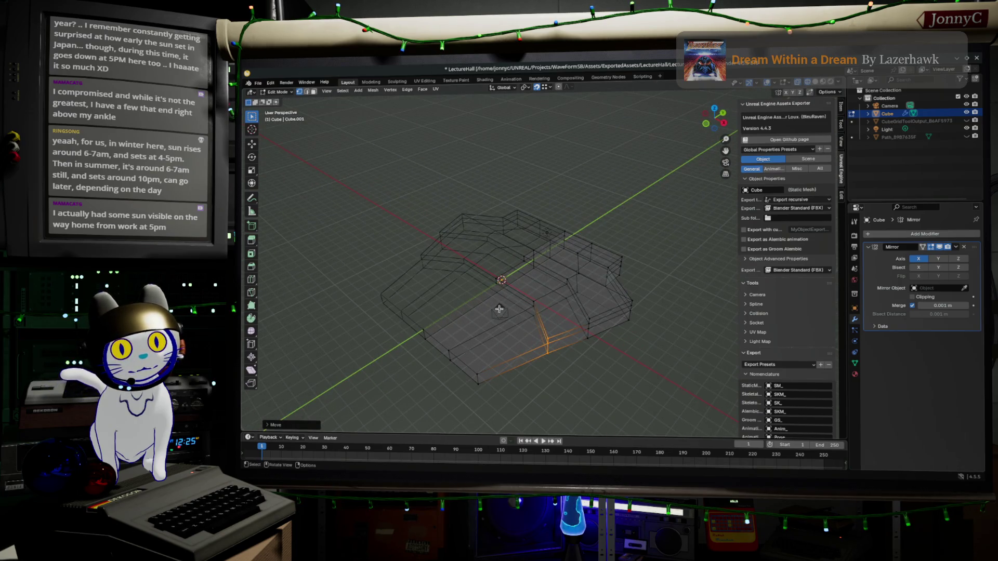
scroll(438, 356, "up", 2)
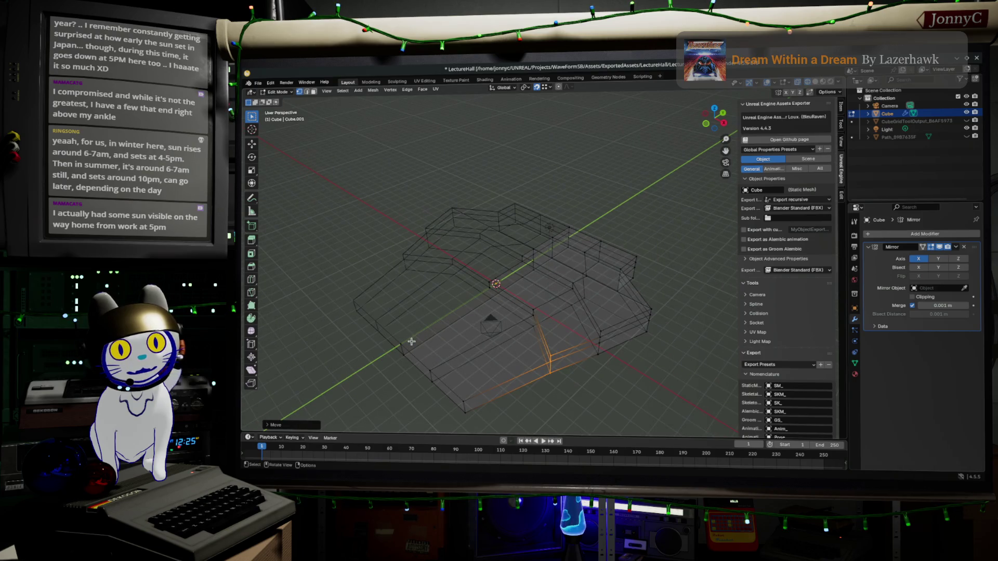
left_click(410, 342)
left_click(527, 318, "shift")
left_click(431, 372, "shift")
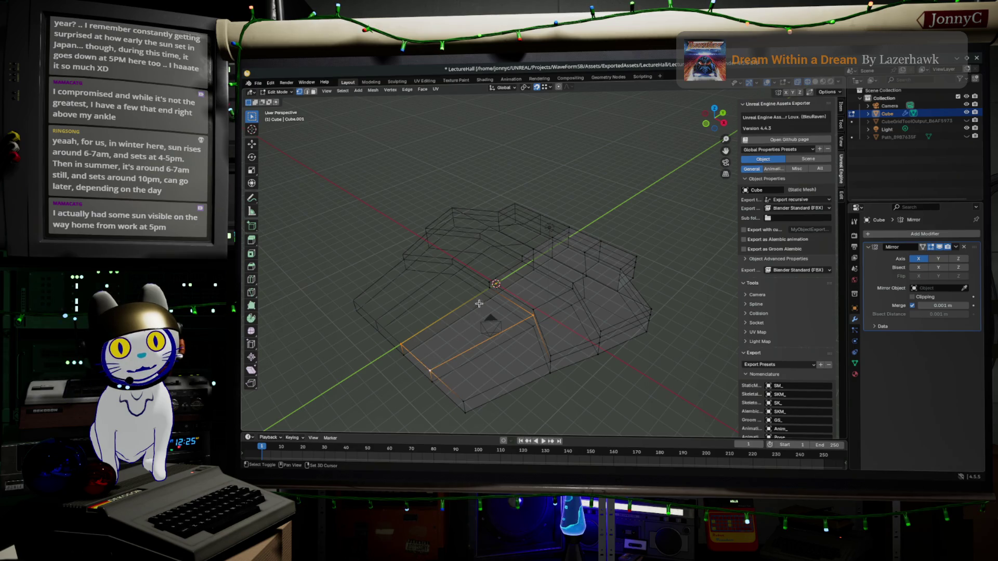
left_click(481, 287, "shift")
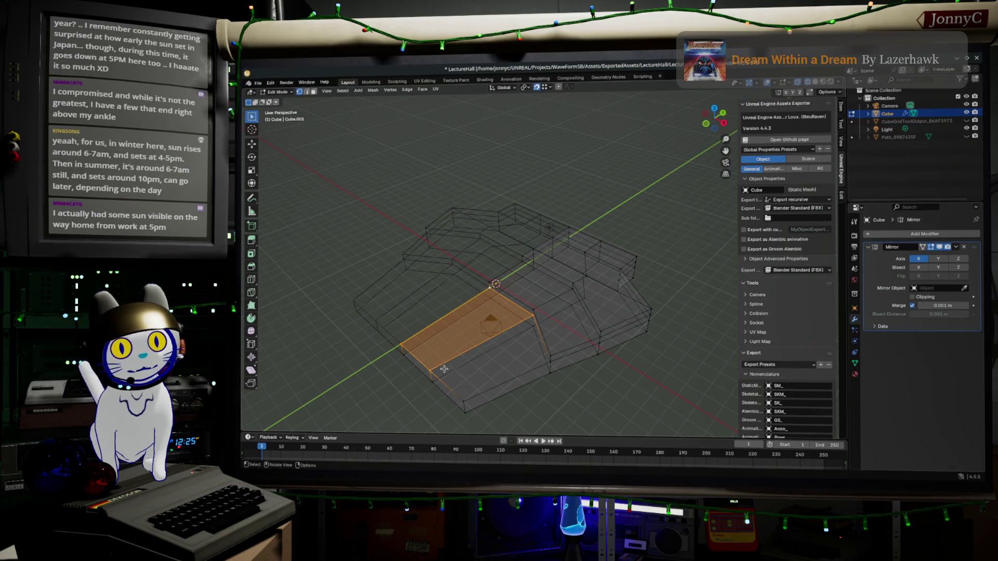
key("g")
right_click(654, 218)
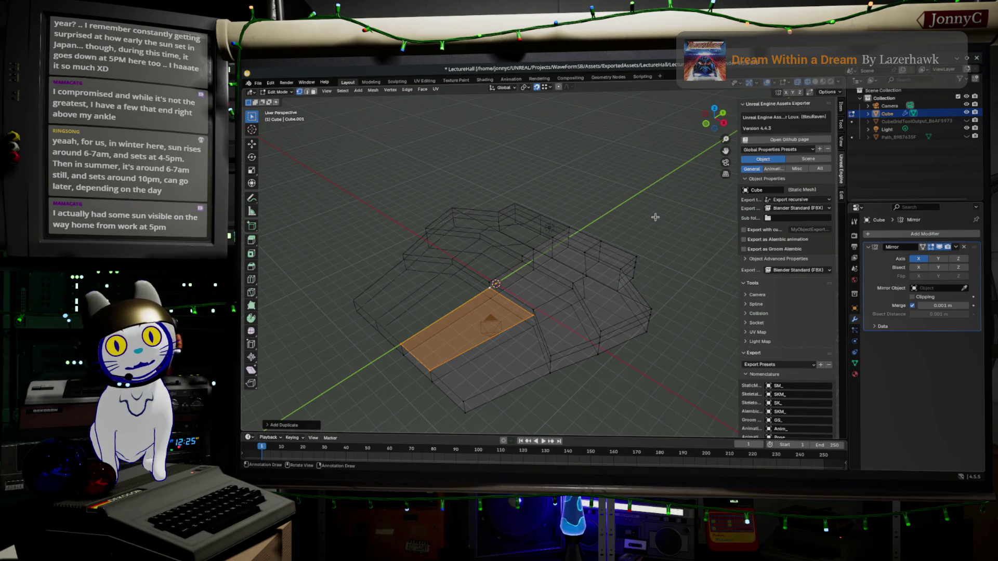
Separate the duplicated face into its own object, Cube.001, and start renaming it
key("p")
left_click(654, 218)
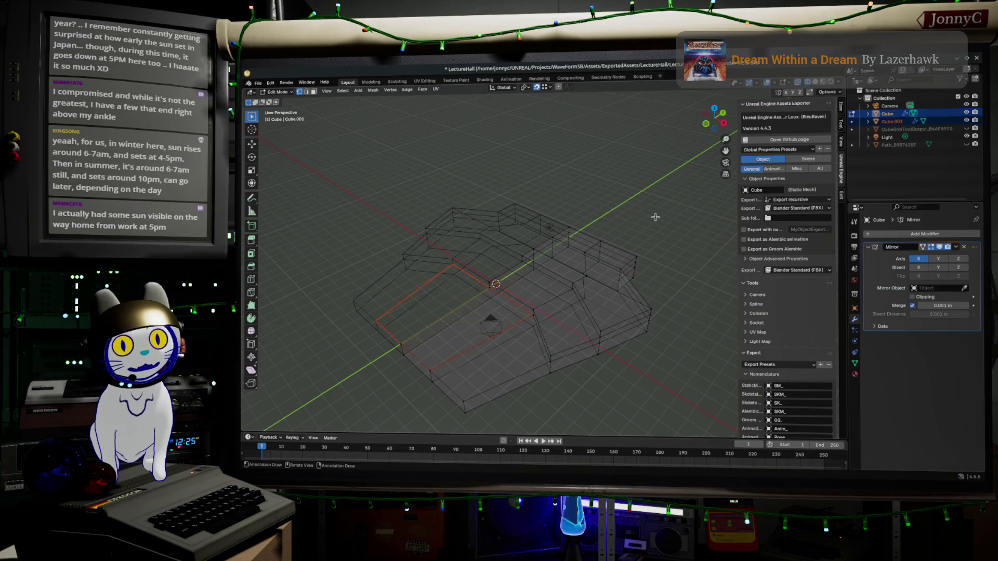
key("Tab")
left_click(437, 382)
left_click(456, 350)
left_click(457, 354)
double_click(886, 121)
type("S")
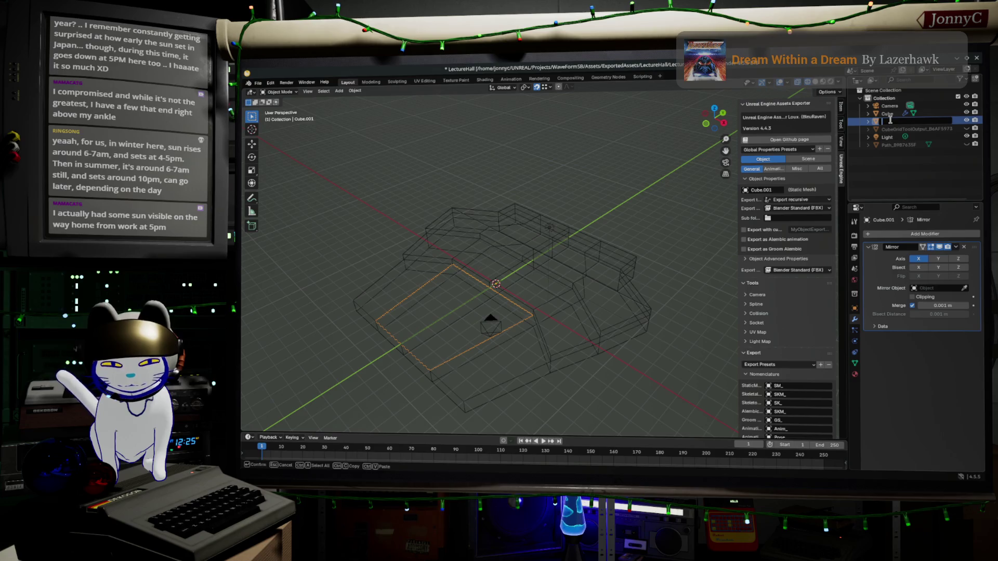
Rename Cube.001 to LectureStage and Cube to LectureFloor, then select LectureStage
type("ta")
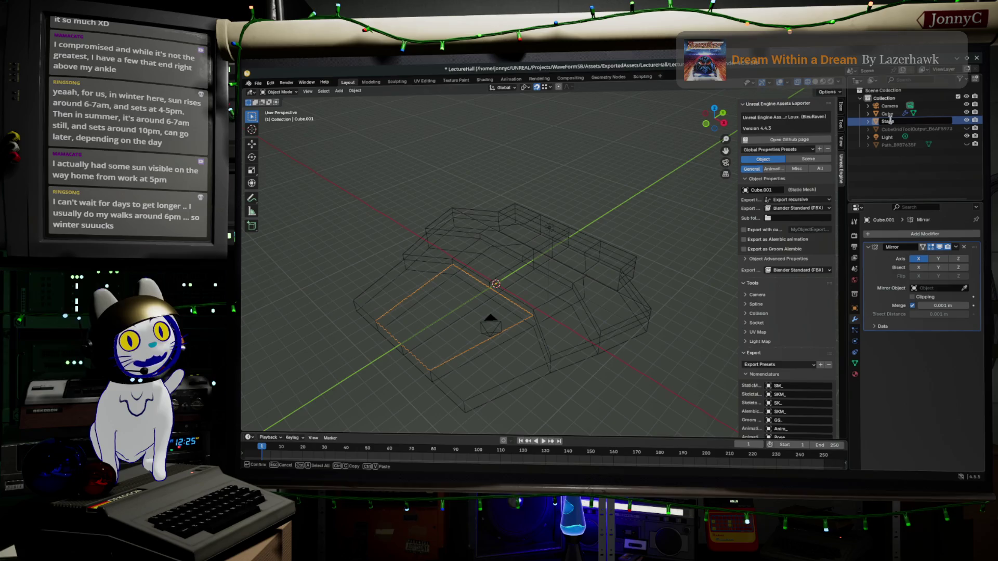
type("ge")
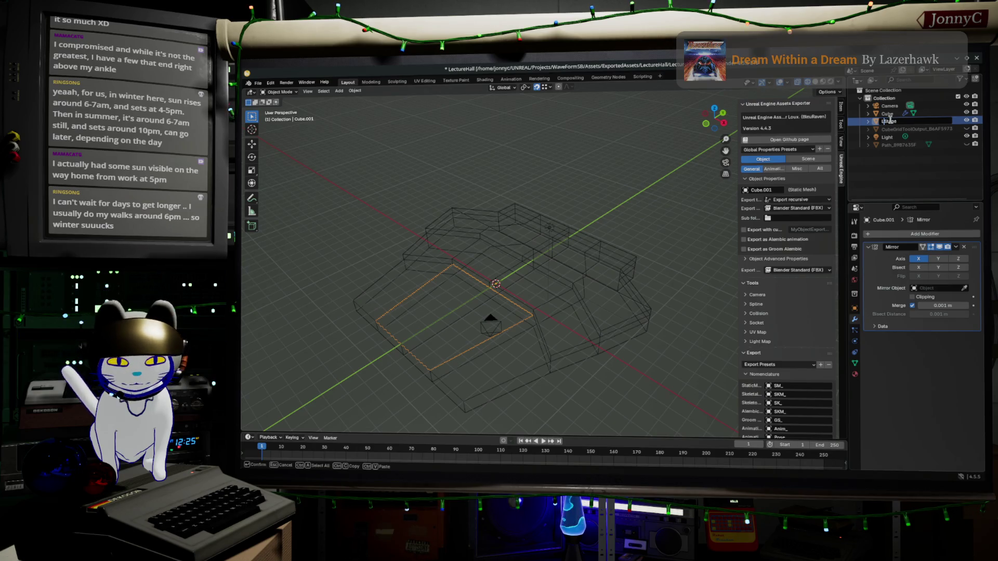
type("cture")
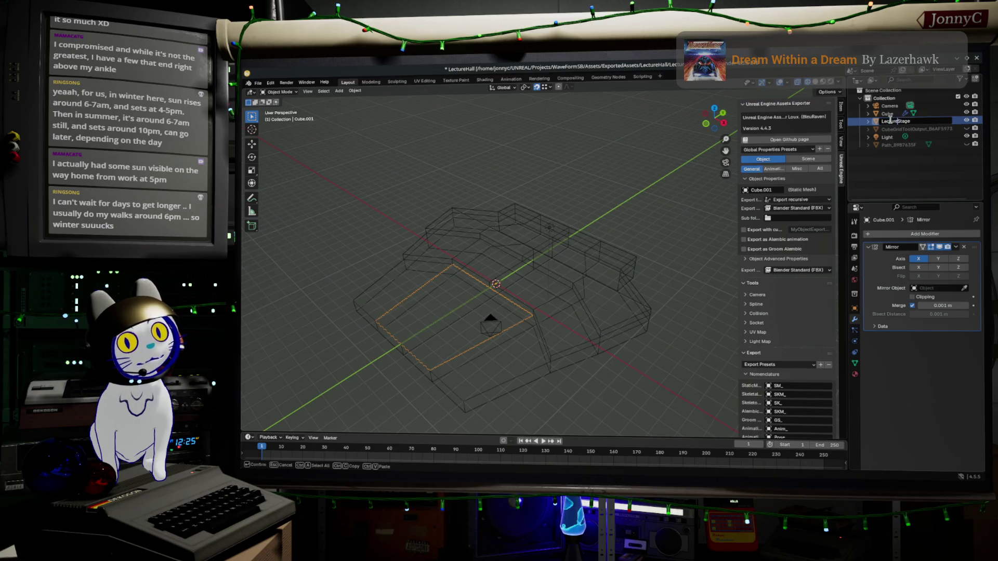
key("Return")
double_click(887, 114)
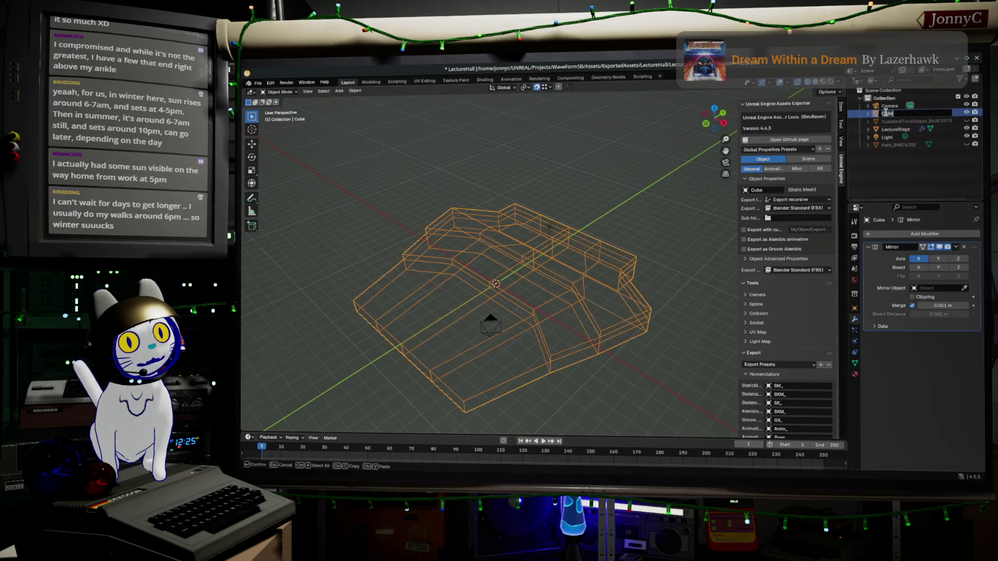
type("LectureFloor")
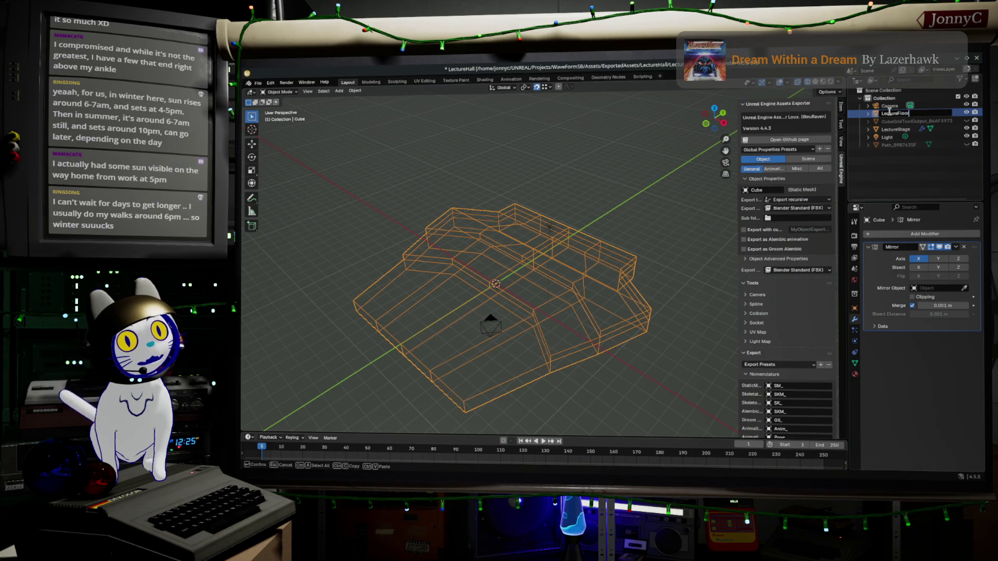
key("Return")
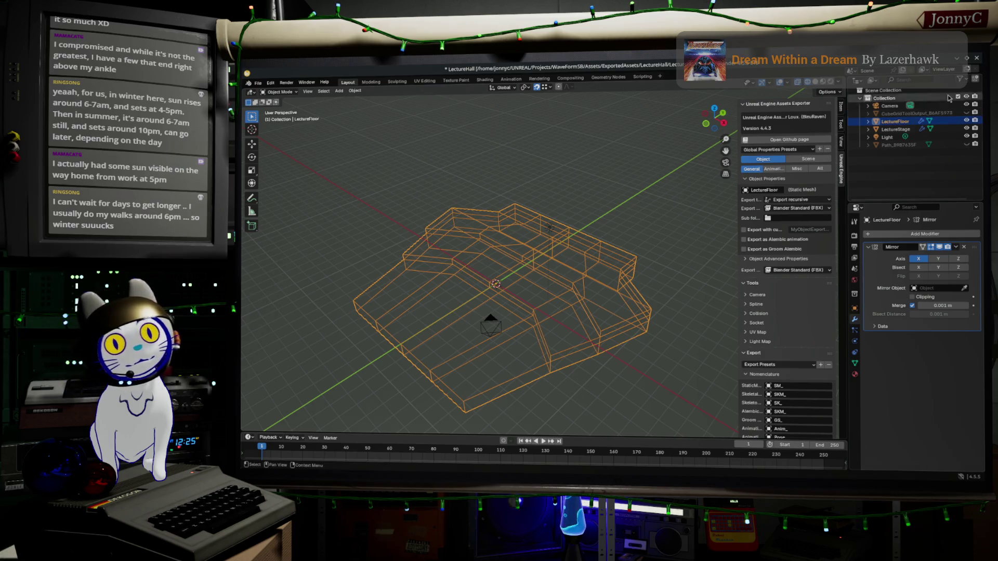
left_click(901, 131)
middle_click_drag(523, 294, 536, 309)
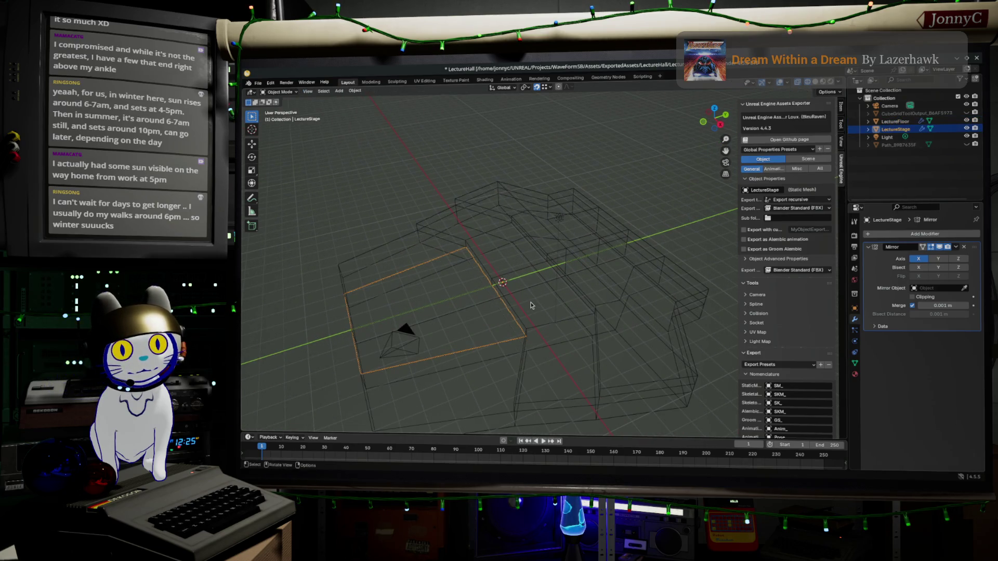
In top view, slide the stage's edge down and move its bottom-right vertex along X
key("Tab")
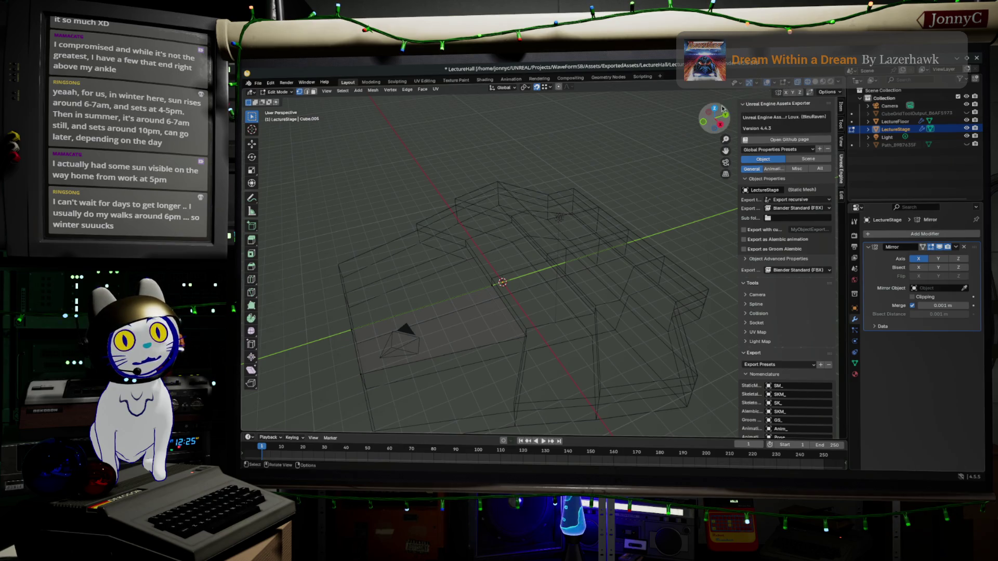
left_click(714, 108)
left_click_drag(401, 234, 606, 308)
middle_click_drag(606, 307, 634, 156, "shift")
key("g")
key("g")
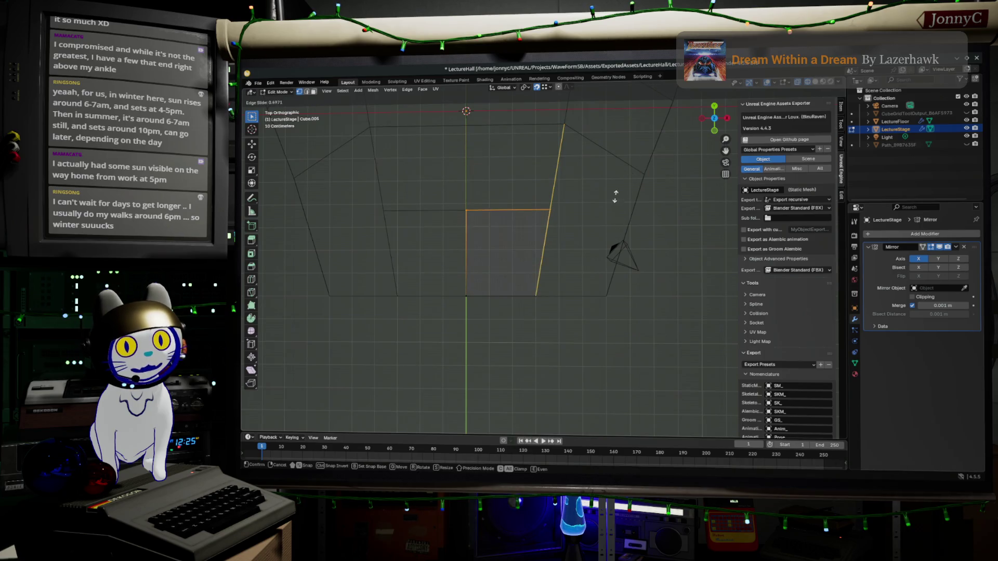
left_click(608, 219)
left_click(533, 288)
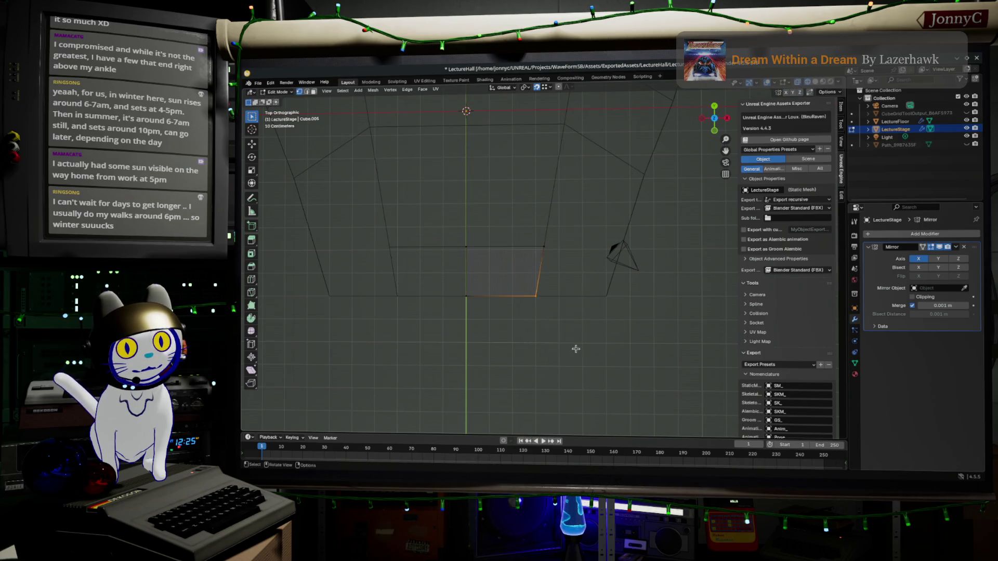
key("g")
key("x")
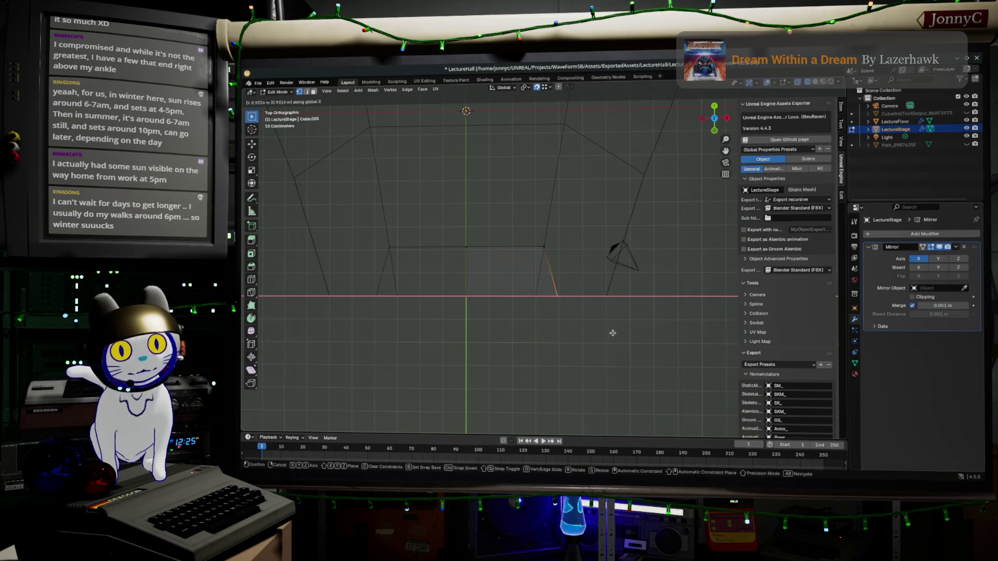
left_click(628, 328)
Extrude the stage face straight up and set its Median Z to 0.35 m
left_click_drag(404, 205, 462, 286)
middle_click_drag(462, 286, 539, 273)
key("g")
key("z")
key("z")
key("z")
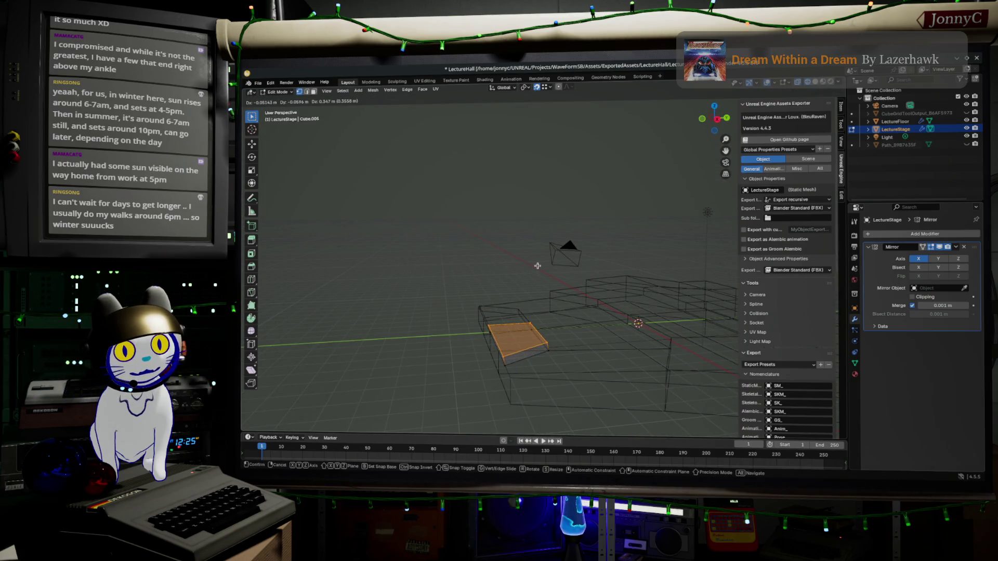
key("z")
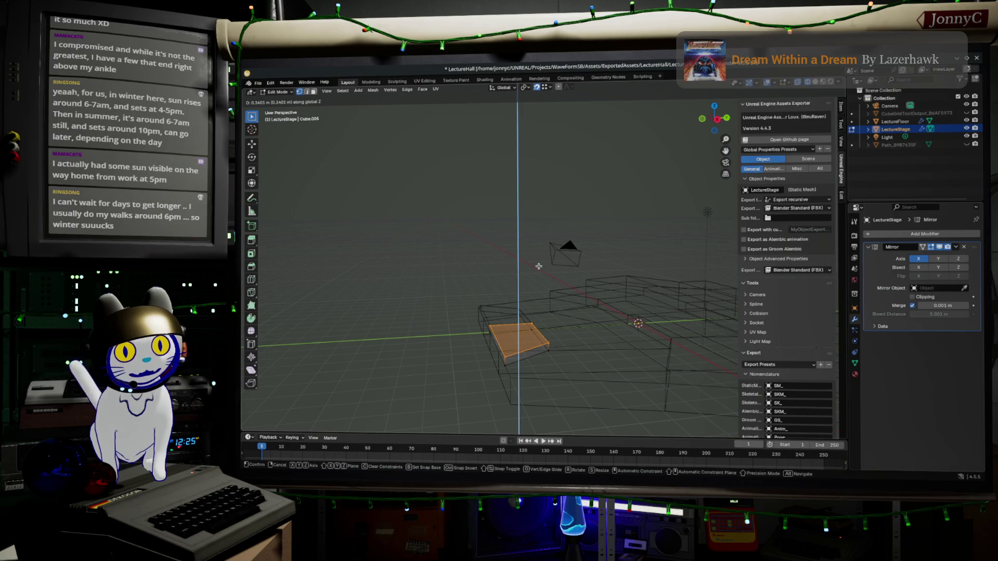
left_click(538, 266)
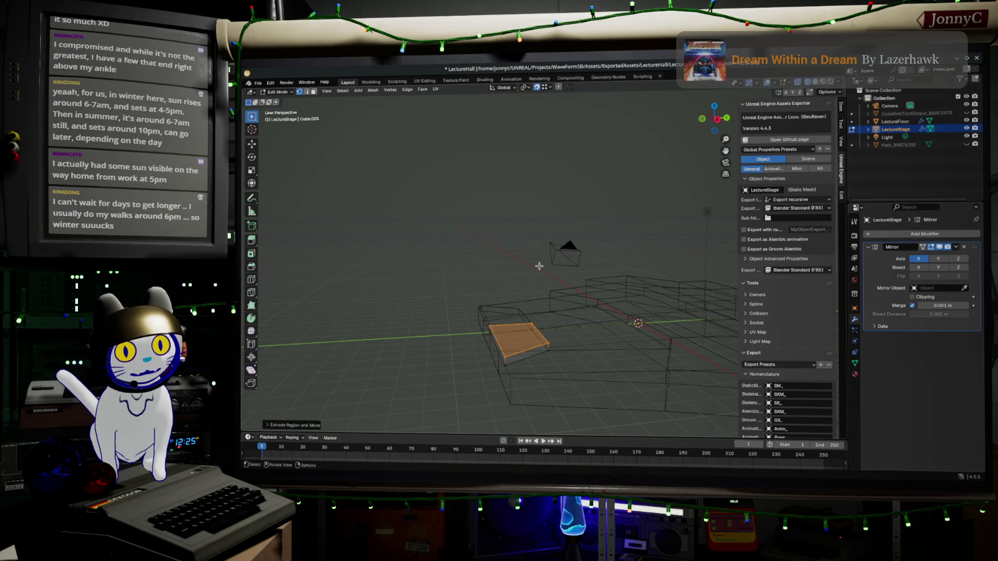
left_click(840, 107)
left_click(807, 138)
type("0.34")
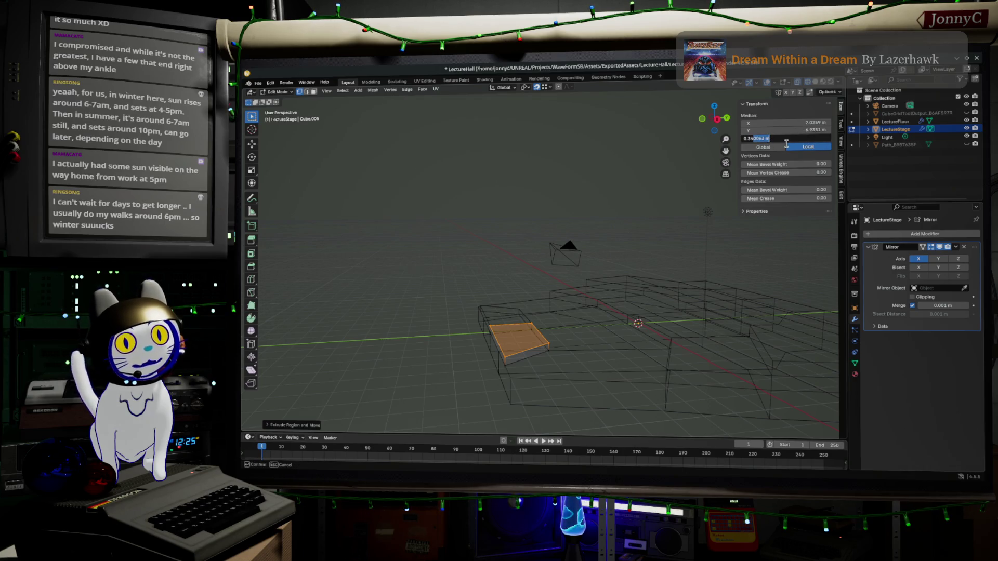
key("Return")
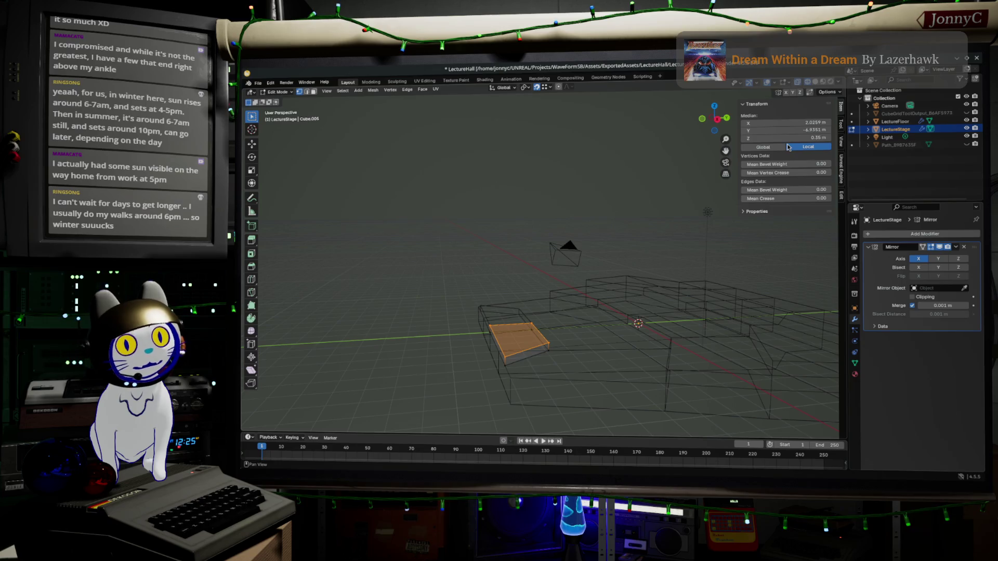
mouse_move(550, 251)
middle_mouse_down()
mouse_move(534, 216)
mouse_move(555, 333)
mouse_move(575, 283)
mouse_move(594, 296)
mouse_move(617, 189)
mouse_move(597, 211)
mouse_move(568, 200)
mouse_move(583, 197)
middle_mouse_up()
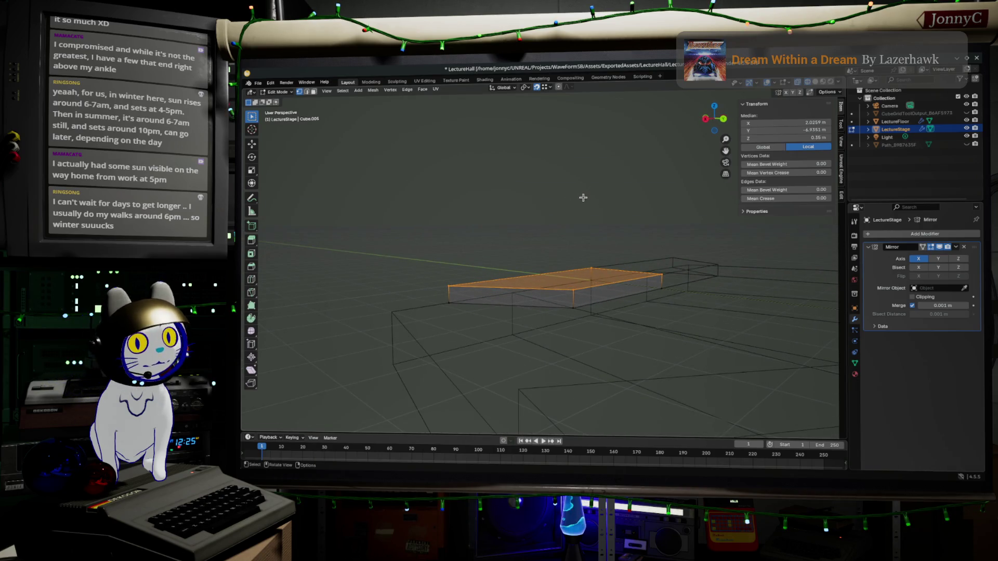
mouse_move(530, 328)
middle_mouse_down()
mouse_move(537, 366)
mouse_move(535, 319)
mouse_move(630, 266)
middle_mouse_up()
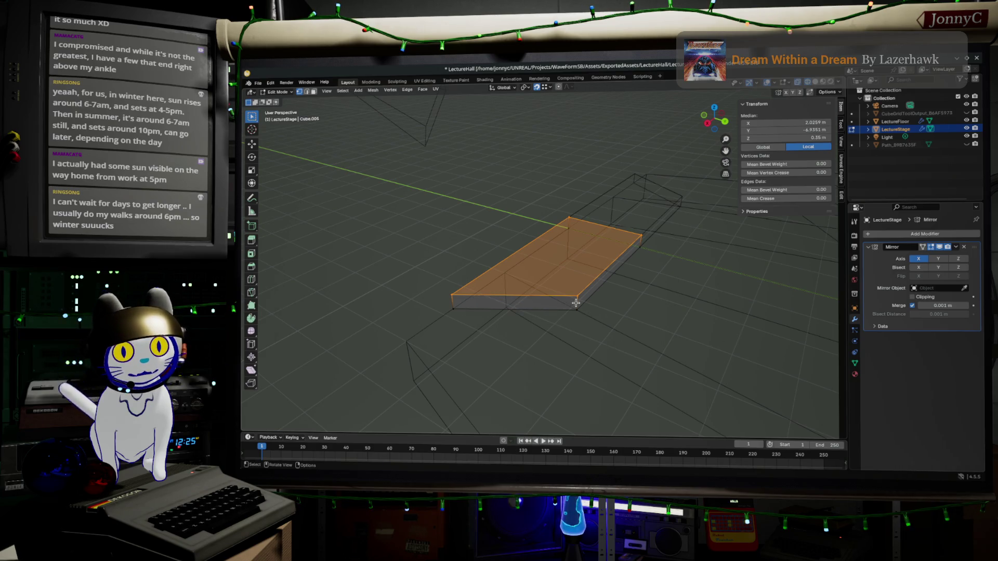
Add two loop cuts across the stage slab and slide the left loop to factor -0.6
key("ctrl+r")
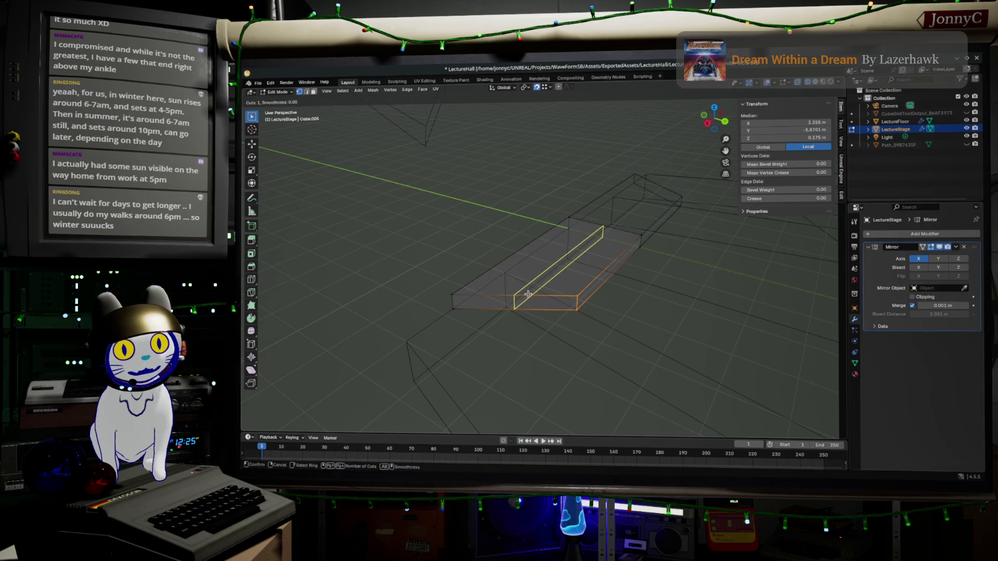
scroll(527, 294, "up", 1)
left_click(525, 290)
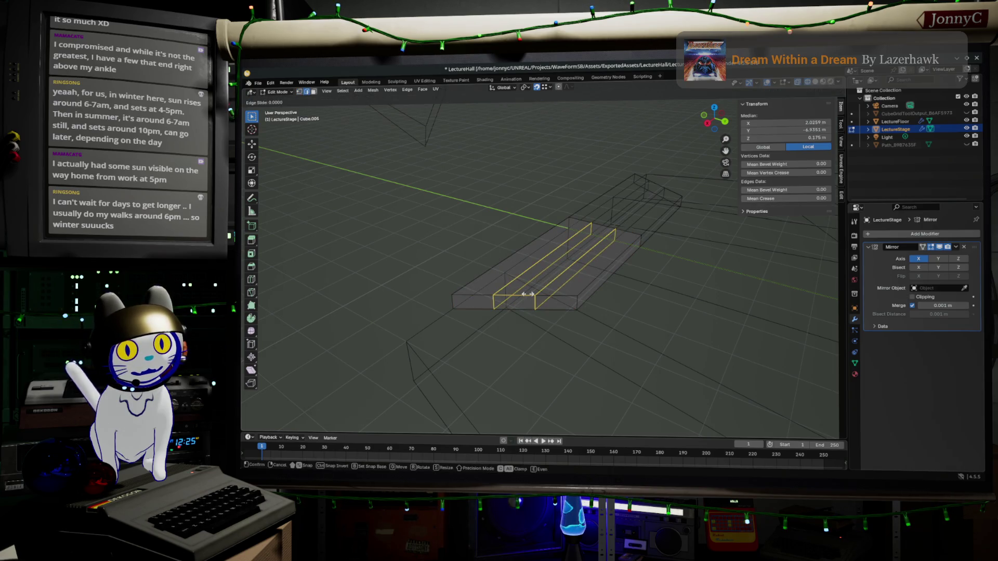
right_click(510, 275)
left_click(513, 280, "alt")
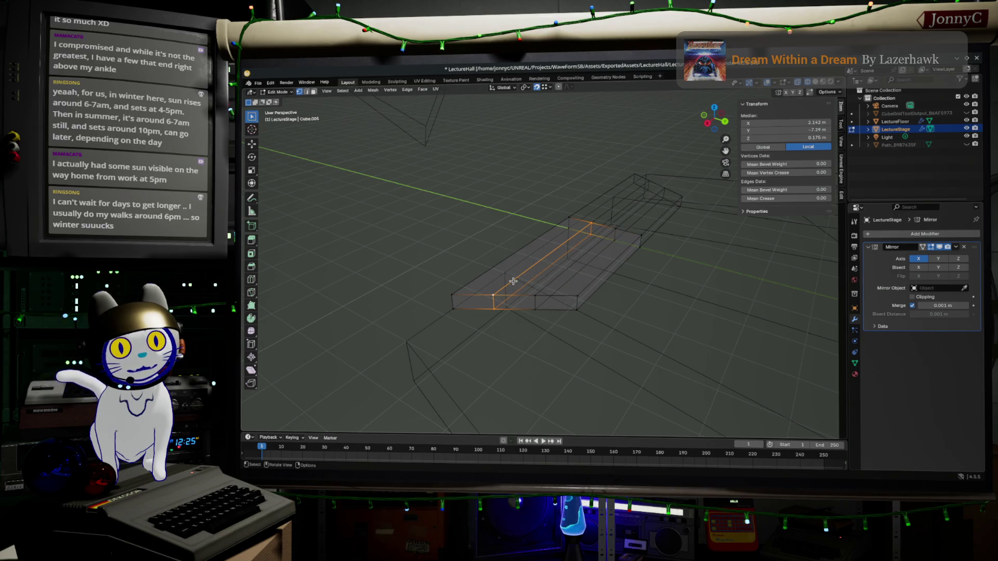
key("g")
key("g")
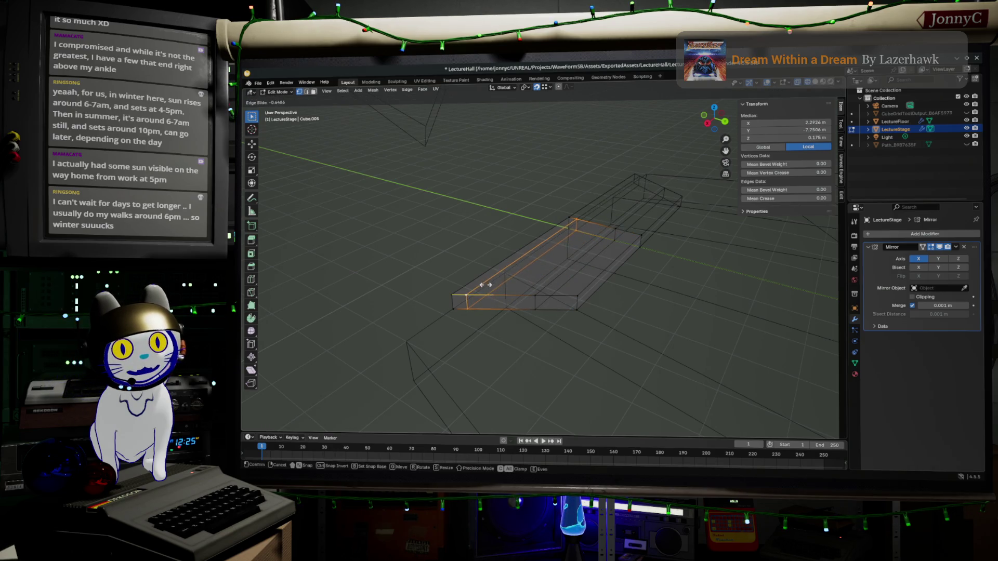
left_click(488, 289)
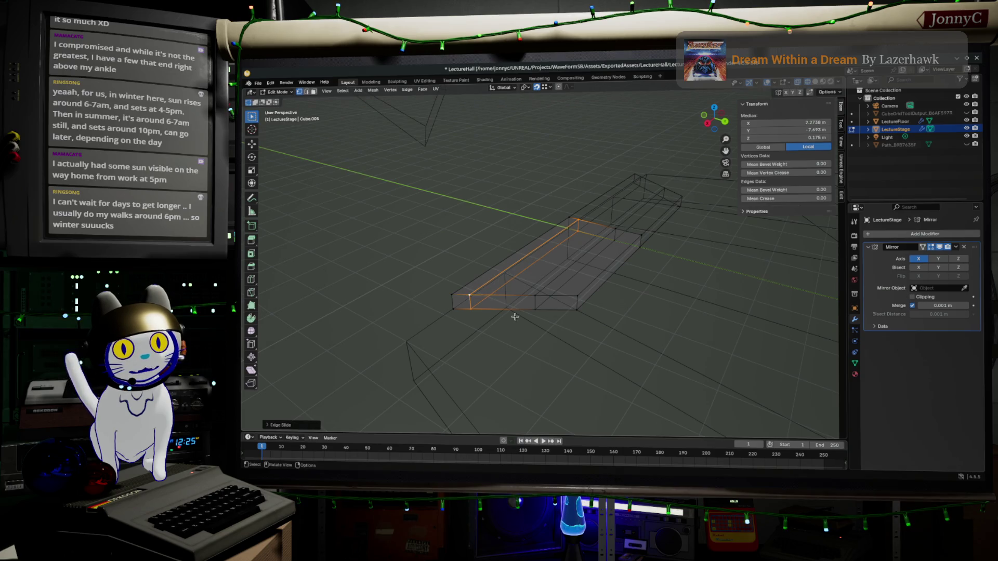
left_click(269, 426)
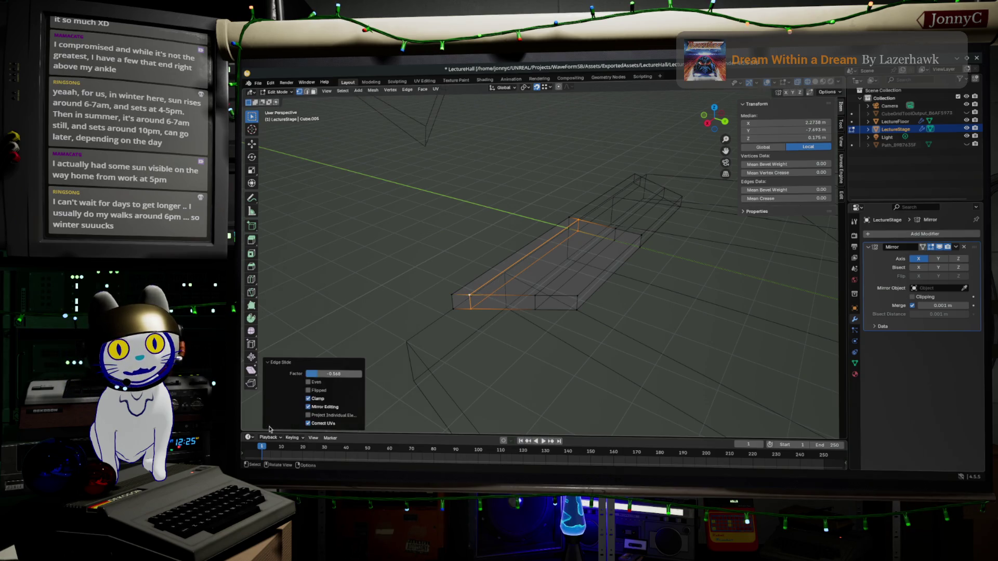
left_click(333, 373)
left_click_drag(317, 374, 346, 383)
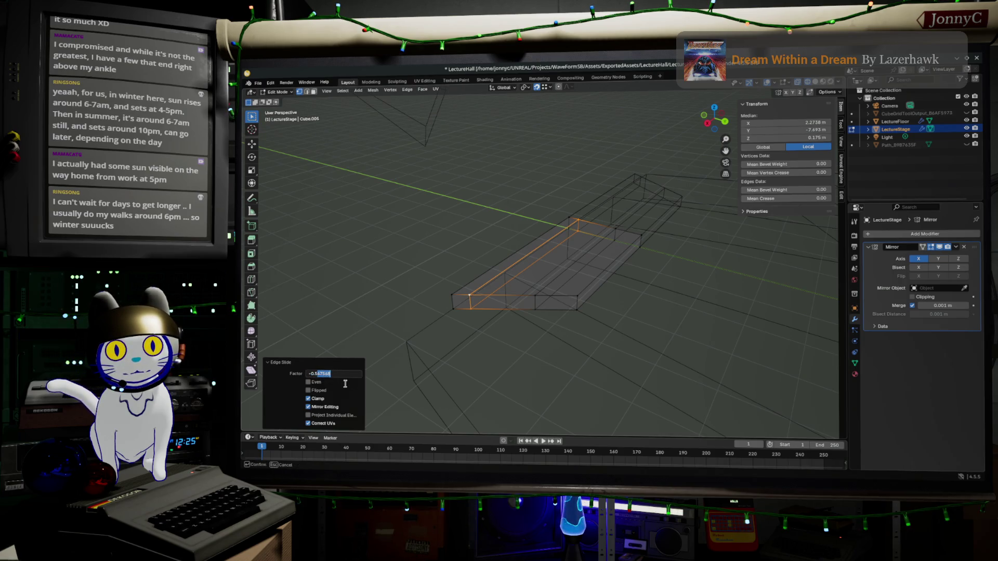
type("6")
key("Return")
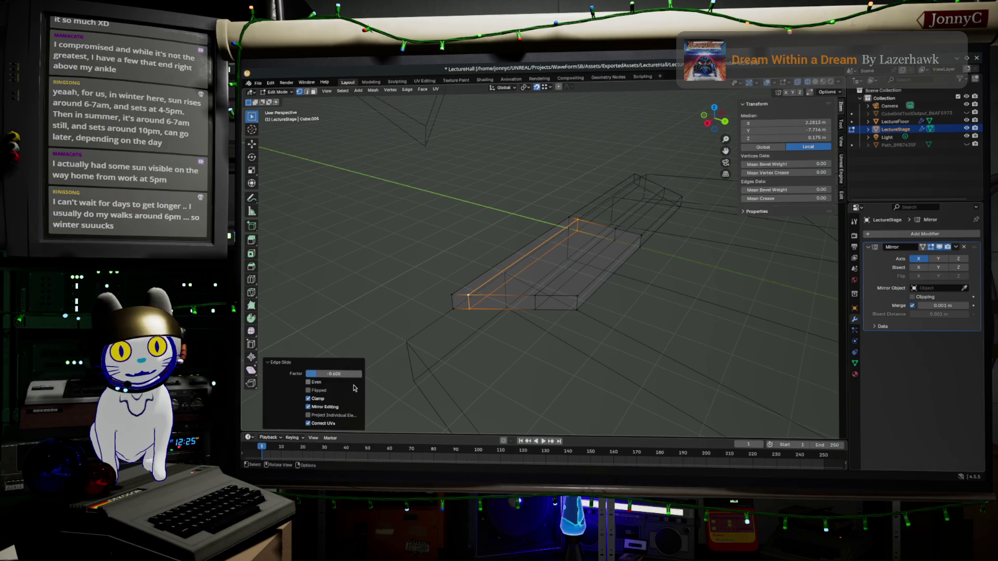
Slide the middle edge loop to factor -0.6, then deselect all and pick a near-end corner vertex
left_click(553, 284, "alt")
key("g")
key("g")
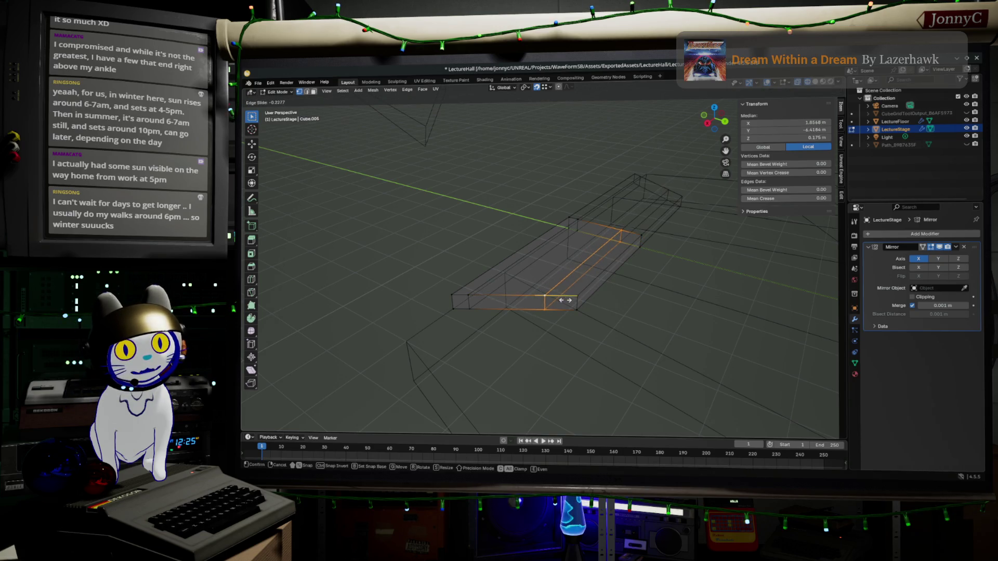
left_click(561, 307)
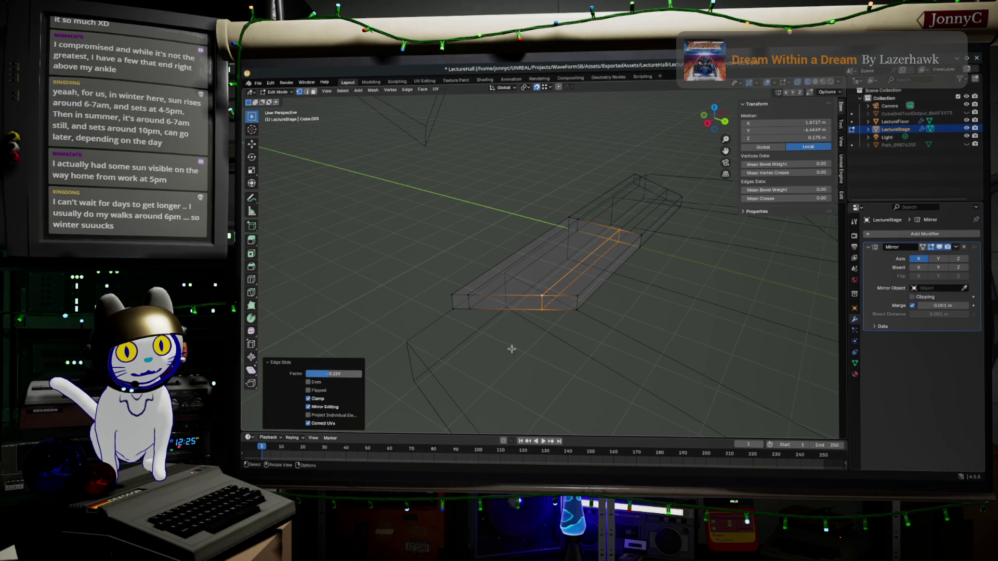
left_click(327, 373)
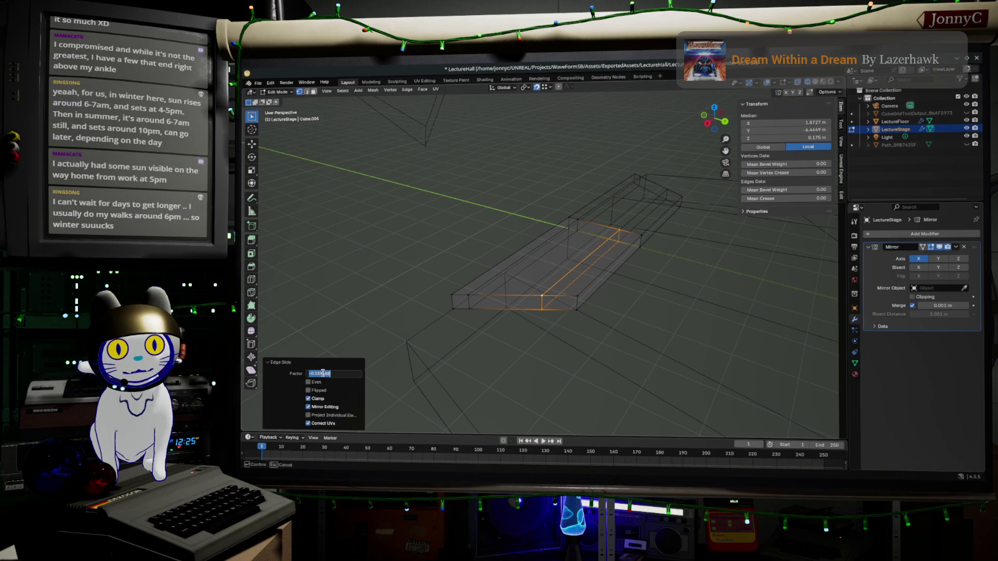
left_click_drag(319, 374, 375, 374)
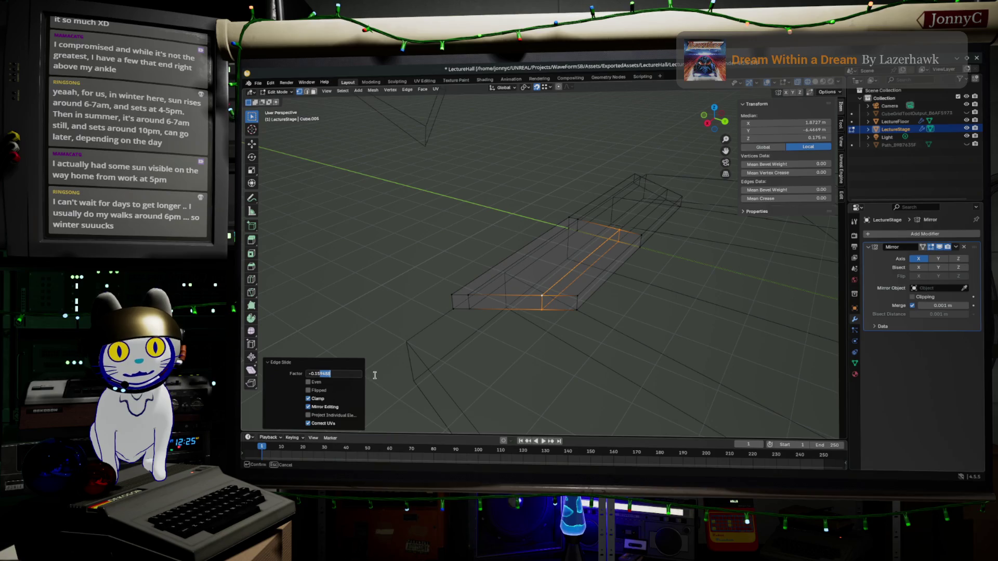
key("BackSpace")
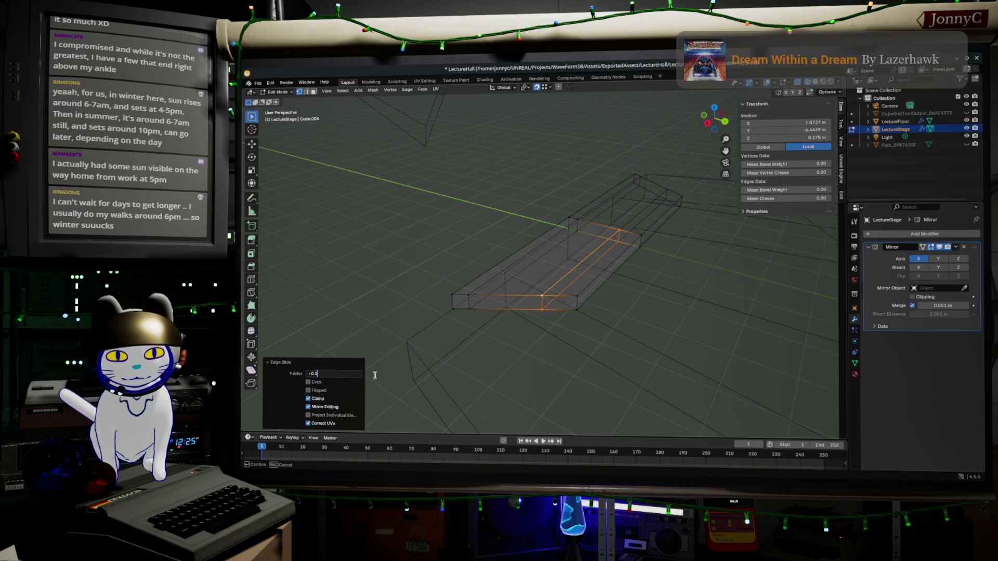
type("4")
key("Return")
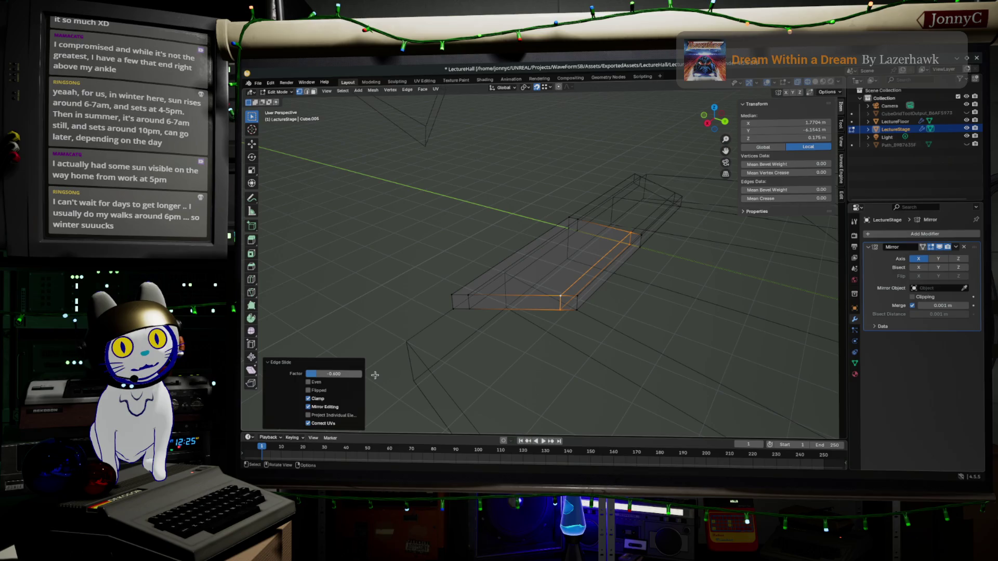
key("alt+a")
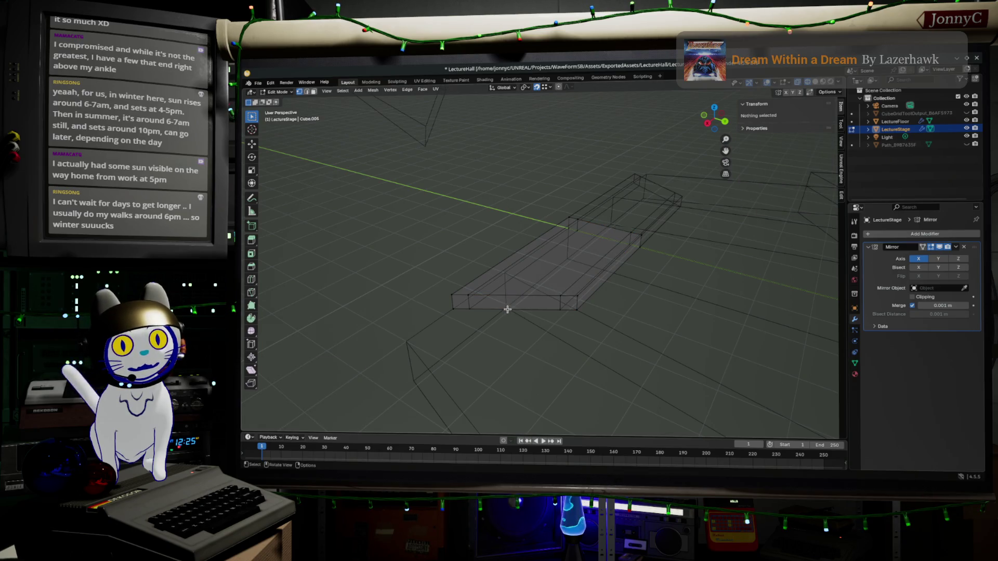
left_click(467, 295)
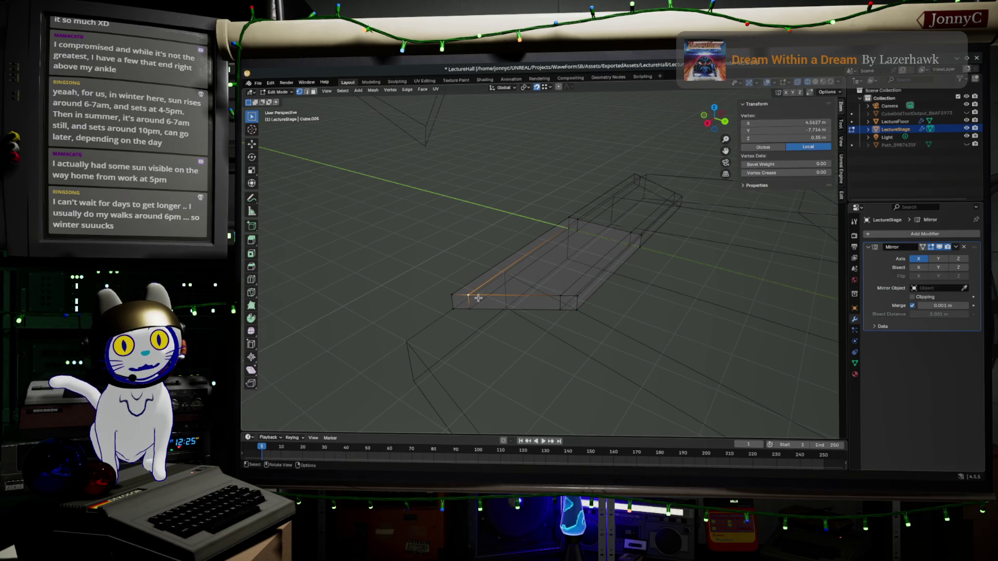
Extrude the stage's near front face outward about 0.47 m, then select the new block's vertical edge
left_click(554, 309, "alt+shift")
left_click(473, 310, "shift")
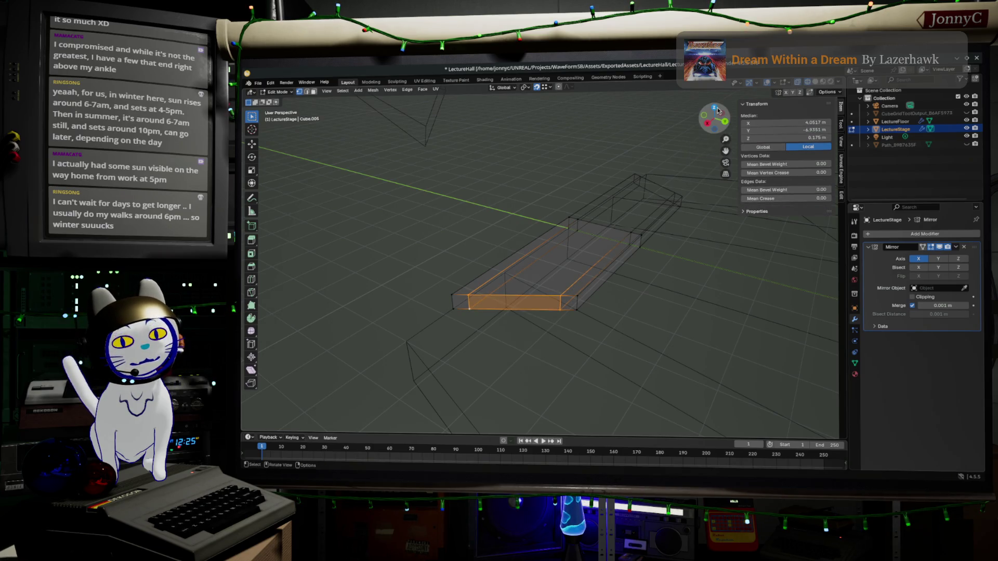
left_click(715, 108)
key("e")
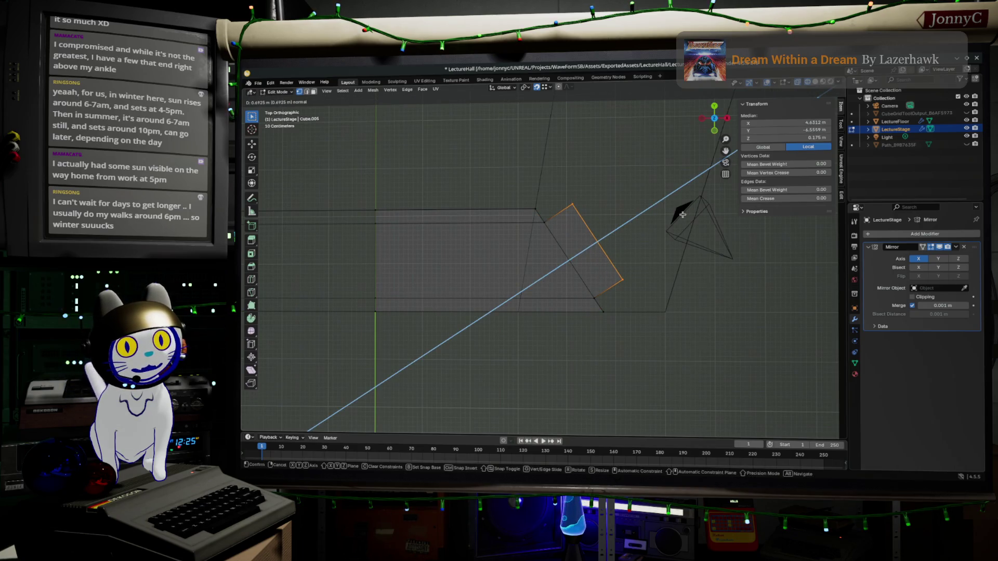
left_click(681, 210)
mouse_move(679, 212)
middle_mouse_down()
mouse_move(642, 252)
mouse_move(655, 215)
mouse_move(658, 244)
middle_mouse_up()
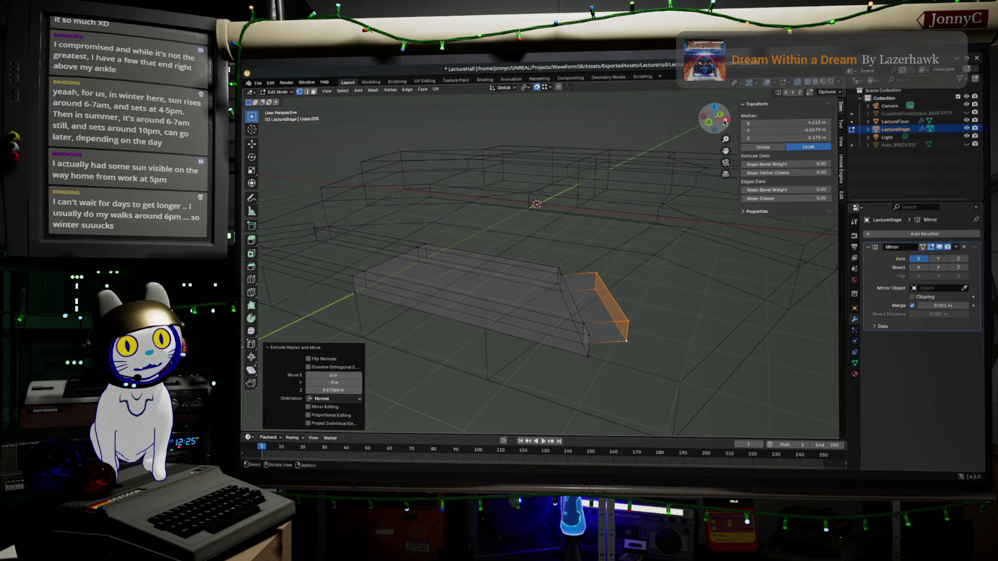
left_click(725, 122)
middle_click_drag(576, 335, 628, 340)
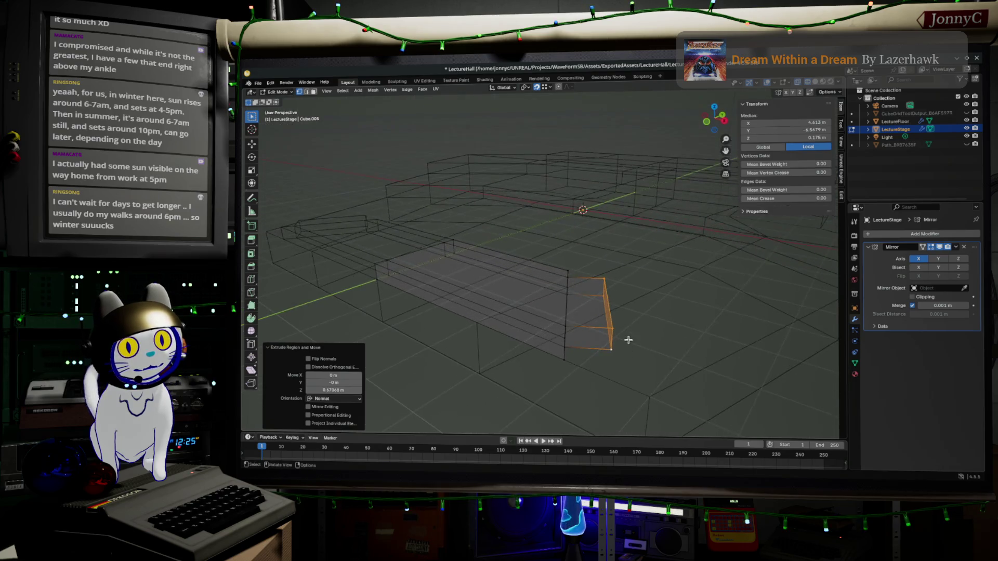
left_click(611, 312)
middle_click_drag(743, 157, 701, 234)
Slide the front block's vertical edge to a factor of -0.5 to slope it, then clear the selection
key("g")
key("g")
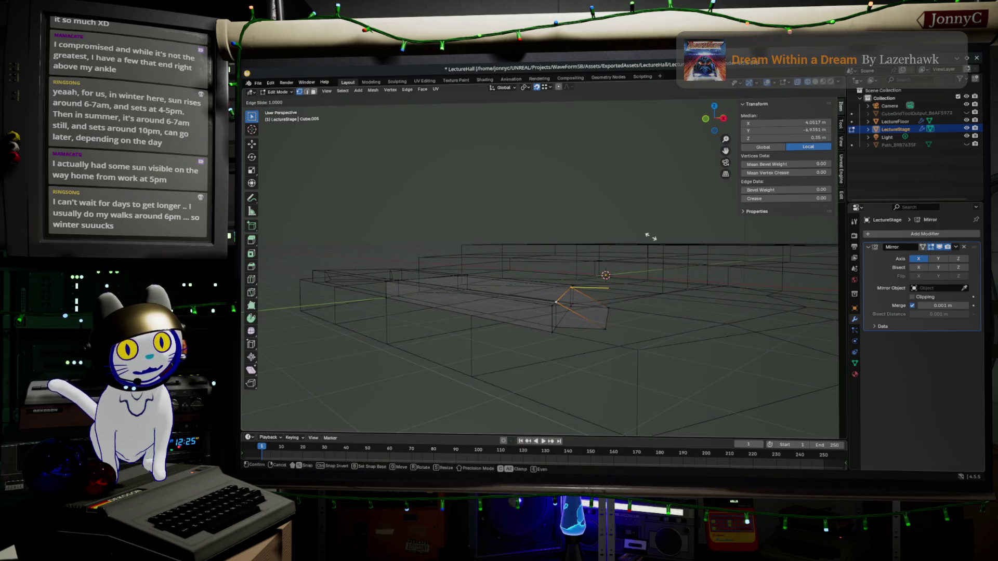
left_click(657, 237)
key("g")
key("g")
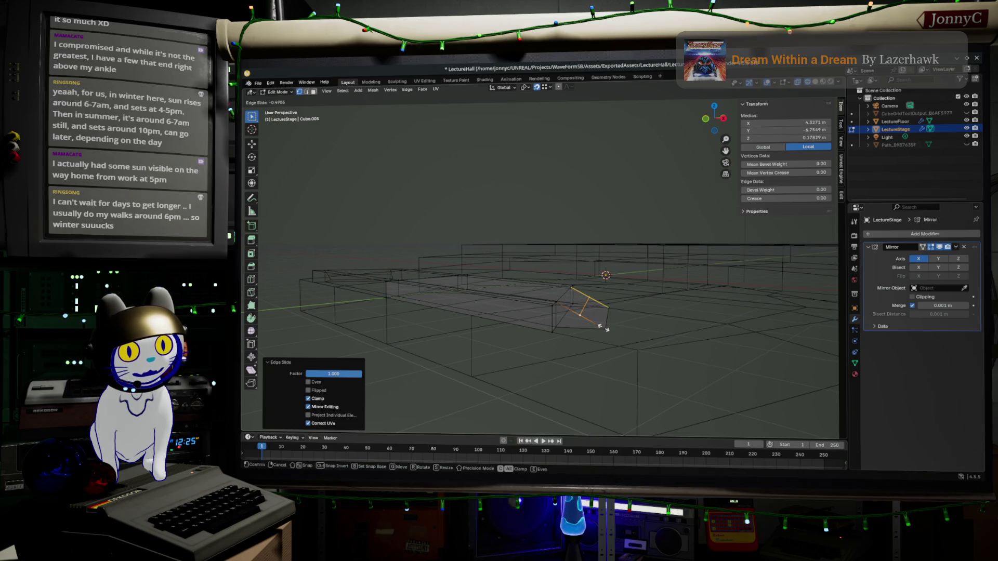
left_click(603, 328)
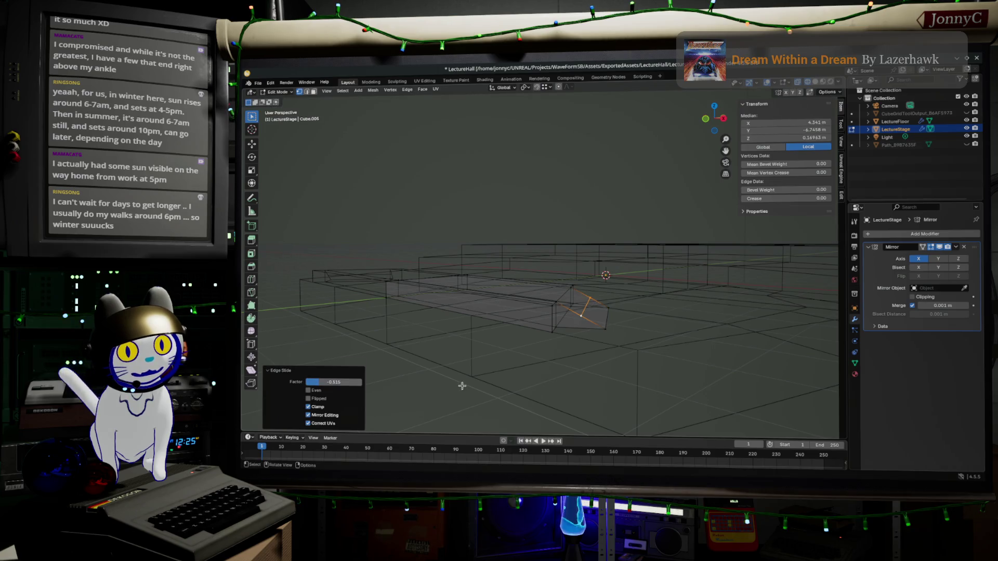
left_click(331, 381)
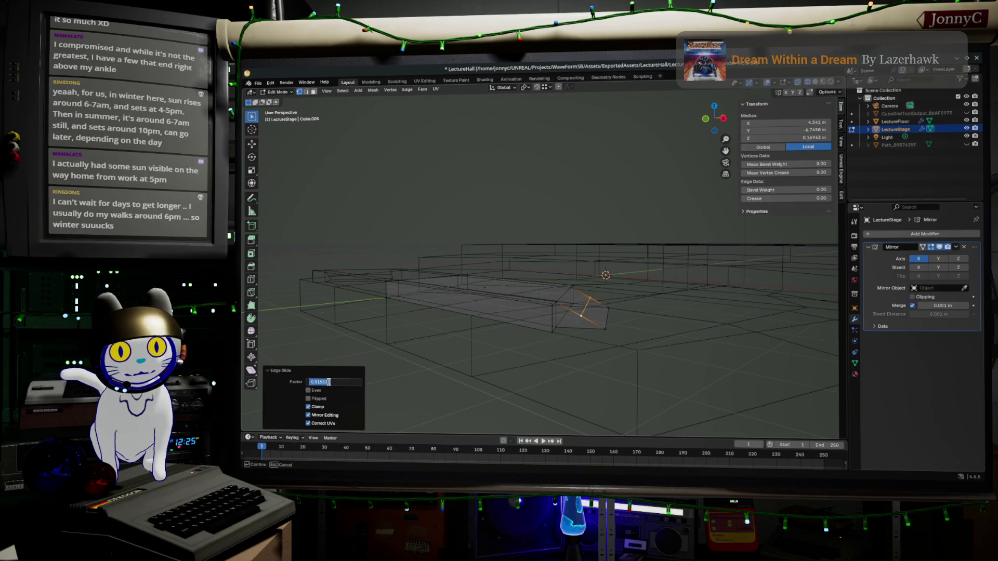
left_click_drag(319, 381, 344, 382)
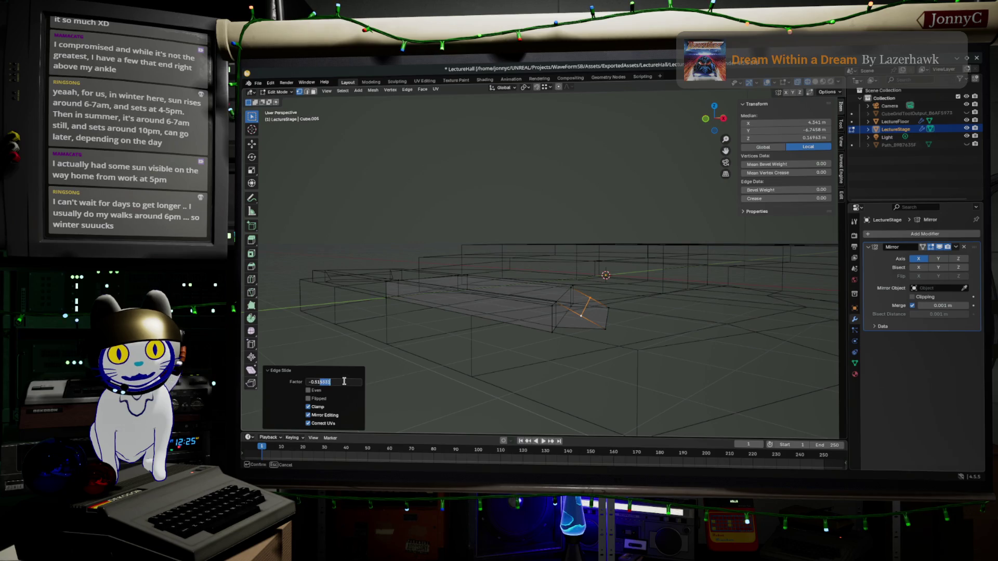
key("BackSpace")
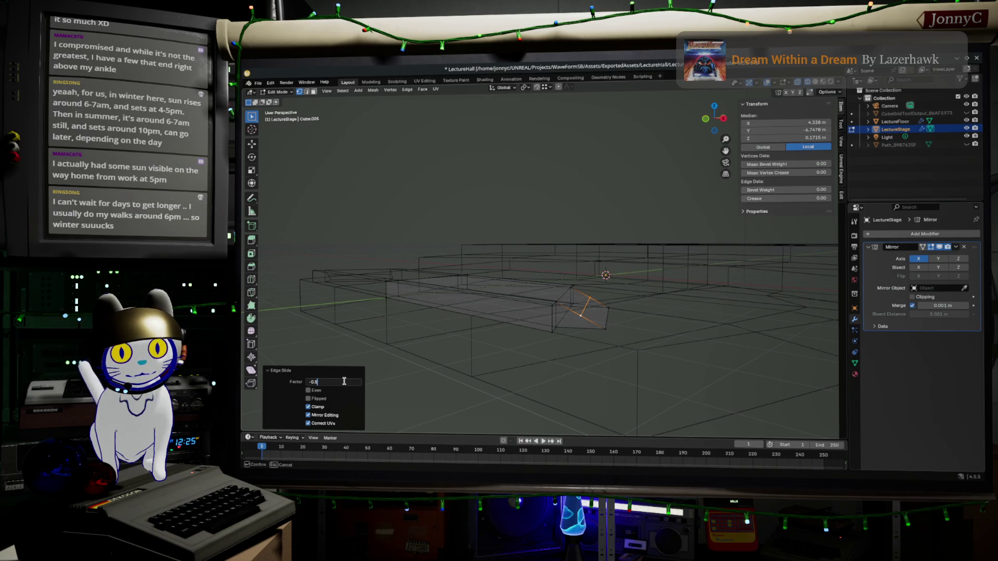
key("Return")
left_click(649, 198)
middle_click_drag(649, 198, 649, 198)
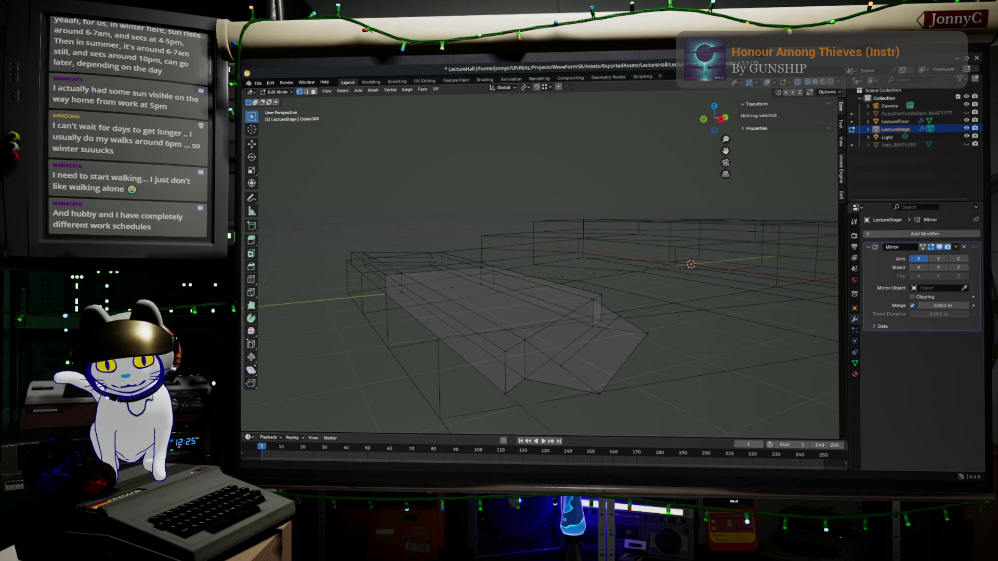
Run a new browser search and open the tenki.jp weather site
key("alt+Tab")
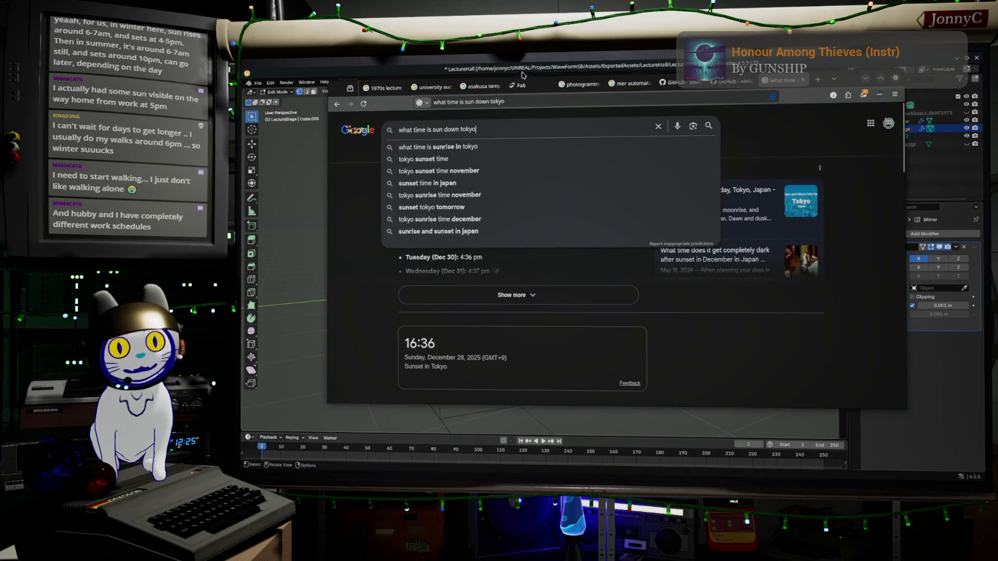
left_click(572, 102)
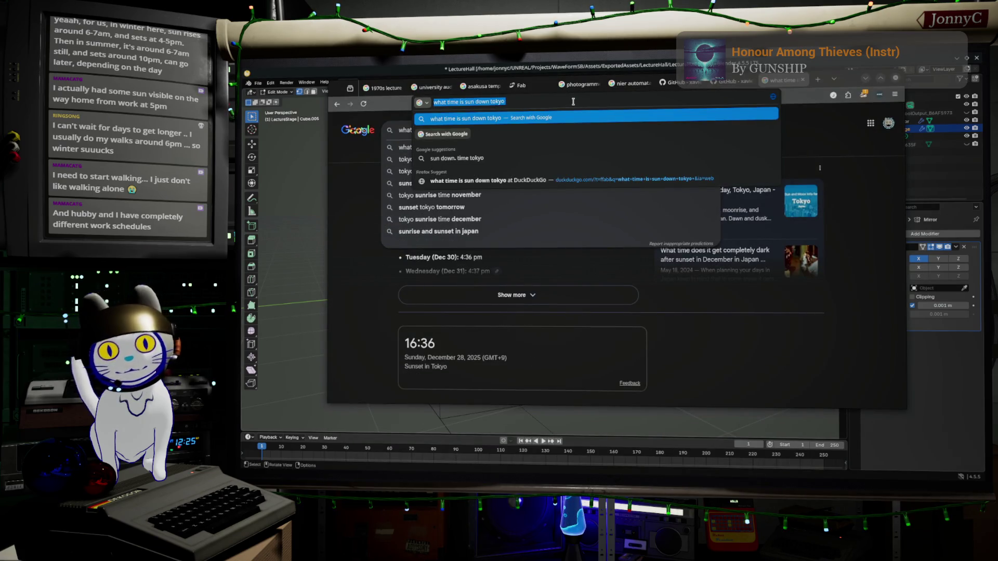
type("tn")
key("BackSpace")
key("BackSpace")
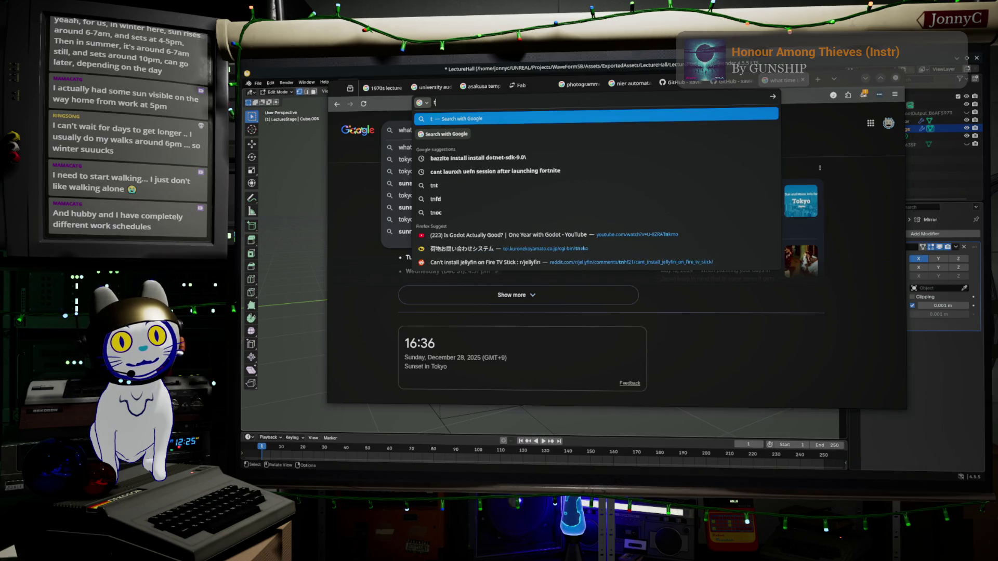
type("e")
key("BackSpace")
type("tea")
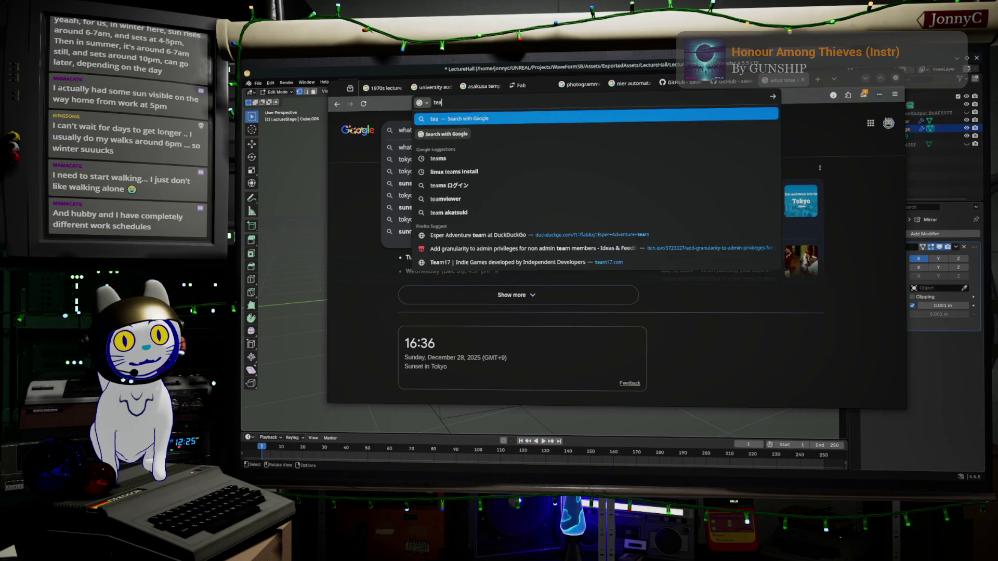
key("Return")
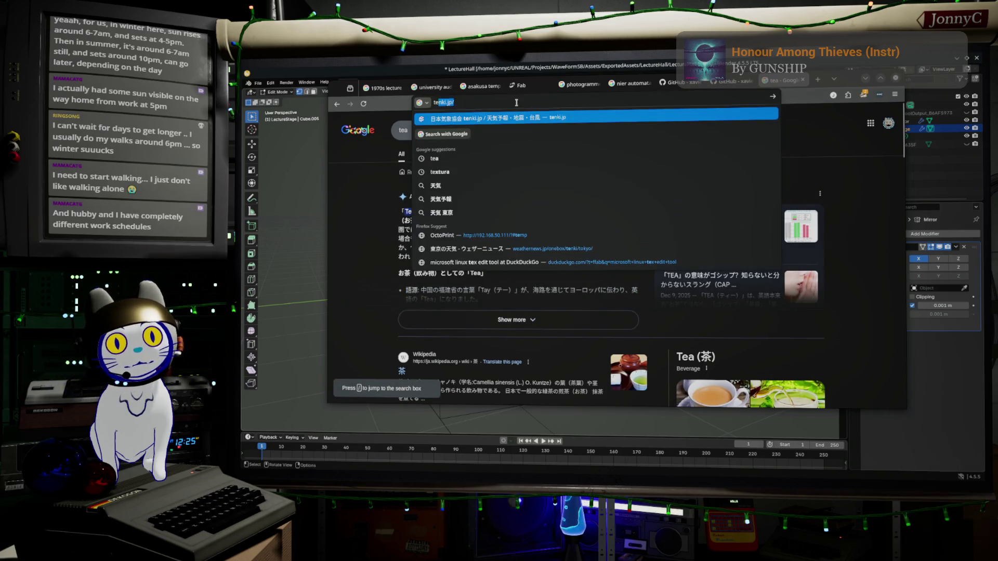
key("Return")
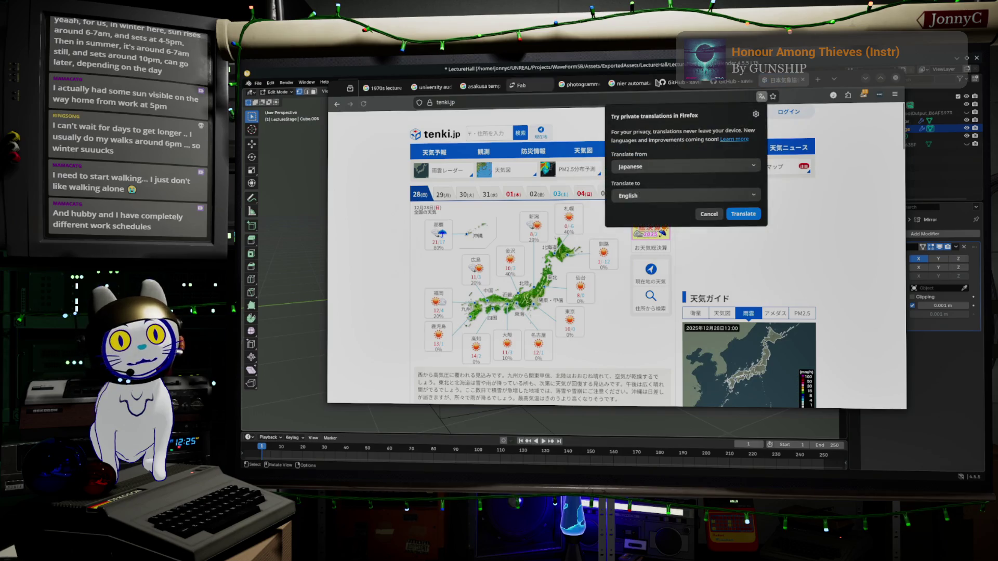
Browse tenki.jp from Kanto to Tokyo to the Setagaya forecast, then close the browser
left_click(572, 317)
scroll(623, 300, "down", 10)
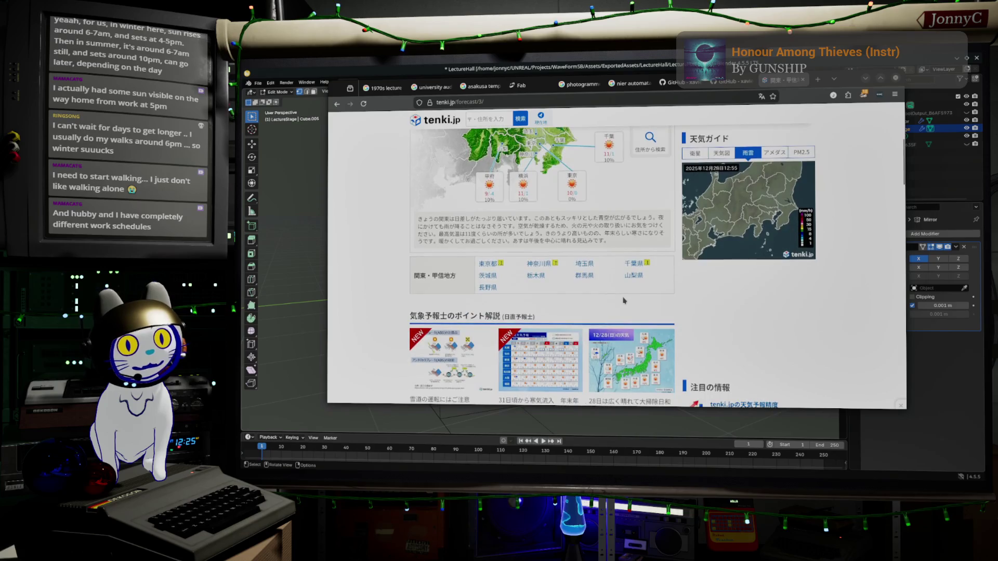
scroll(624, 300, "up", 10)
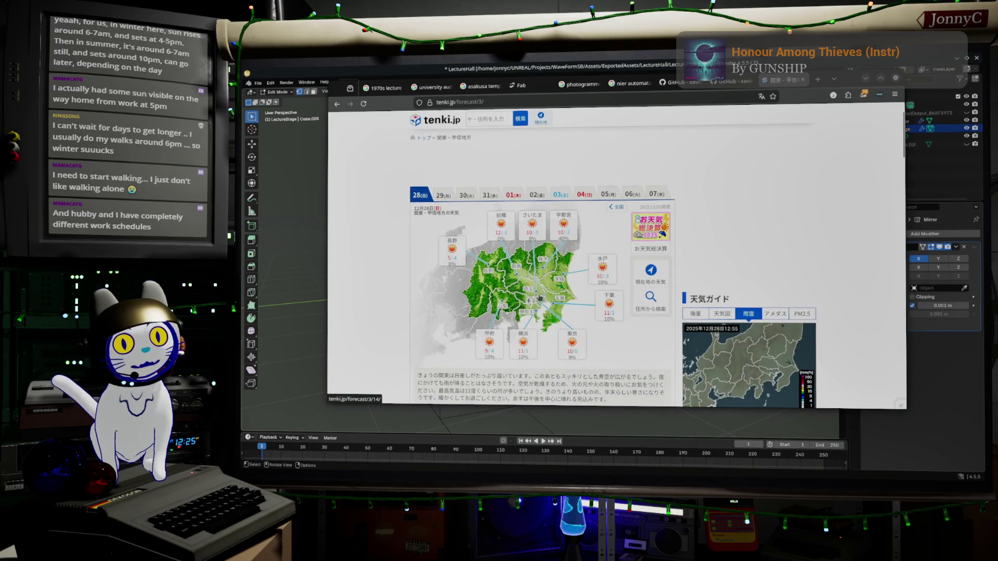
left_click(575, 344)
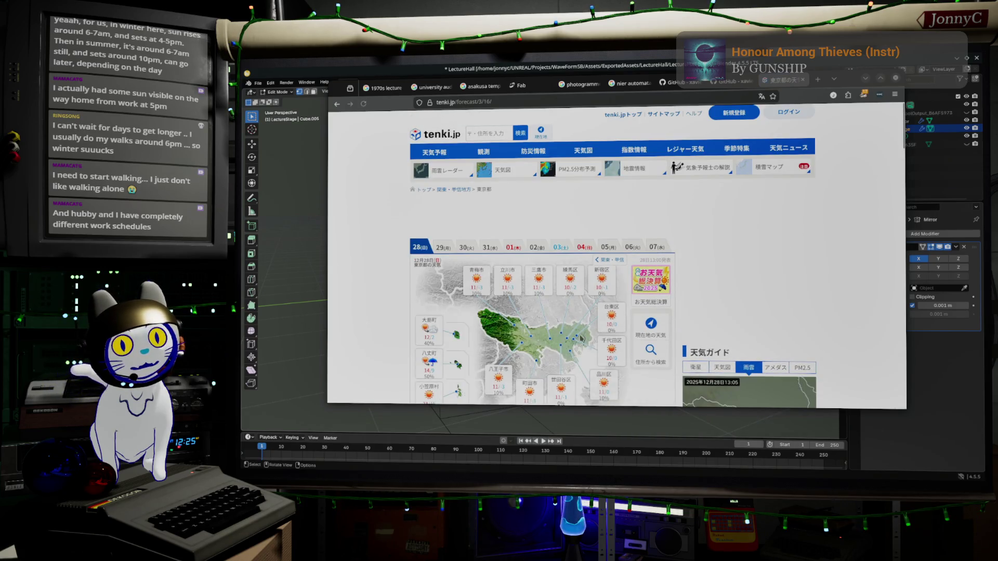
scroll(582, 337, "down", 5)
scroll(520, 296, "up", 5)
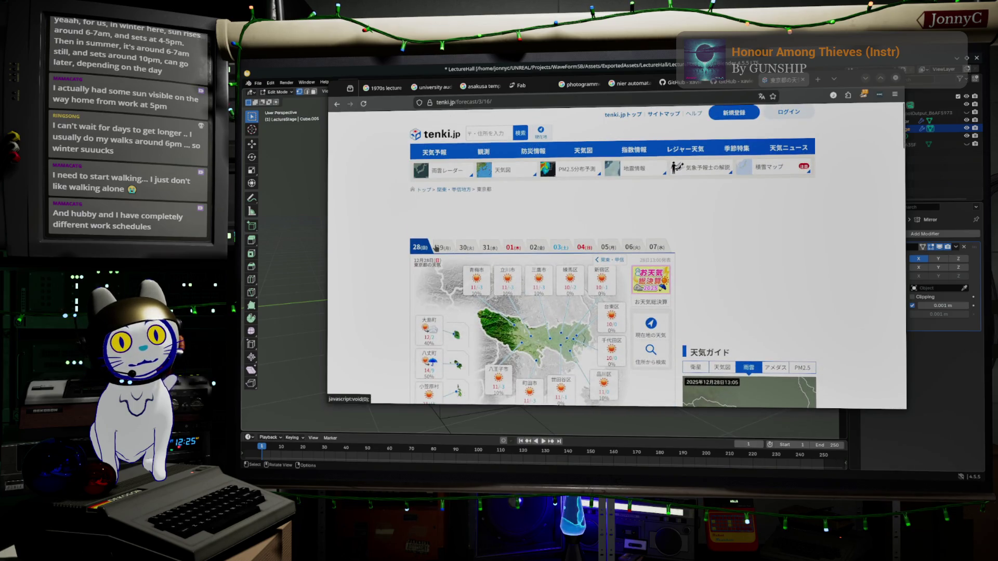
scroll(468, 260, "down", 10)
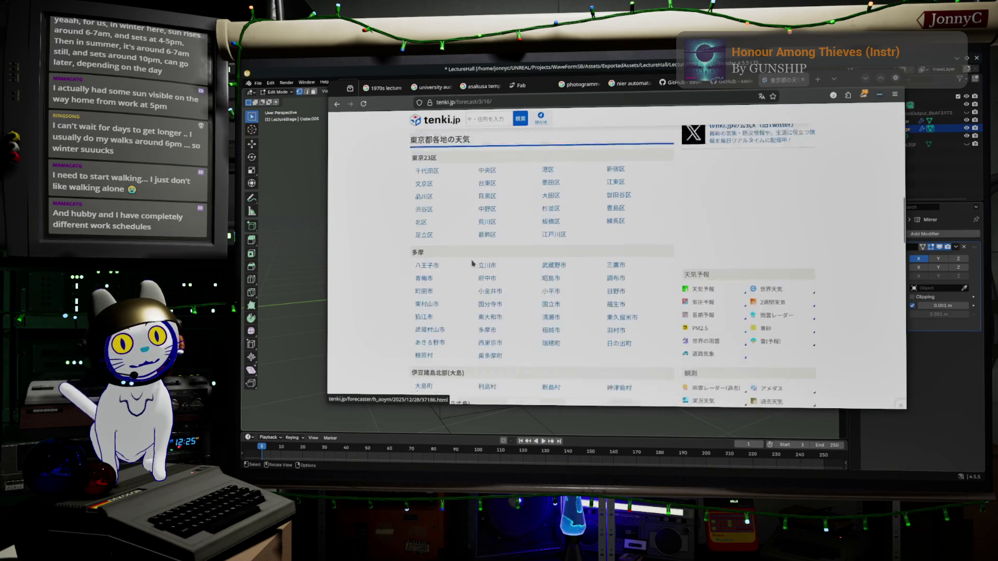
scroll(473, 263, "down", 4)
scroll(473, 263, "up", 10)
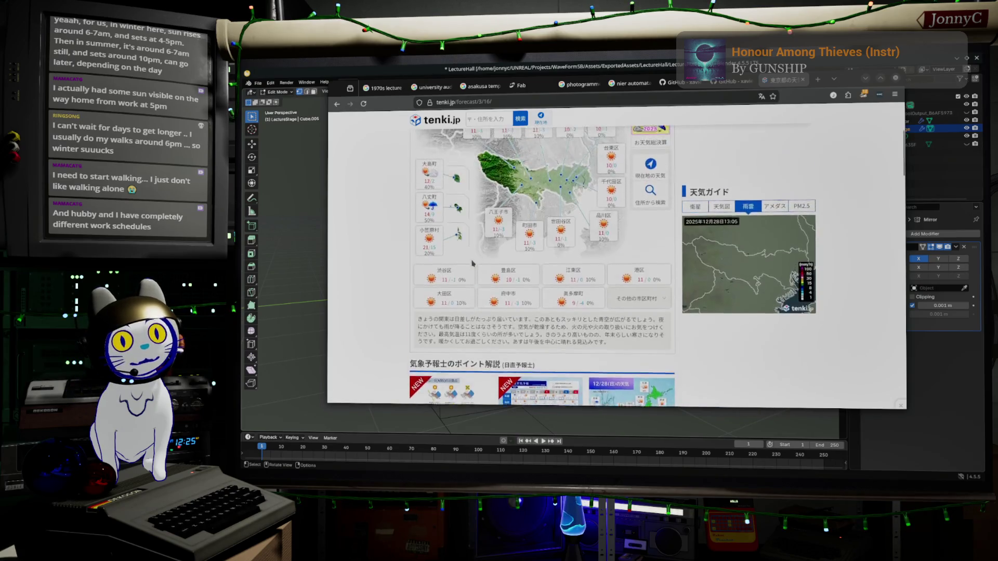
scroll(473, 264, "up", 1)
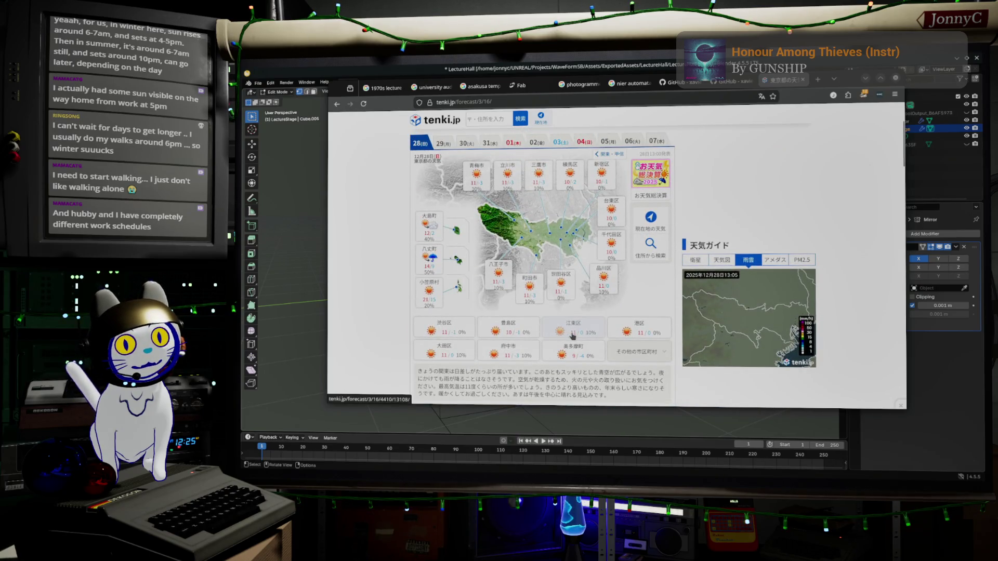
left_click(561, 287)
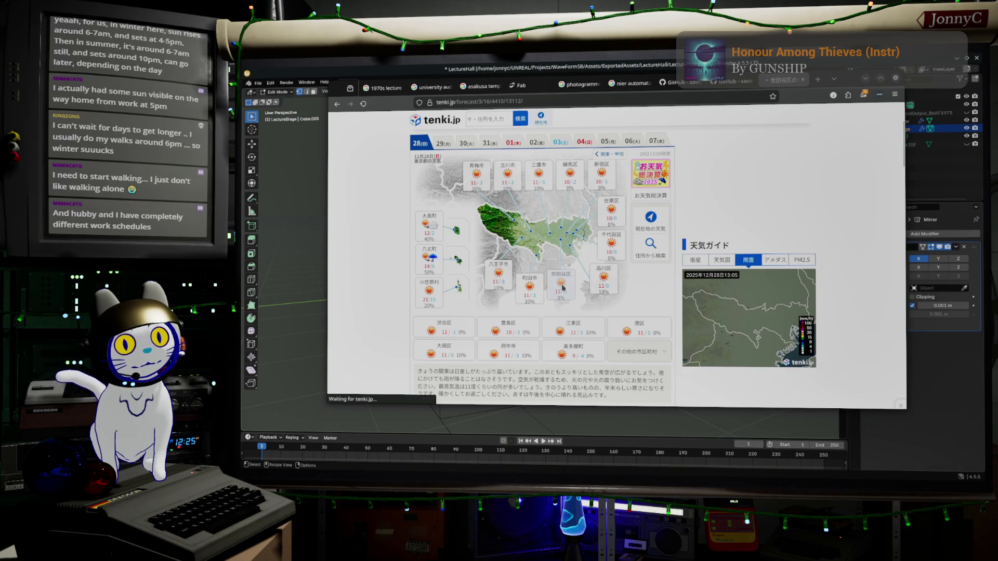
scroll(559, 293, "down", 2)
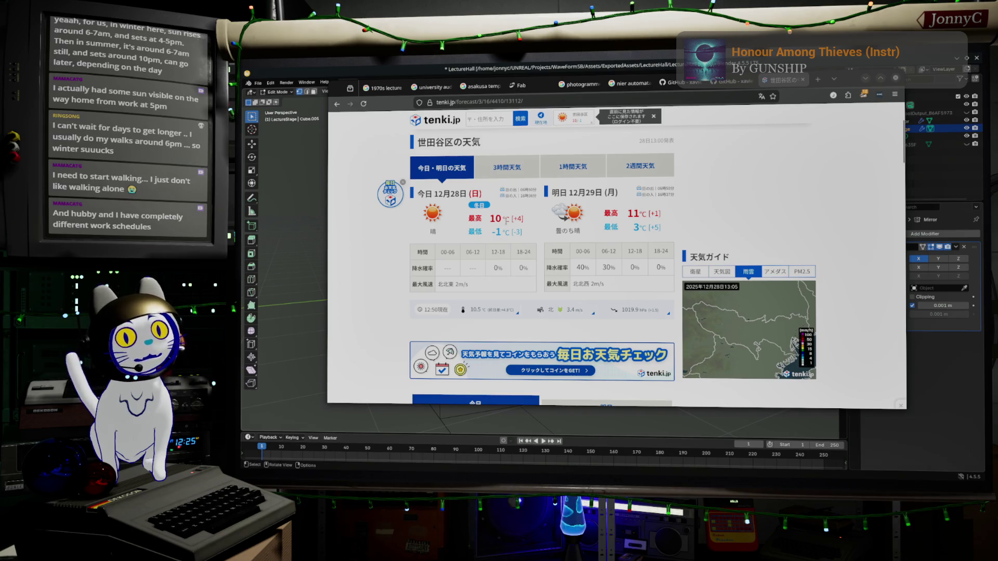
scroll(498, 232, "up", 2)
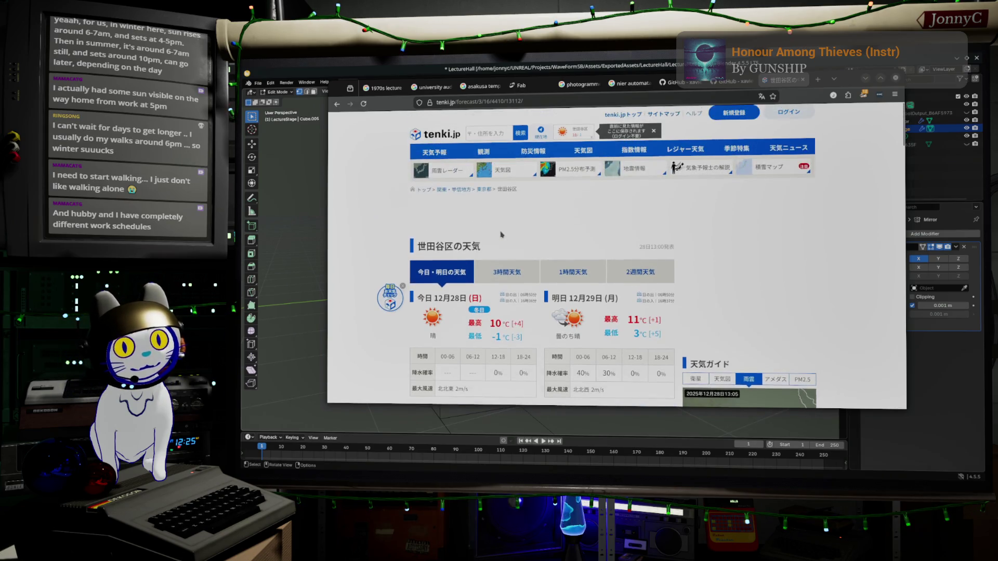
left_click(865, 80)
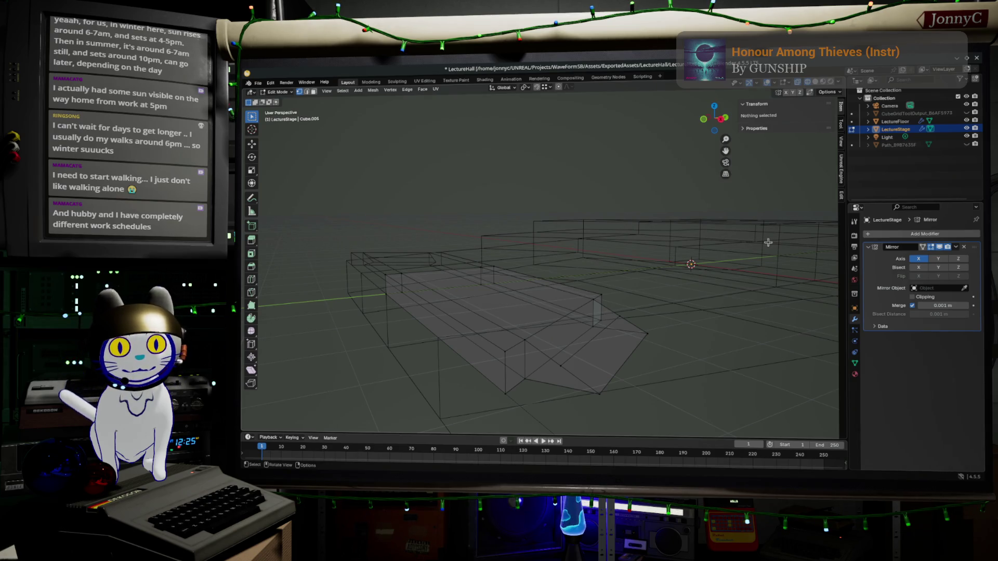
Return LectureStage to Object Mode and show its Unreal Engine exporter settings (Blender Standard FBX preset)
mouse_move(714, 265)
middle_mouse_down()
mouse_move(647, 314)
mouse_move(645, 269)
mouse_move(701, 298)
mouse_move(659, 290)
middle_mouse_up()
key("Tab")
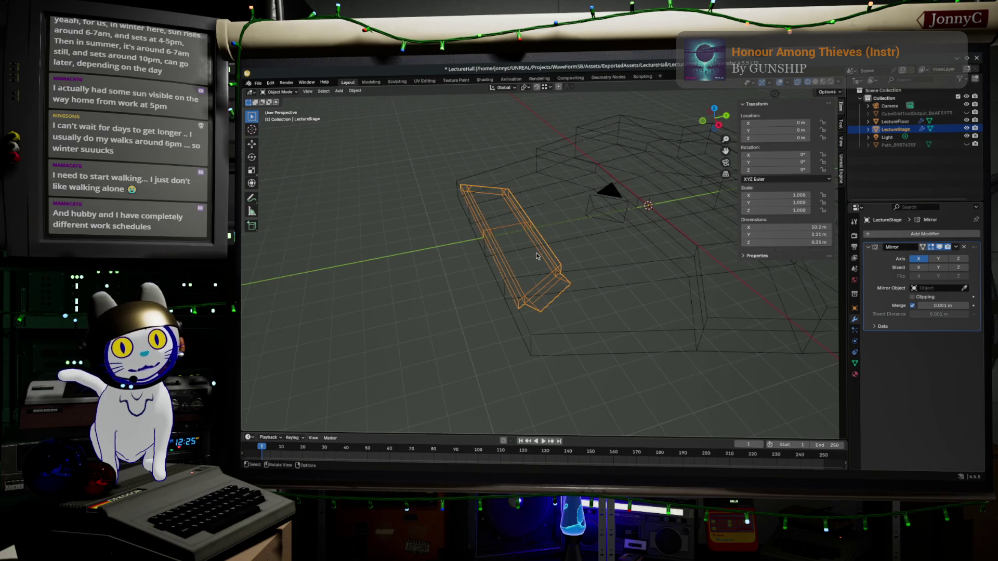
left_click(903, 130)
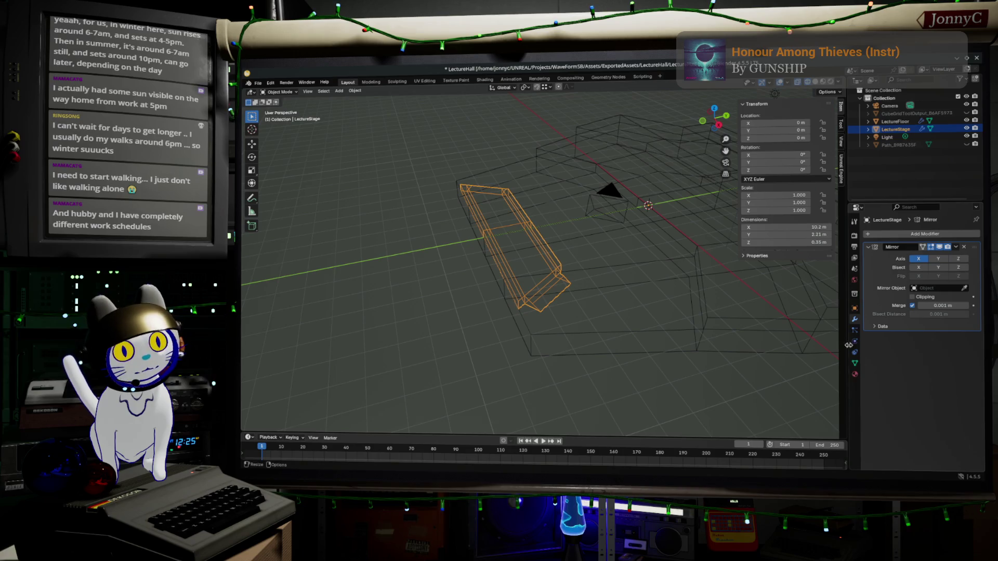
left_click(841, 169)
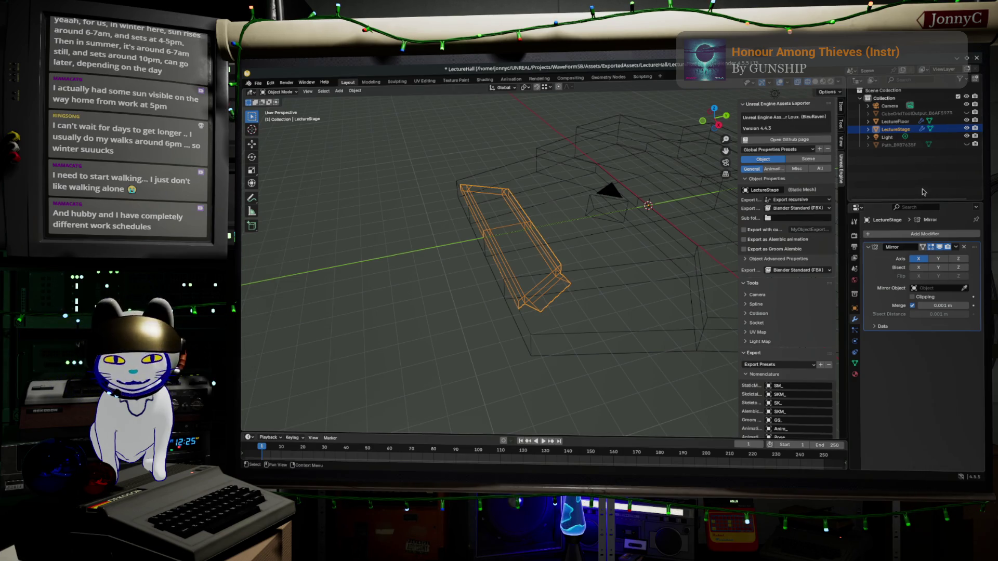
Export the meshes for Unreal Engine and expand the Copy Import Script options
scroll(812, 215, "down", 1)
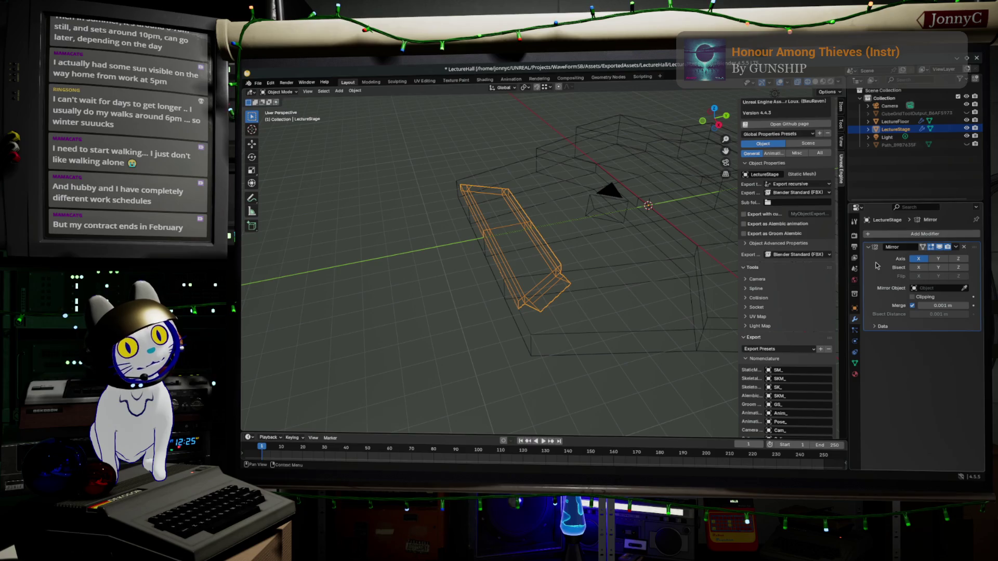
scroll(802, 327, "down", 12)
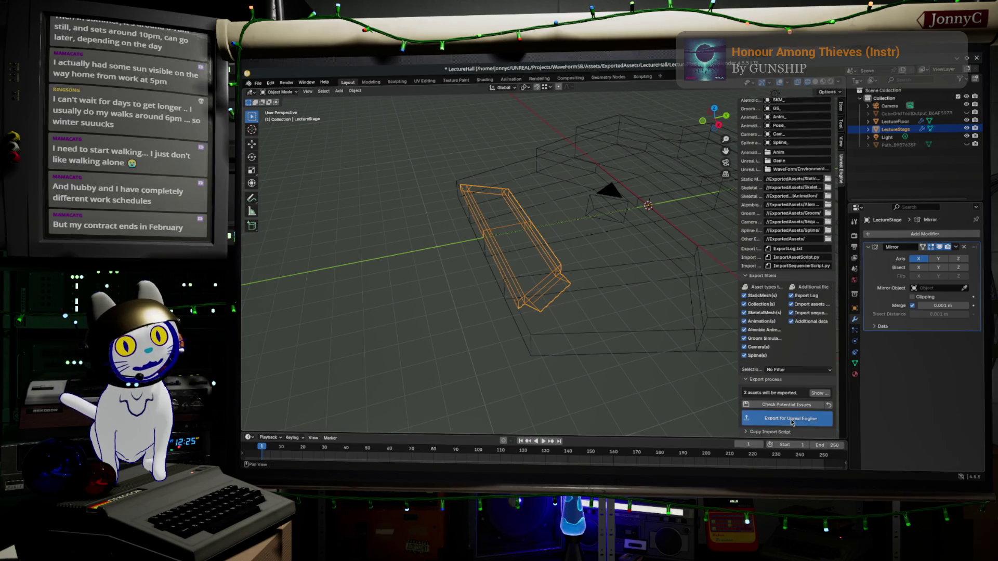
left_click(793, 420)
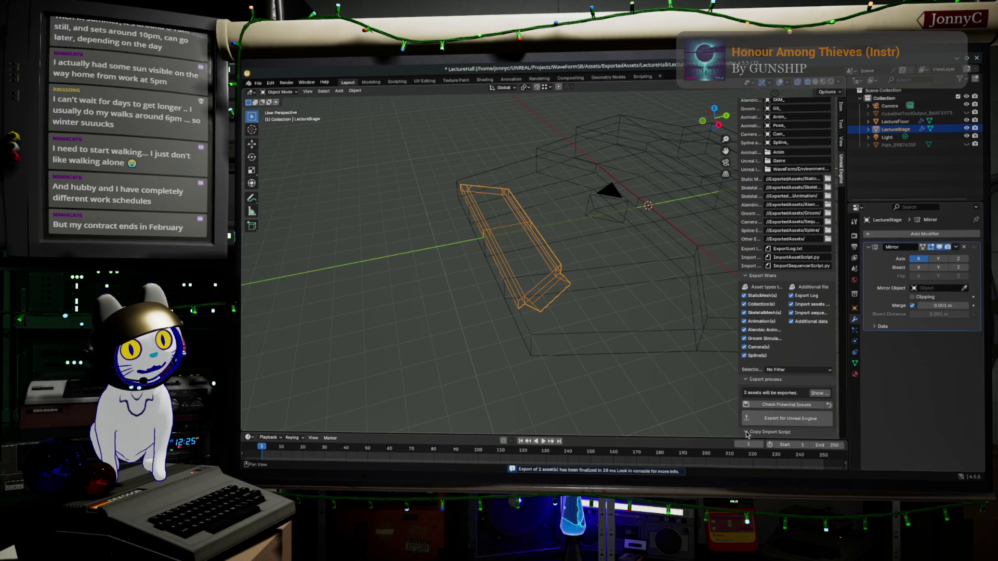
left_click(753, 432)
Export LectureStage and LectureFloor again, then select LectureFloor in the Outliner
scroll(800, 213, "up", 15)
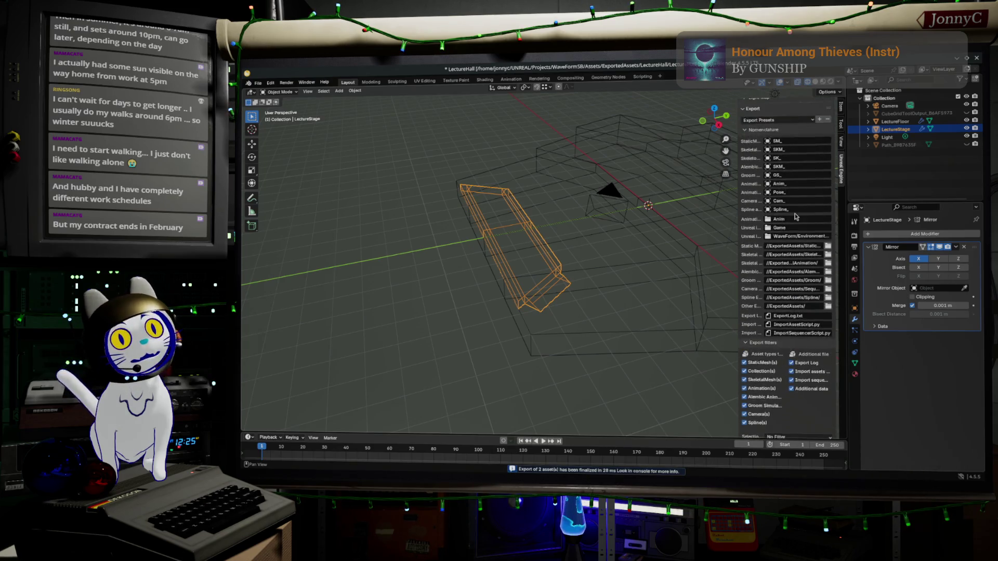
scroll(800, 268, "down", 15)
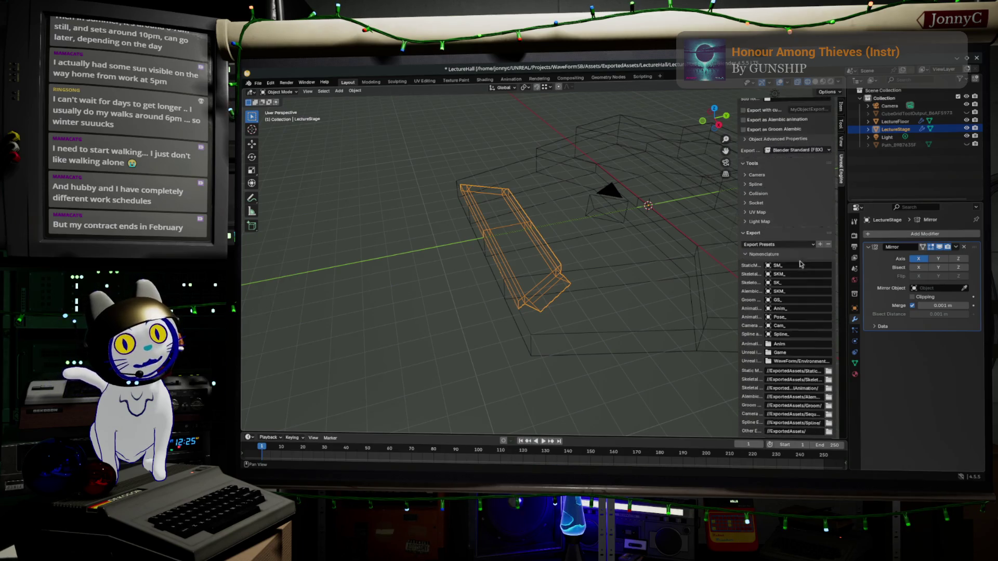
left_click(784, 378)
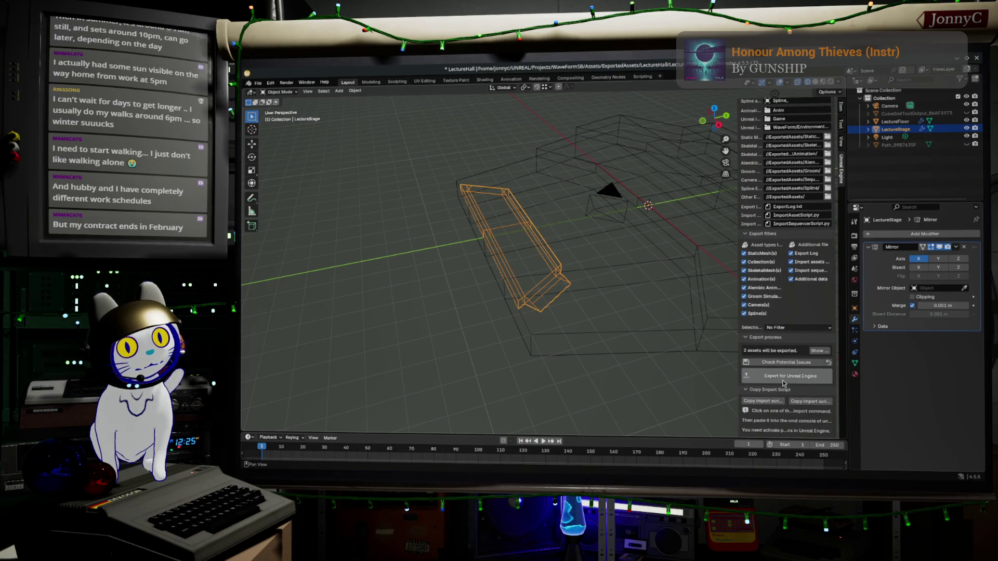
left_click(892, 121)
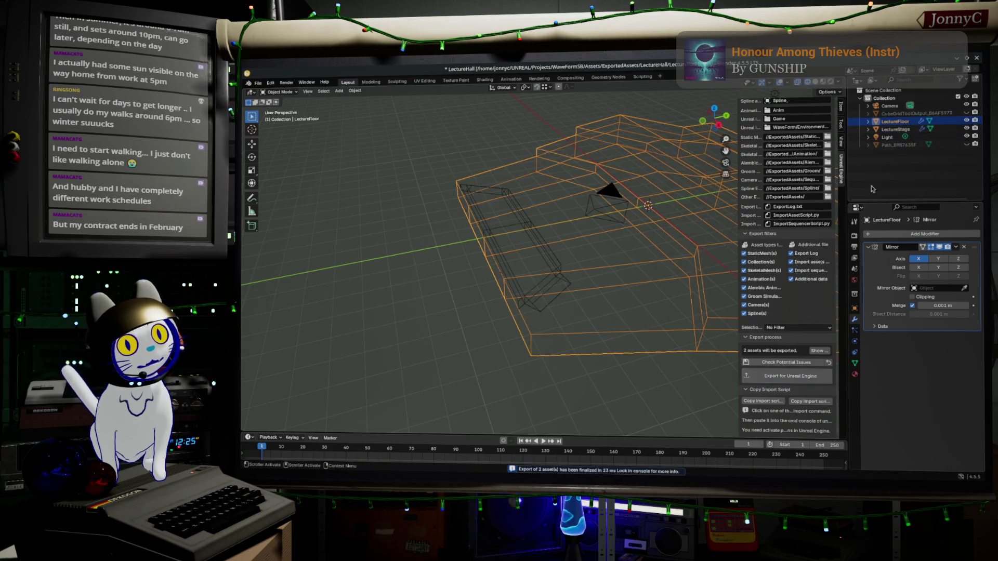
Re-export the lecture meshes, copy the ImportAssetScript.py command, and switch to Unreal Editor
left_click(787, 378)
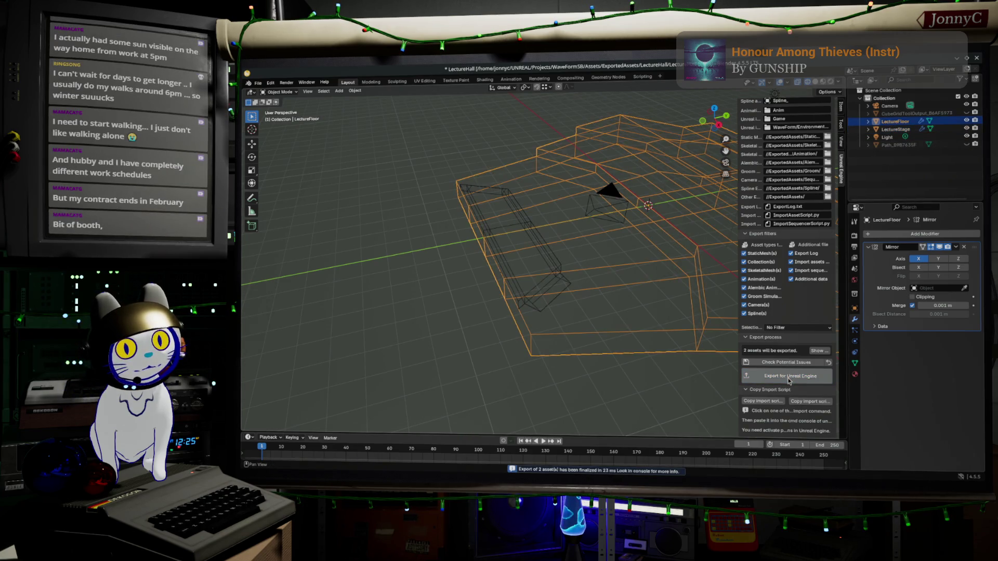
left_click(763, 404)
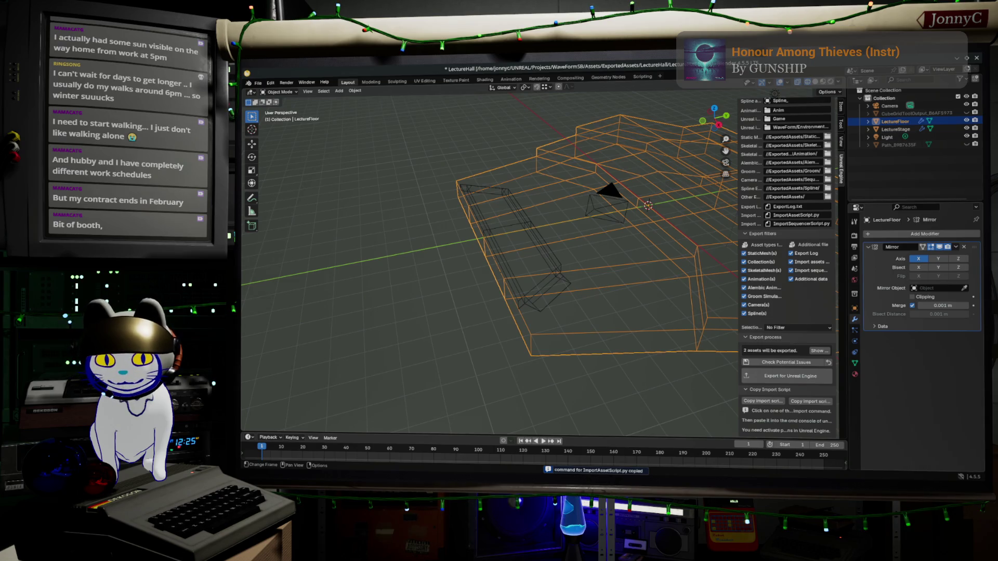
key("alt+Tab")
key("alt+Tab")
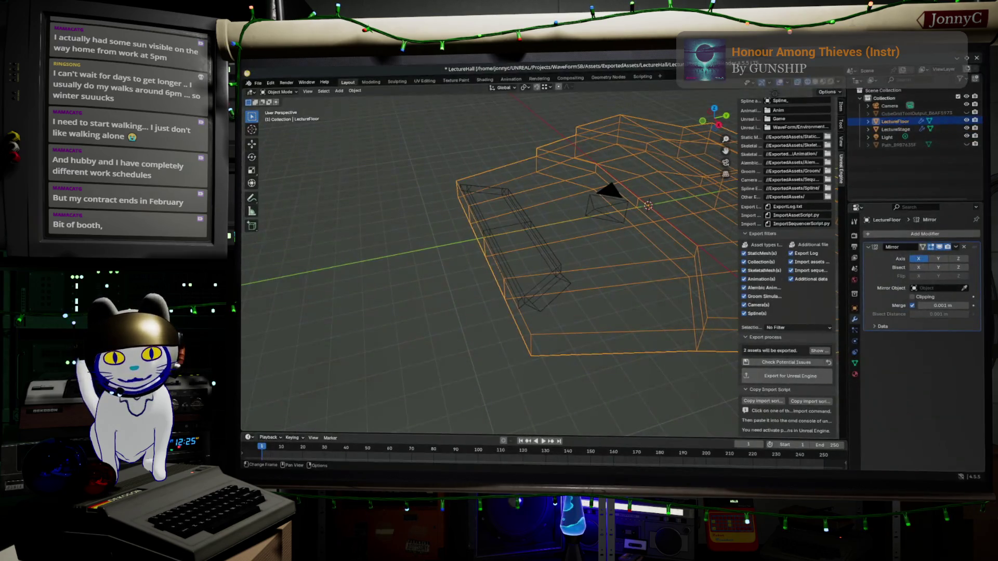
key("alt+Tab")
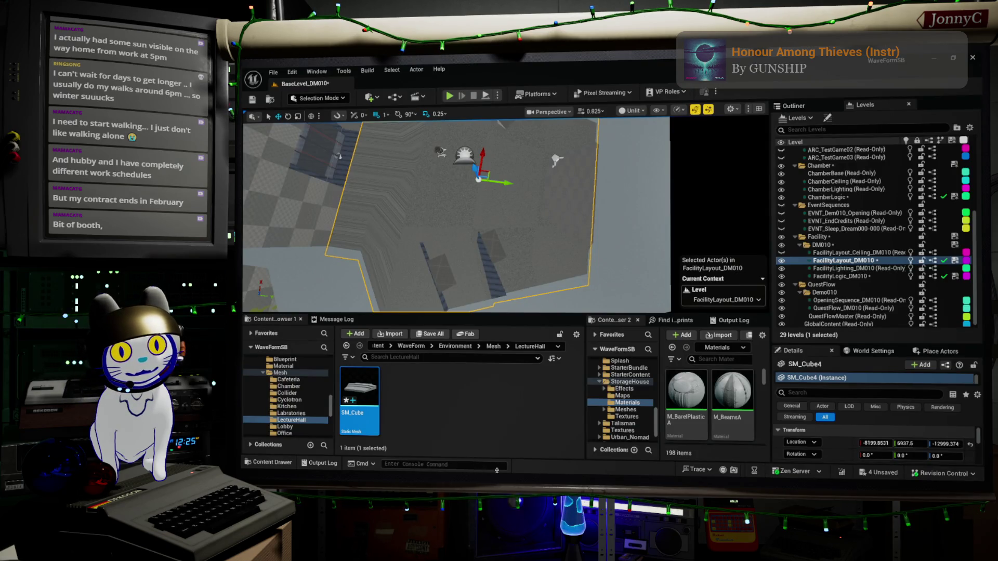
Run the pasted ImportAssetScript.py console command to import SM_LectureFloor and SM_LectureStage
left_click(479, 464)
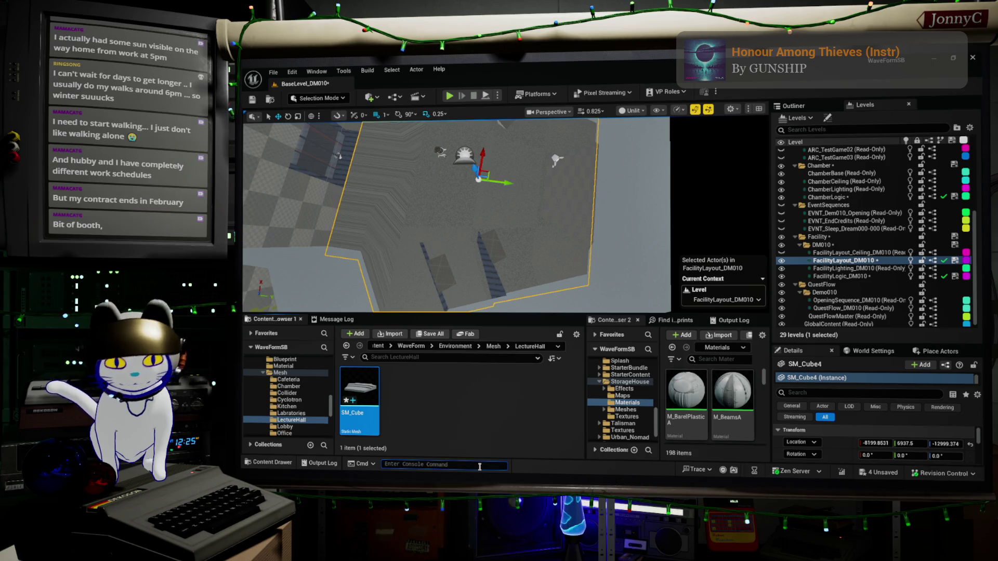
key("ctrl+v")
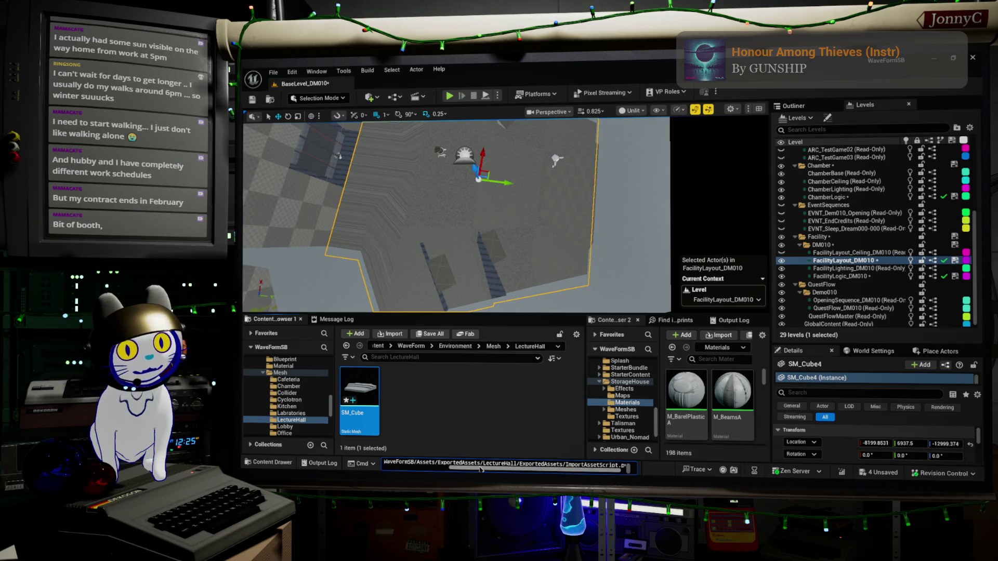
key("Return")
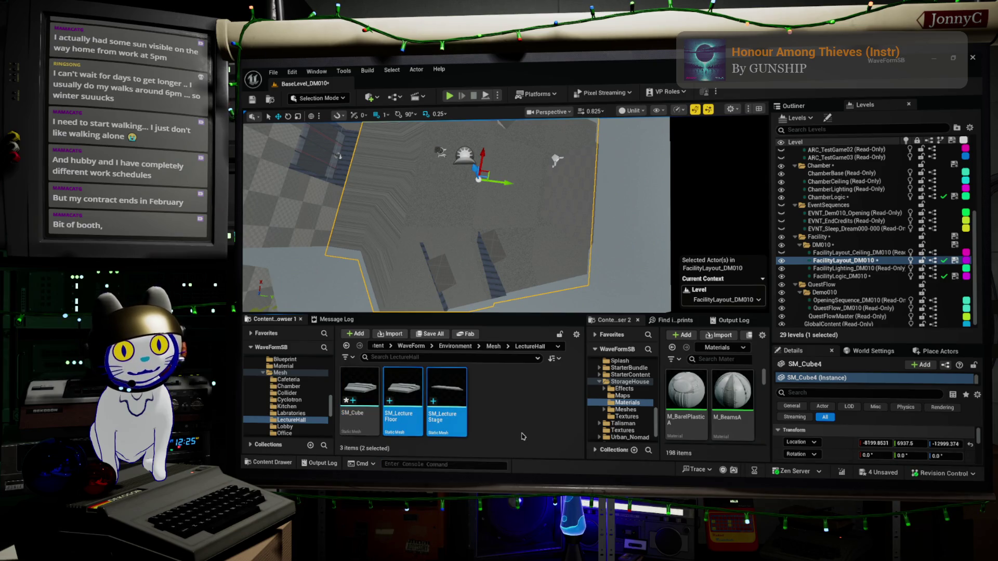
left_click(446, 403, "ctrl")
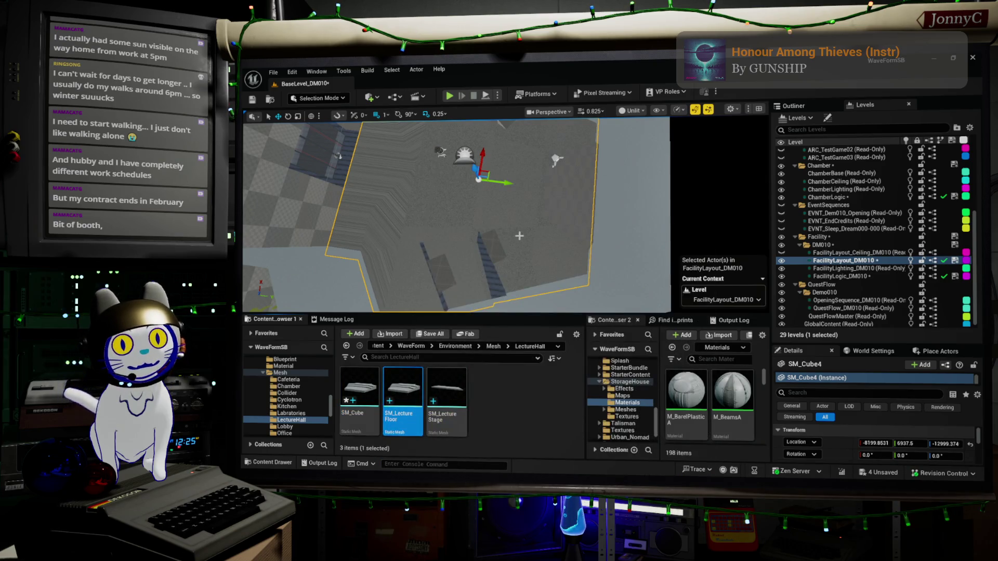
scroll(915, 375, "down", 1)
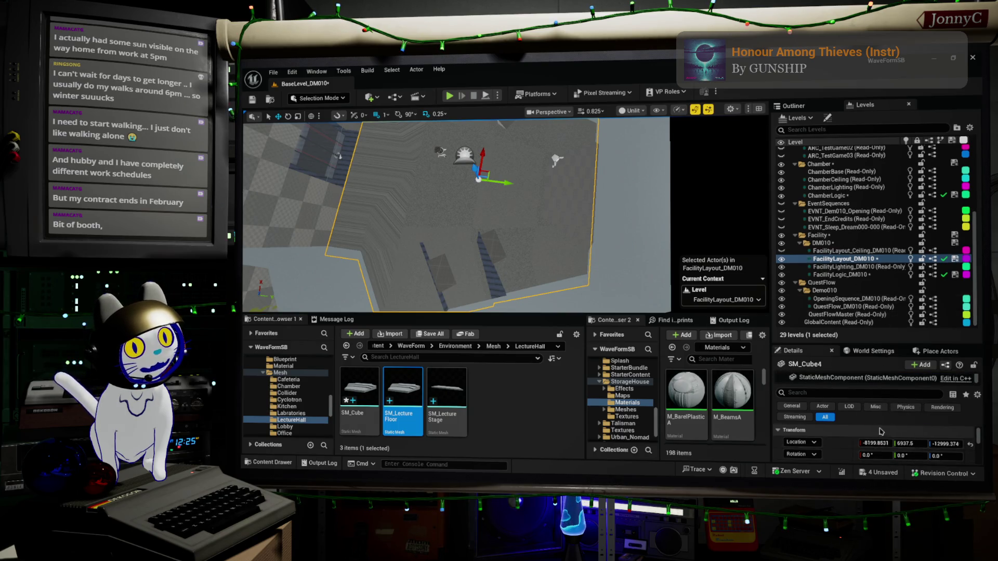
Swap SM_Cube4's static mesh to SM_LectureFloor, then select the old SM_Cube asset
scroll(882, 432, "down", 2)
left_click(890, 444)
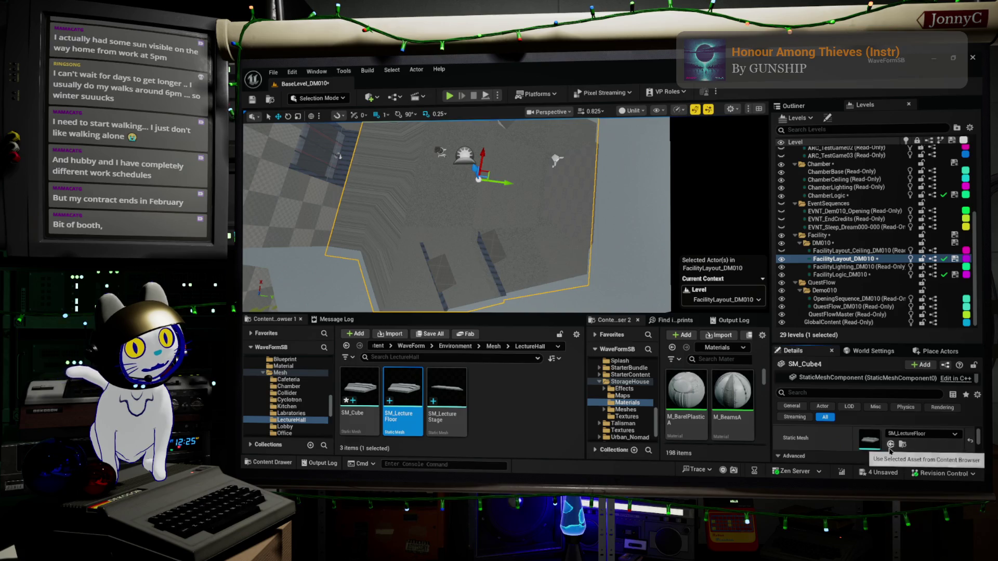
left_click(367, 384)
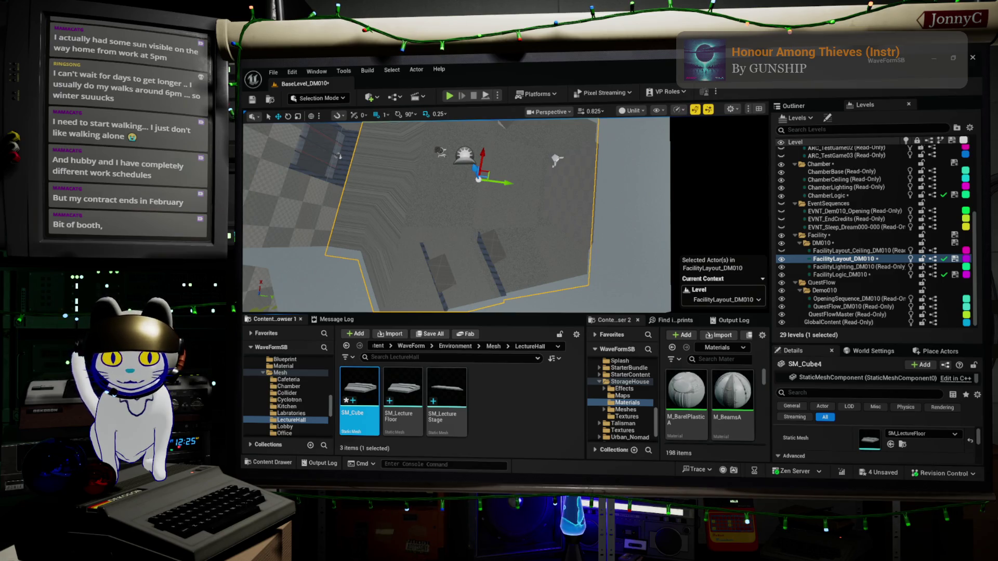
Delete SM_Cube, replacing its references with SM_LectureFloor
key("Delete")
left_click(530, 358)
type("lectur")
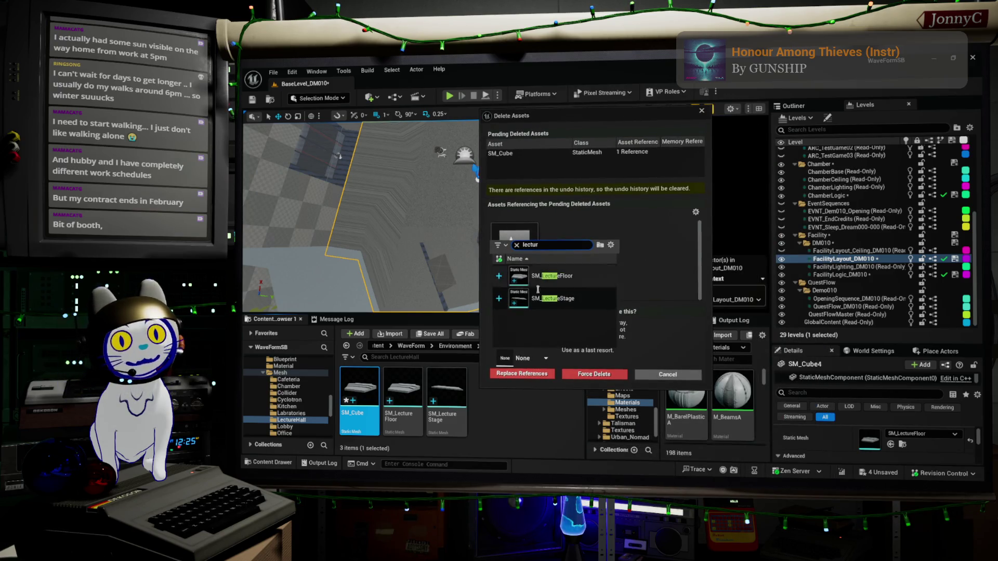
mouse_move(597, 275)
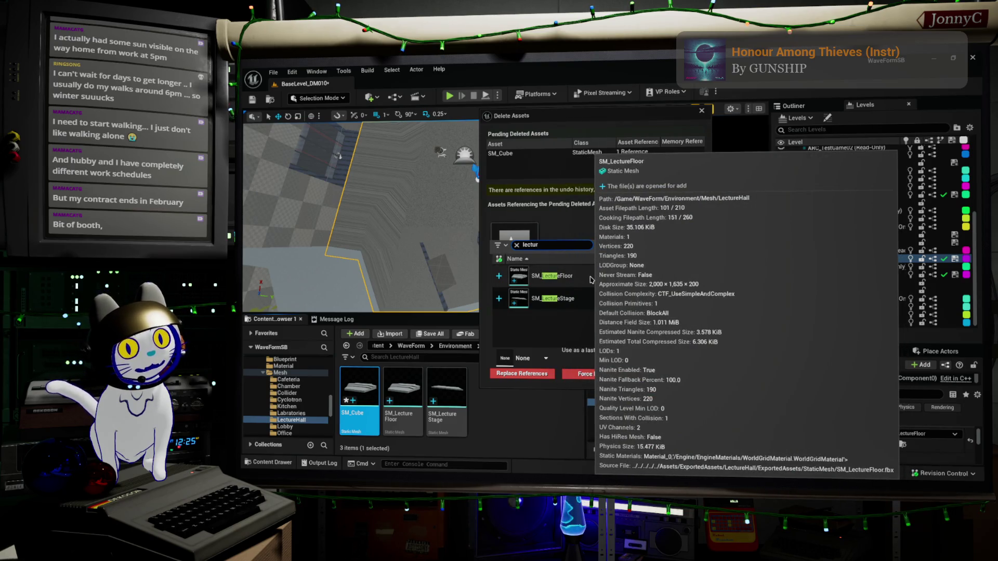
left_click(591, 279)
left_click(526, 376)
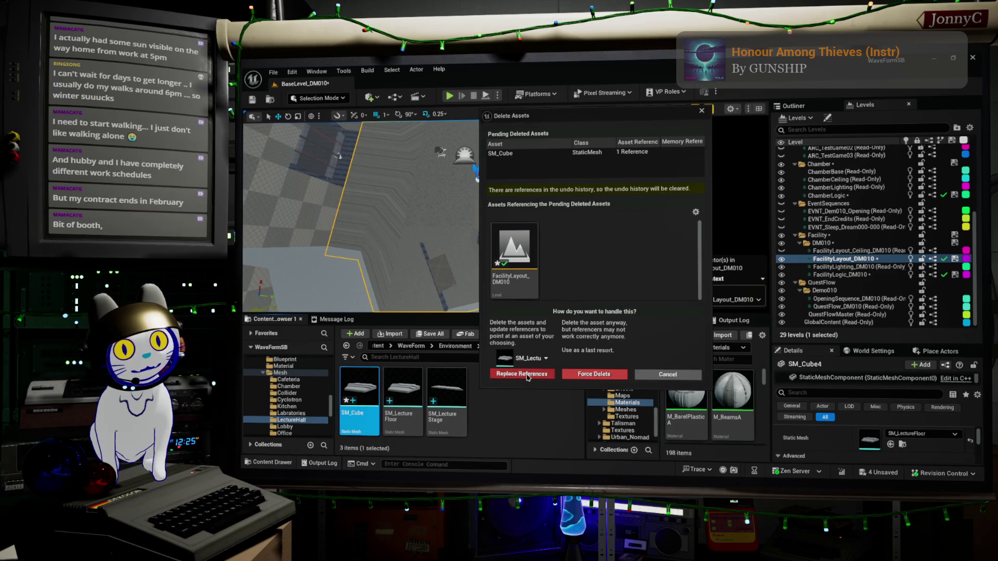
left_click(668, 294)
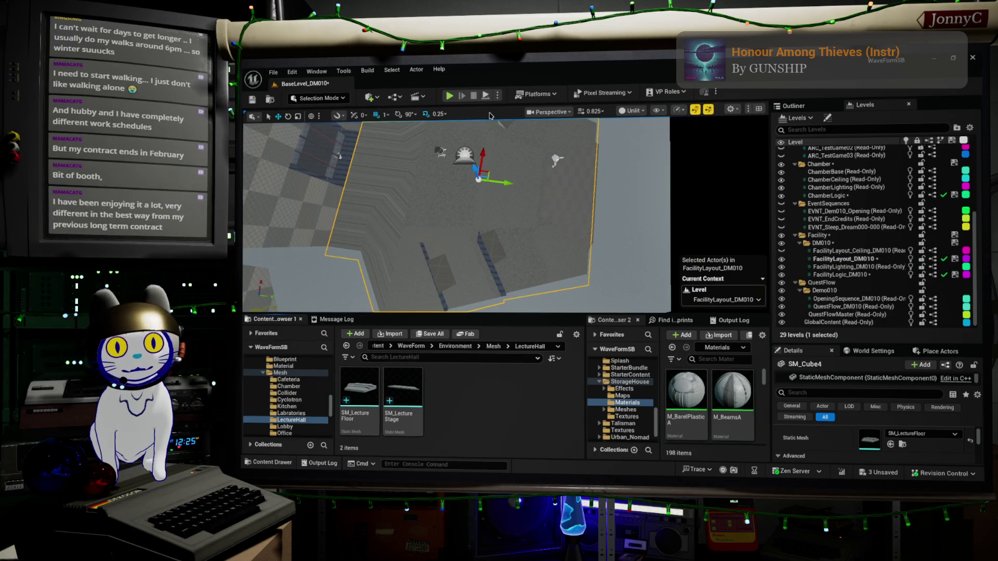
Save all changes, then place SM_LectureStage into the level from the Content Browser
left_click(273, 72)
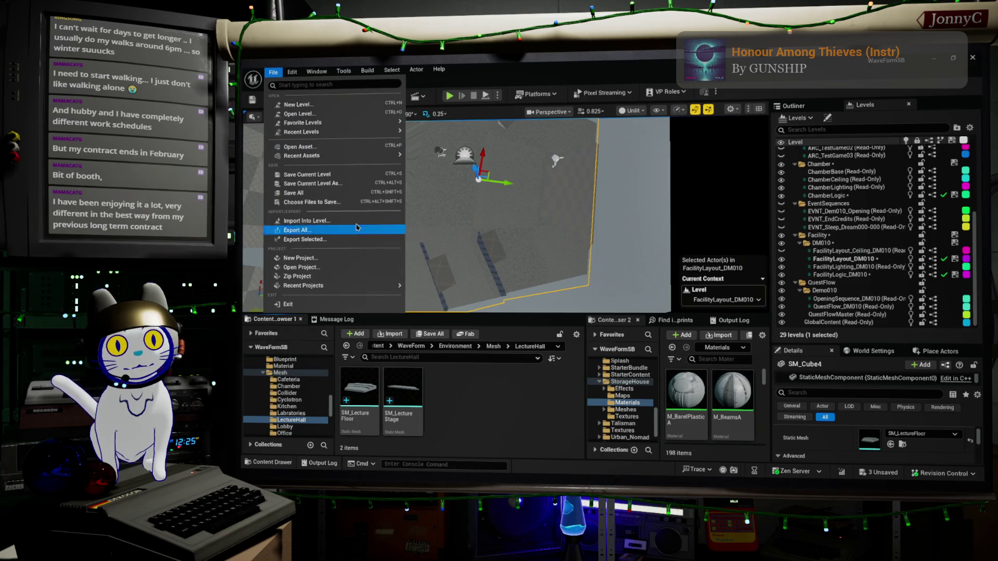
left_click(356, 194)
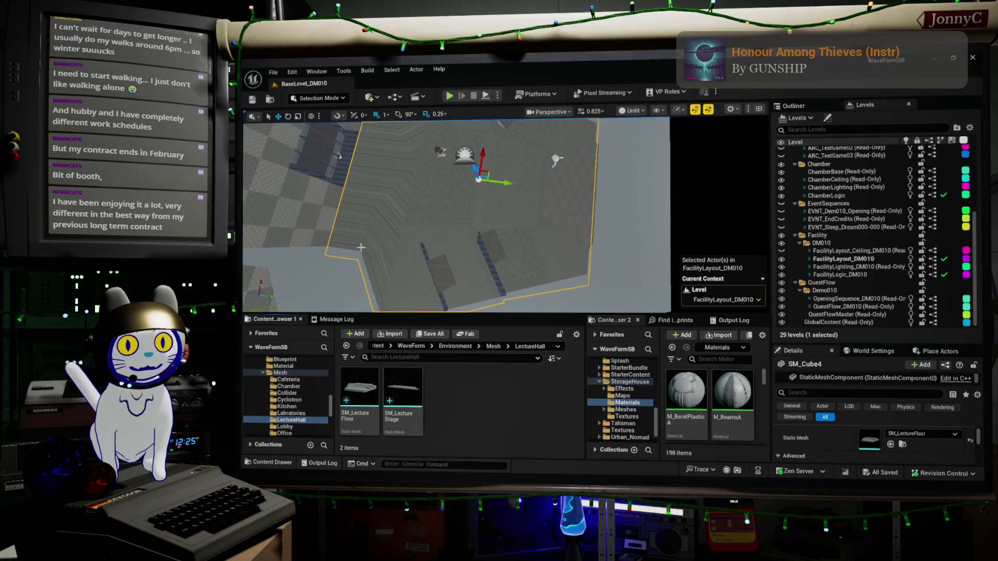
mouse_move(360, 247)
right_mouse_down()
mouse_move(394, 245)
mouse_move(403, 210)
right_mouse_up()
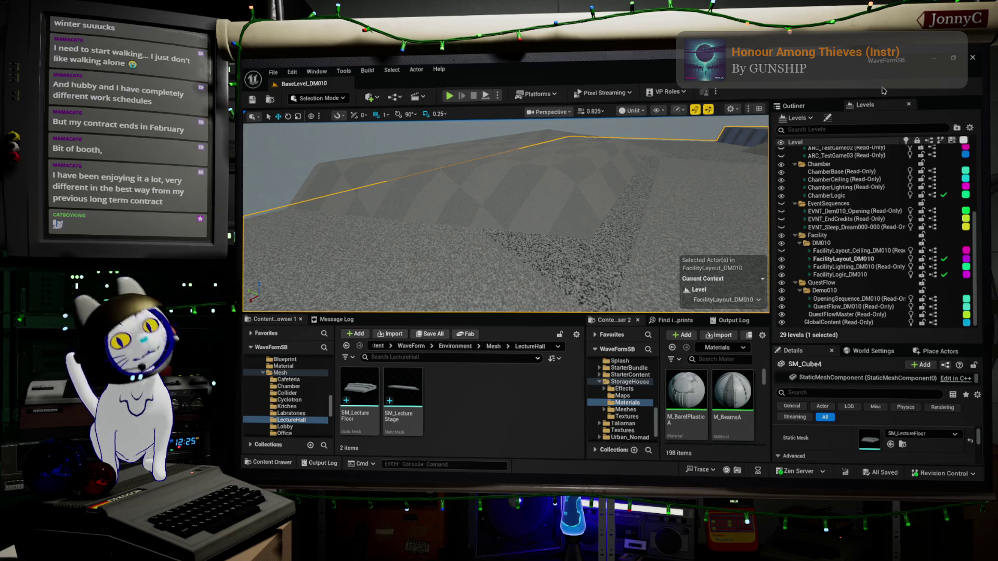
mouse_move(403, 395)
left_mouse_down()
mouse_move(575, 152)
mouse_move(626, 187)
mouse_move(622, 215)
left_mouse_up()
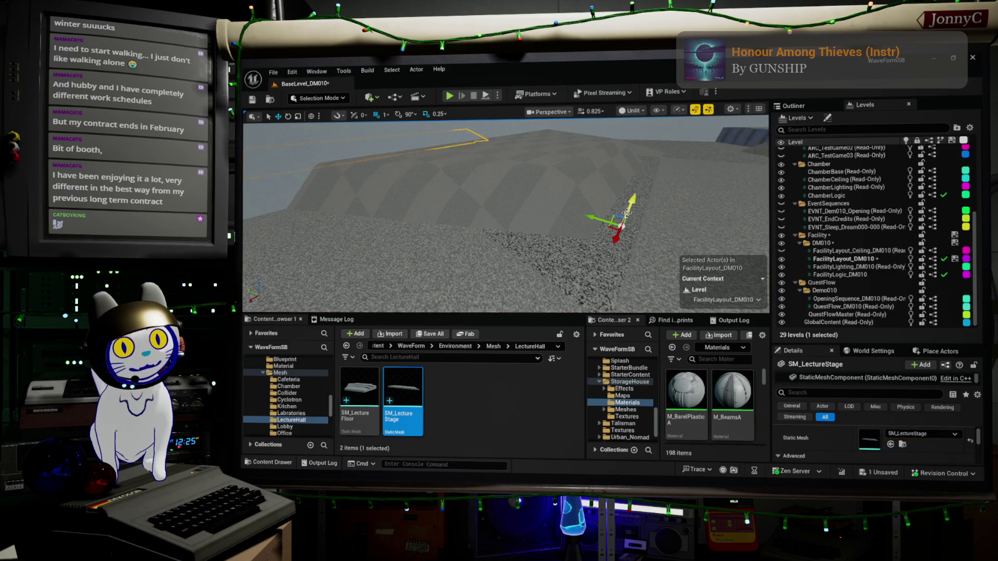
Copy the Transform properties of the floor slab SM_Cube4
key("f")
left_click(635, 226)
scroll(946, 456, "down", 5)
scroll(945, 456, "up", 5)
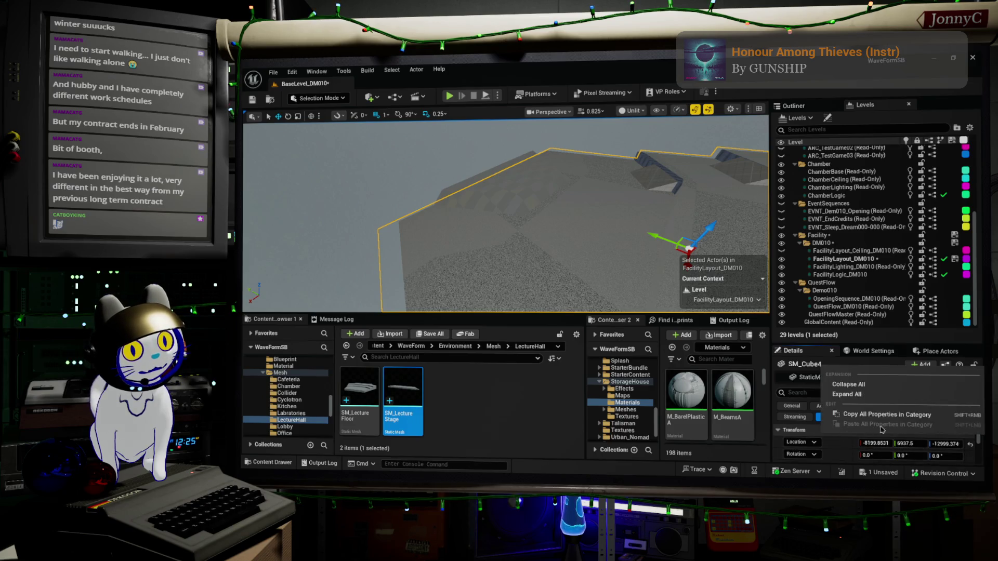
left_click(882, 430)
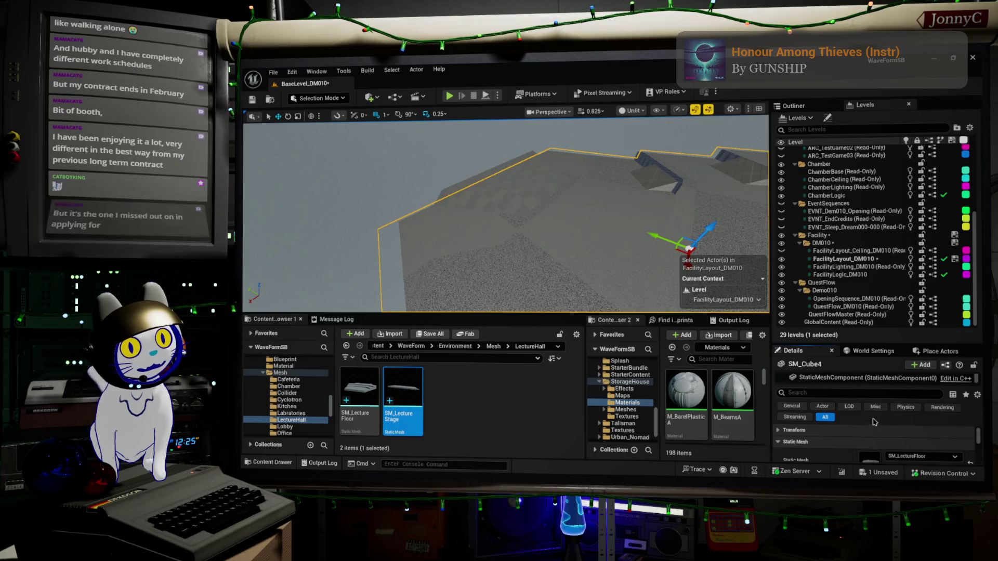
left_click(778, 431)
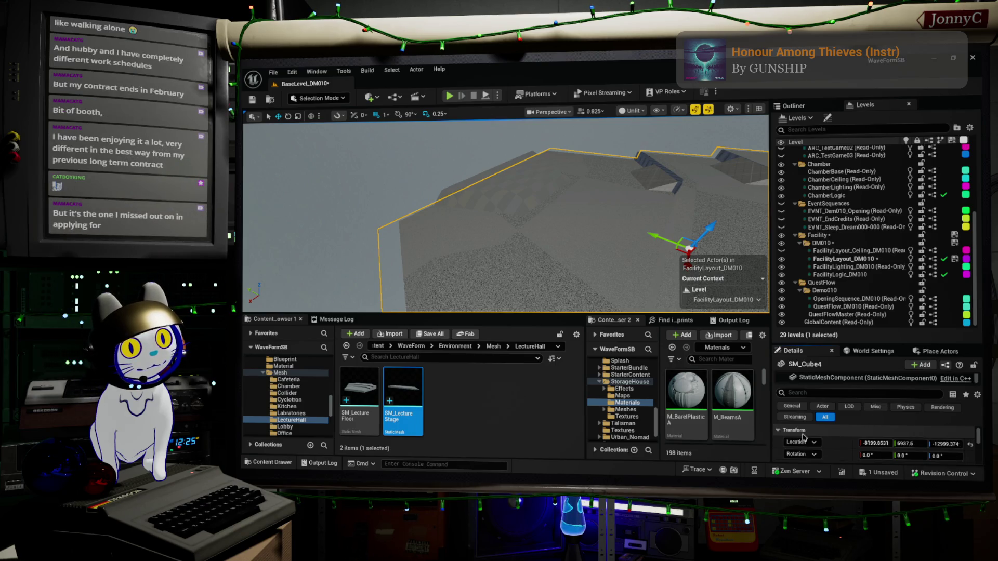
mouse_move(468, 207)
right_mouse_down()
mouse_move(499, 218)
mouse_move(520, 208)
right_mouse_up()
Paste the floor's transform onto SM_LectureStage and frame it
left_click(650, 182)
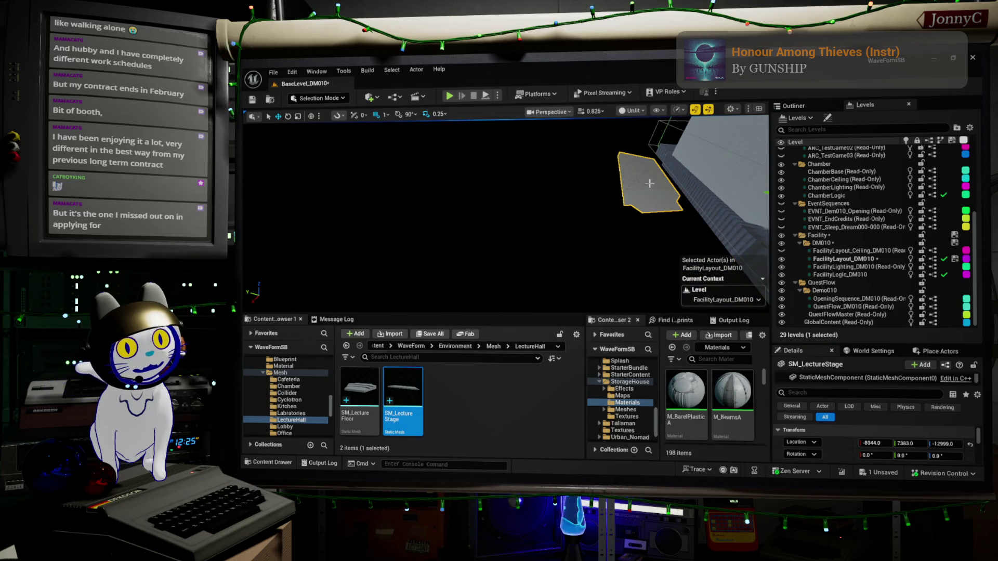
right_click(653, 181)
mouse_move(768, 336)
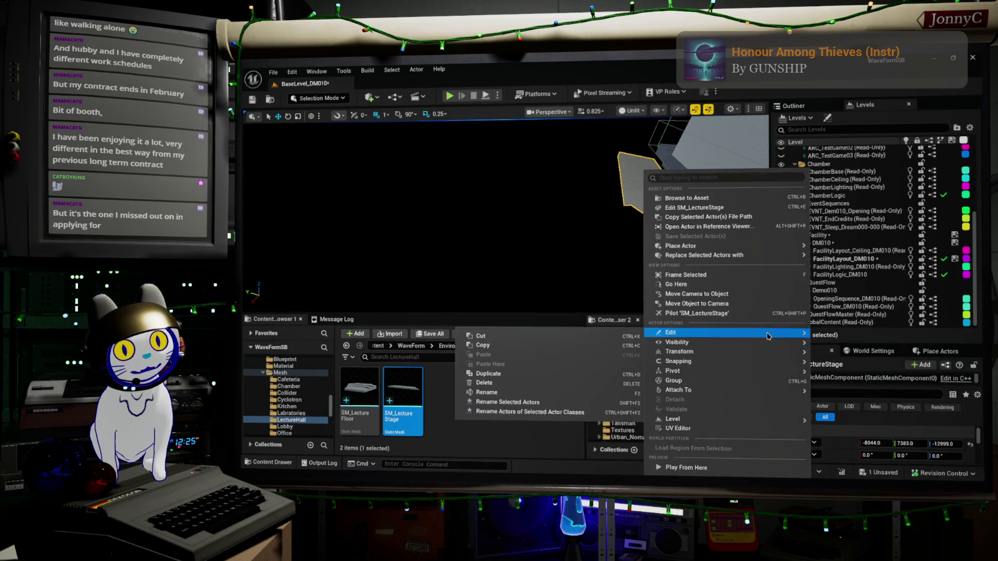
left_click(869, 430)
right_click(864, 433)
left_click(907, 422)
key("f")
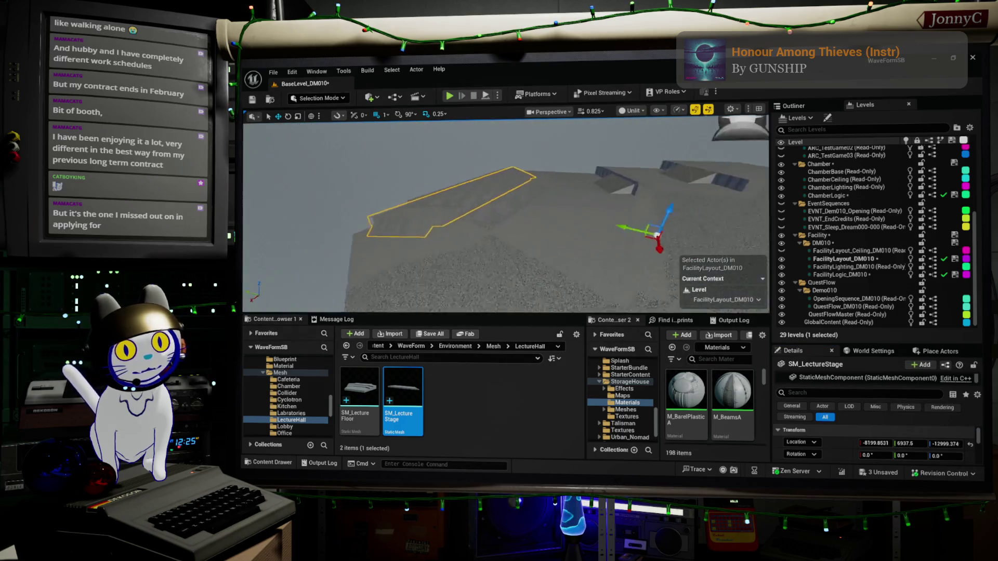
Frame CubeGridToolOutput113, clear the selection, and fly the view over the terrain
left_click(513, 206)
key("f")
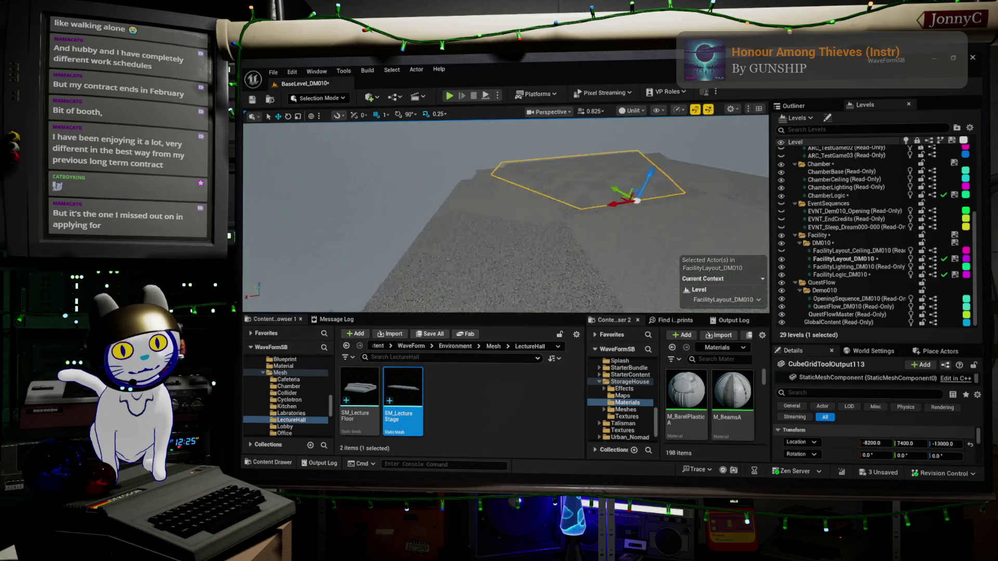
scroll(413, 231, "down", 5)
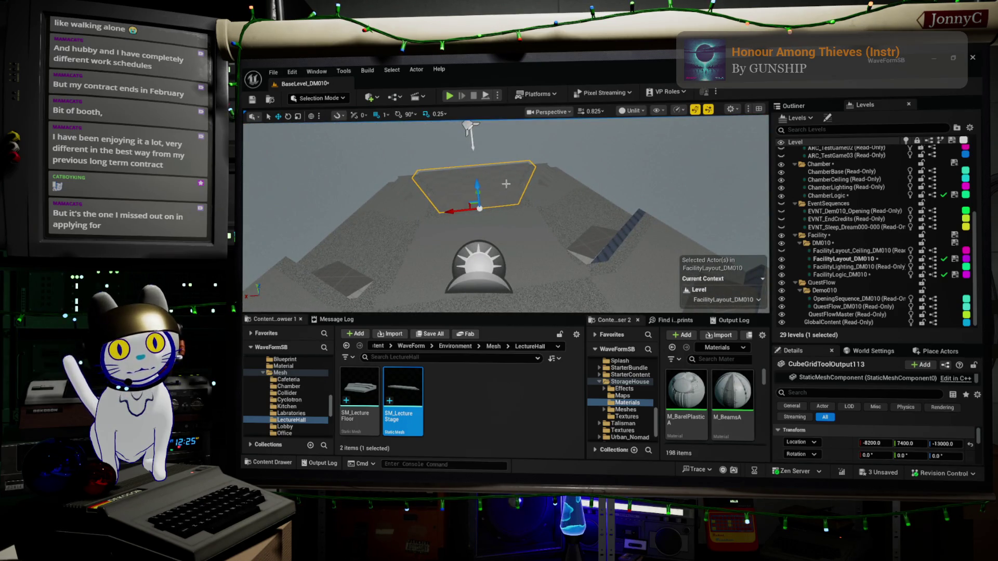
key("Escape")
right_click_drag(501, 216, 364, 229)
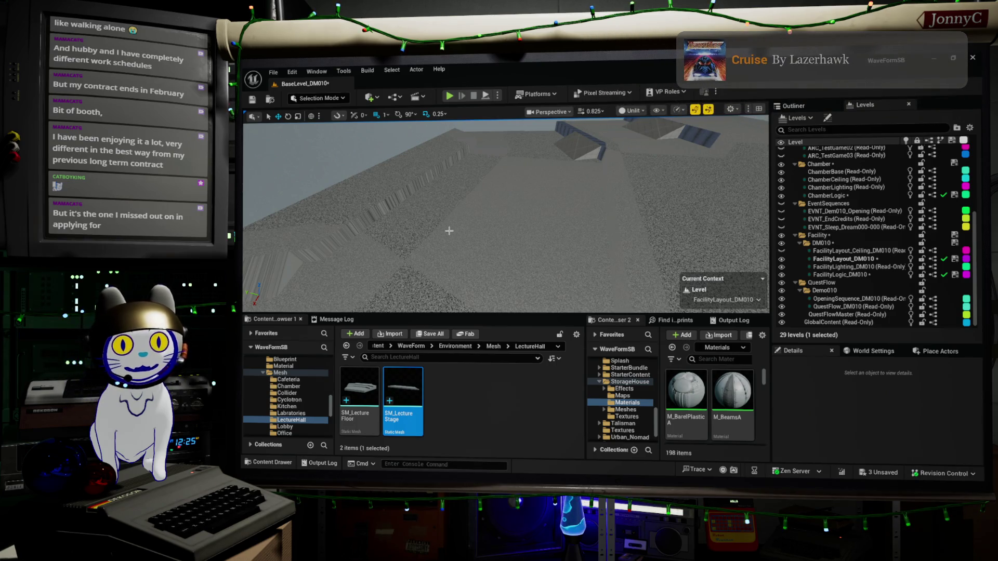
Switch the viewport from Unlit to Lit shading and select the floor SM_Cube4
right_click_drag(504, 213, 507, 234)
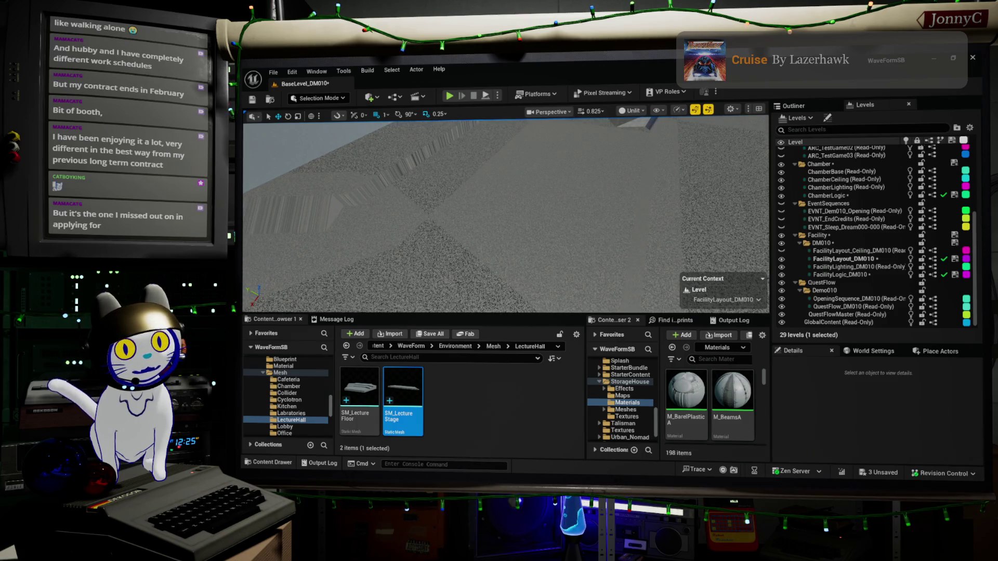
right_click_drag(468, 270, 469, 279)
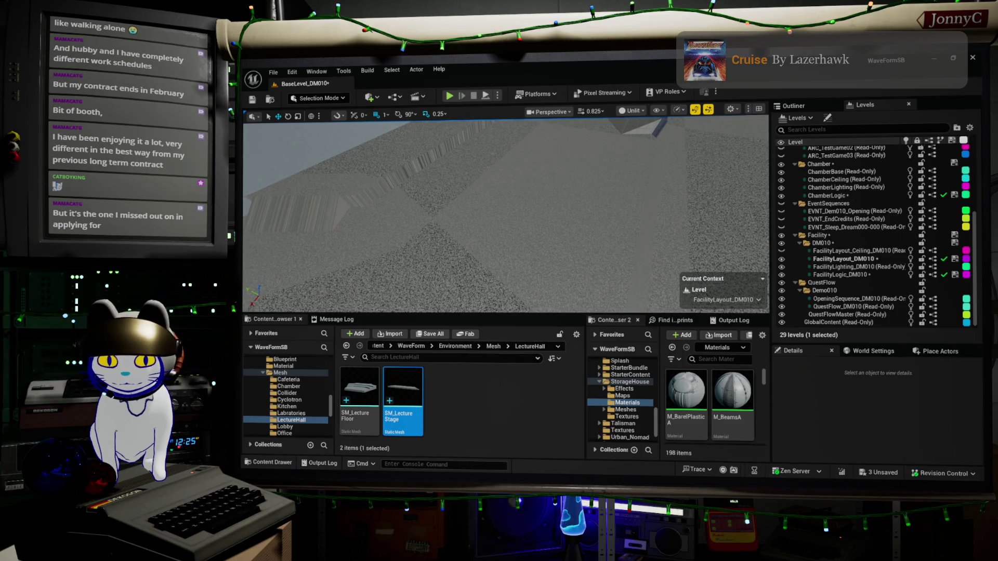
mouse_move(704, 224)
right_mouse_down()
mouse_move(704, 200)
mouse_move(686, 206)
right_mouse_up()
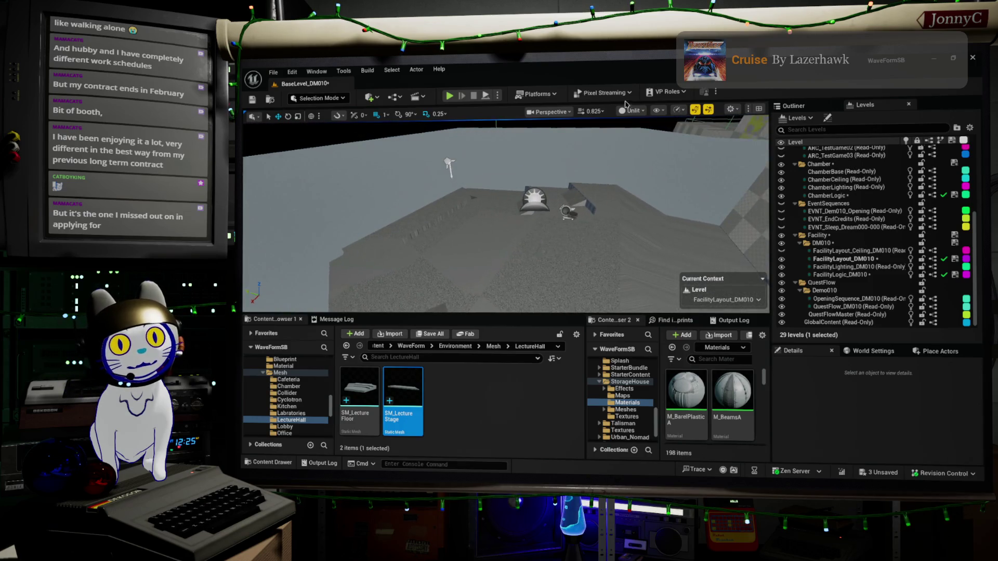
left_click(635, 111)
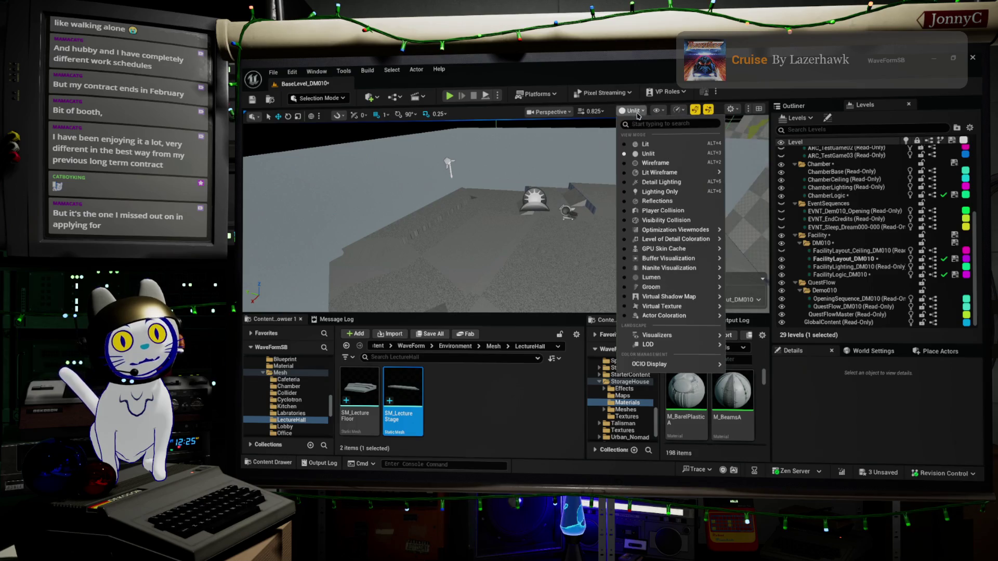
left_click(642, 142)
mouse_move(686, 205)
right_mouse_down()
mouse_move(671, 210)
mouse_move(664, 199)
right_mouse_up()
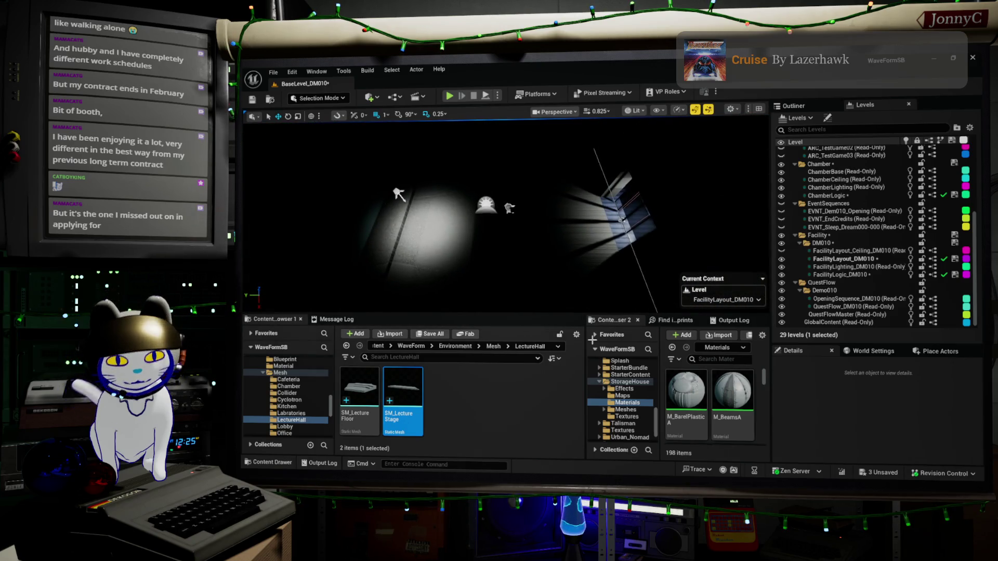
left_click(498, 240)
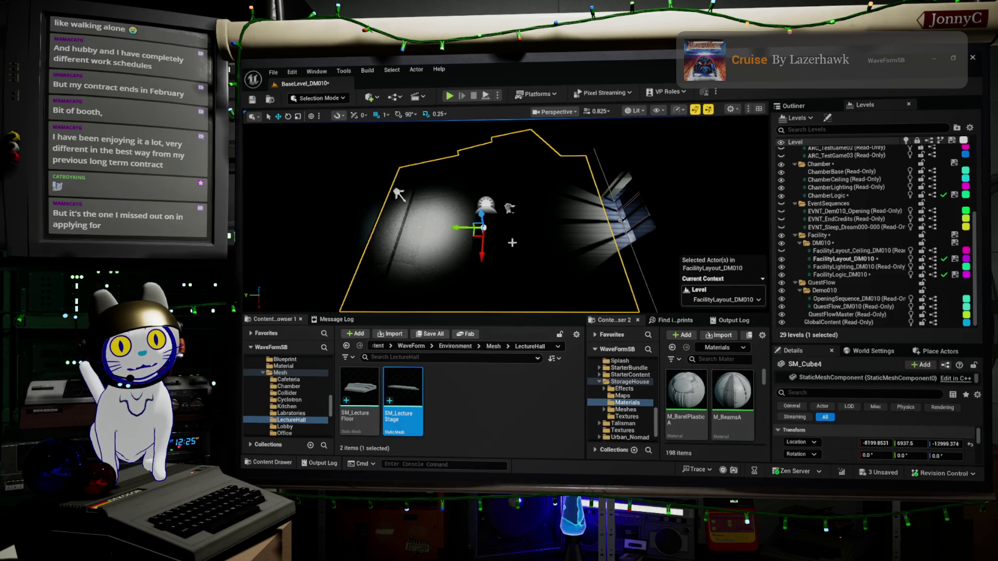
Search Place Actors for lights and drop a Point Light above the hall floor
left_click(941, 351)
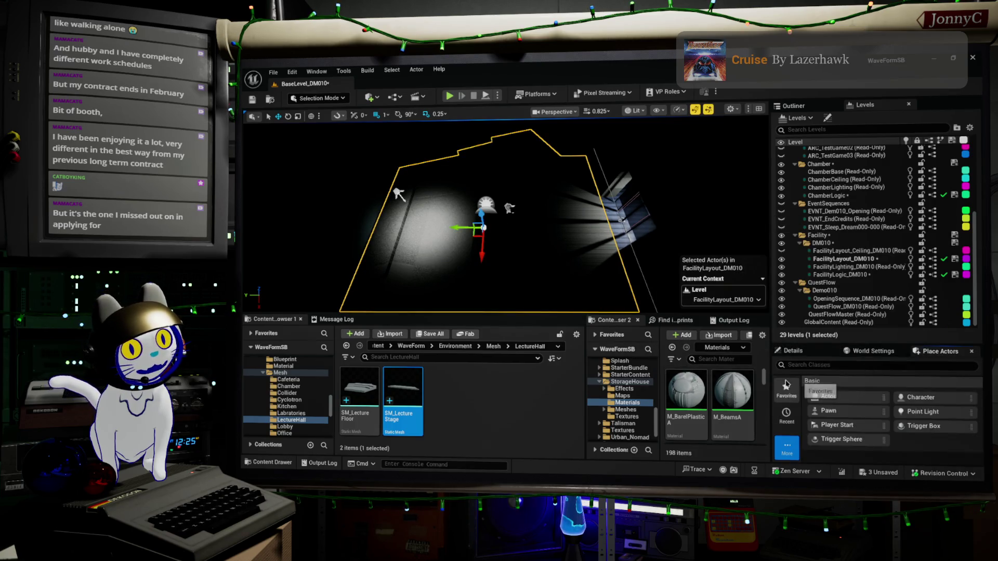
left_click(806, 365)
type("l")
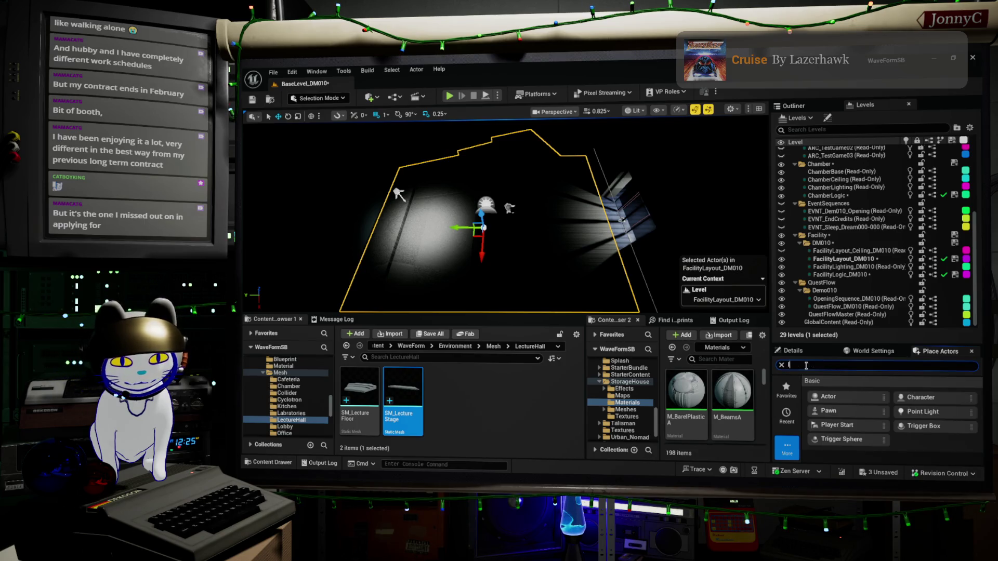
scroll(870, 447, "down", 2)
mouse_move(870, 448)
left_mouse_down()
mouse_move(480, 229)
mouse_move(496, 228)
mouse_move(495, 200)
left_mouse_up()
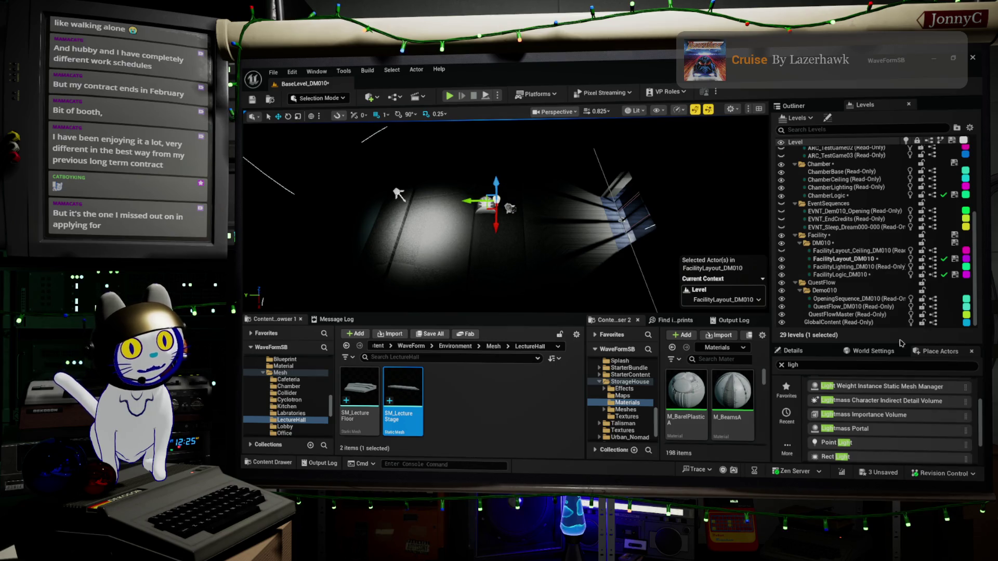
Raise PointLight3's intensity to about 97,925 and frame it in the viewport
left_click(793, 351)
scroll(878, 432, "down", 2)
scroll(878, 436, "down", 1)
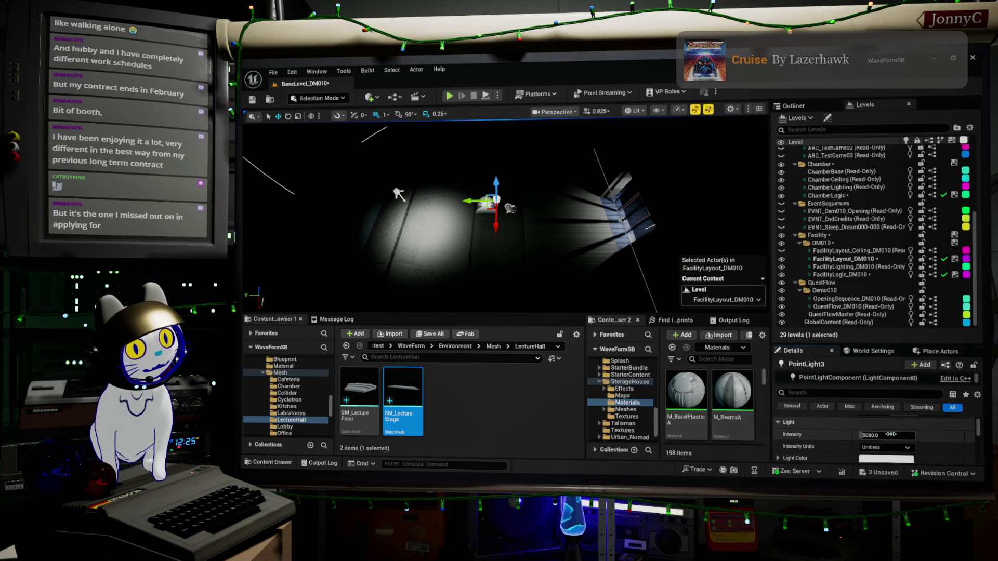
left_click_drag(899, 436, 951, 443)
scroll(937, 459, "down", 1)
key("f")
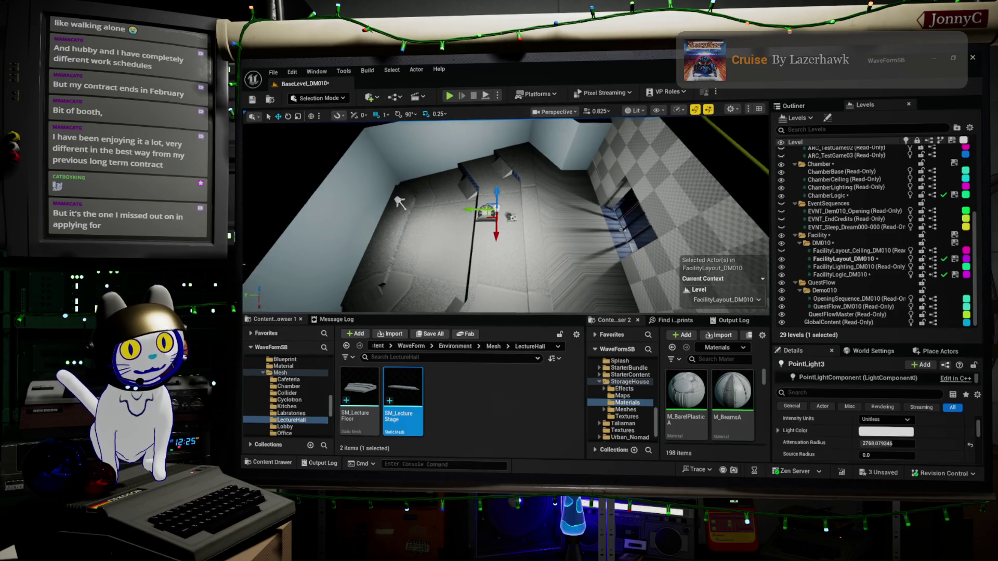
left_click(829, 106)
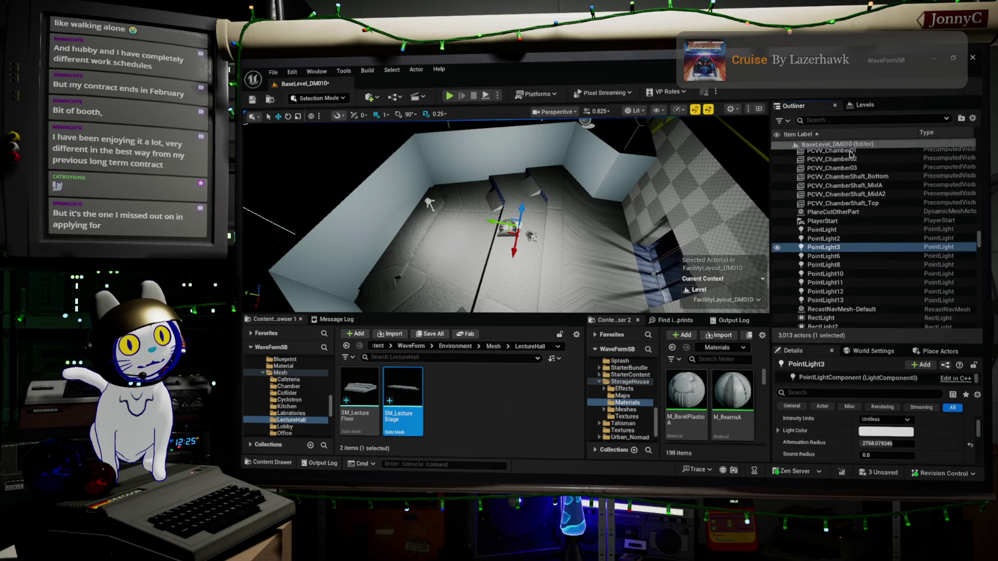
Rename PointLight3 to PointLight3_DELETEME in the Outliner
double_click(824, 248)
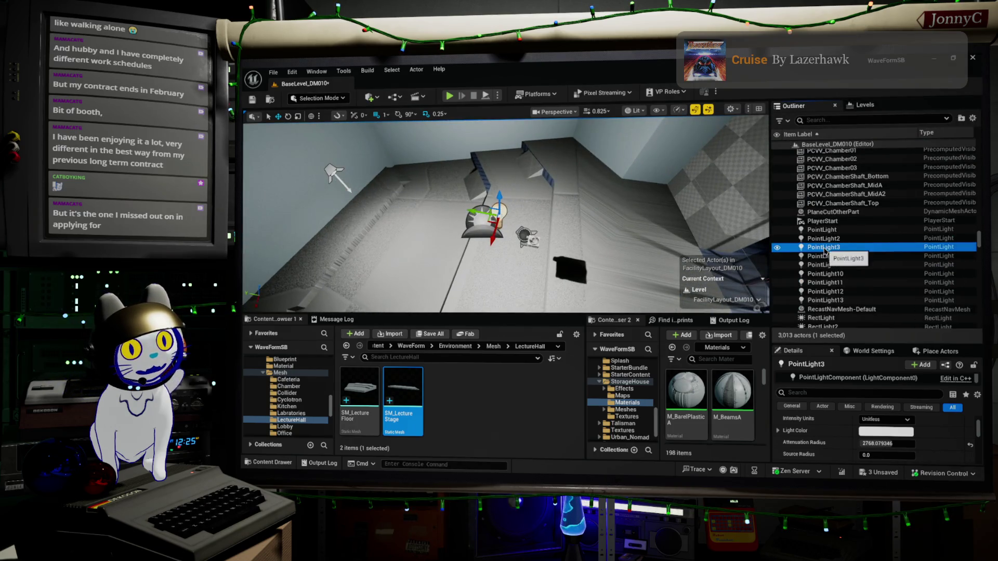
left_click(824, 248)
key("End")
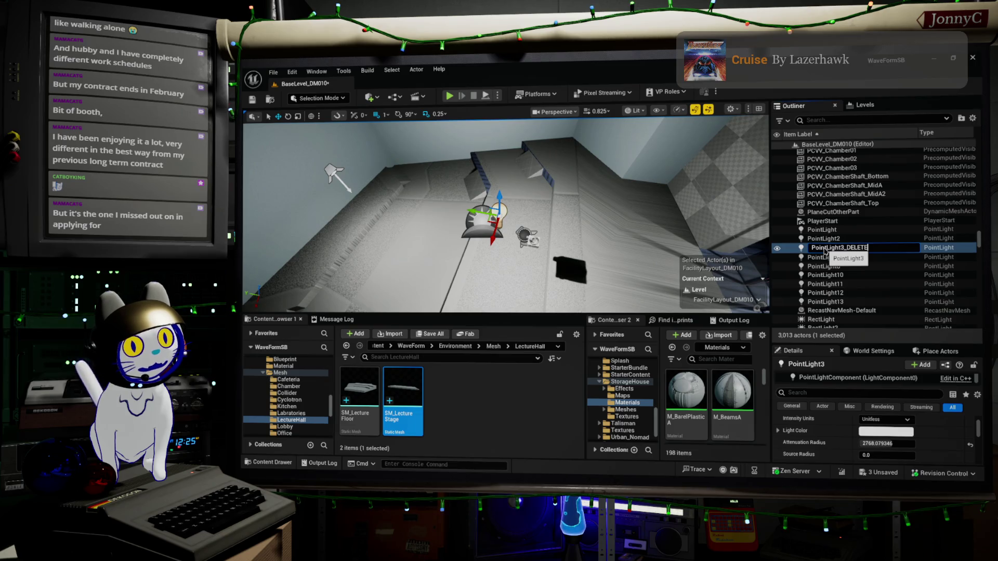
key("Return")
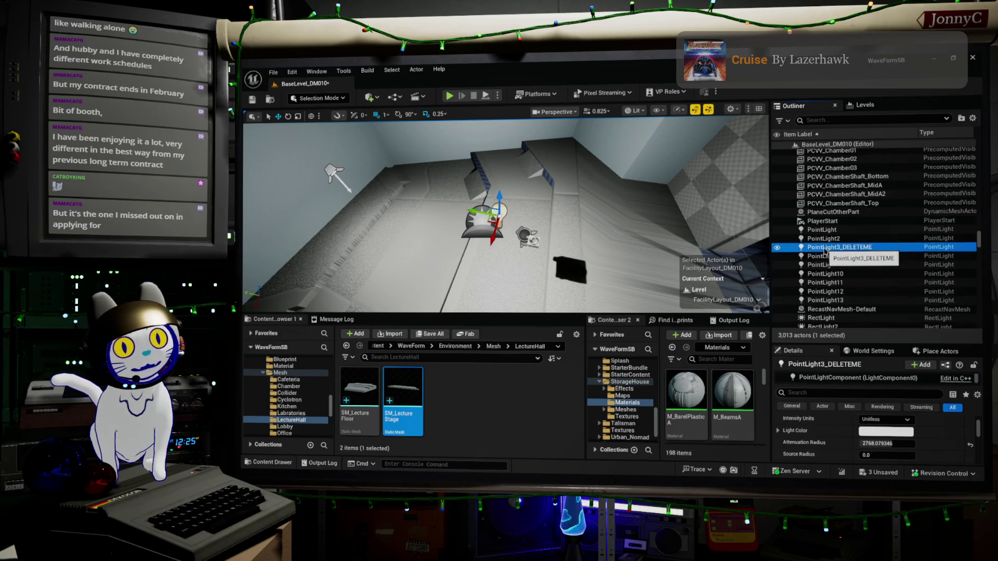
Frame the renamed light, look along the corridor, and select CubeGridToolOutput111
double_click(825, 248)
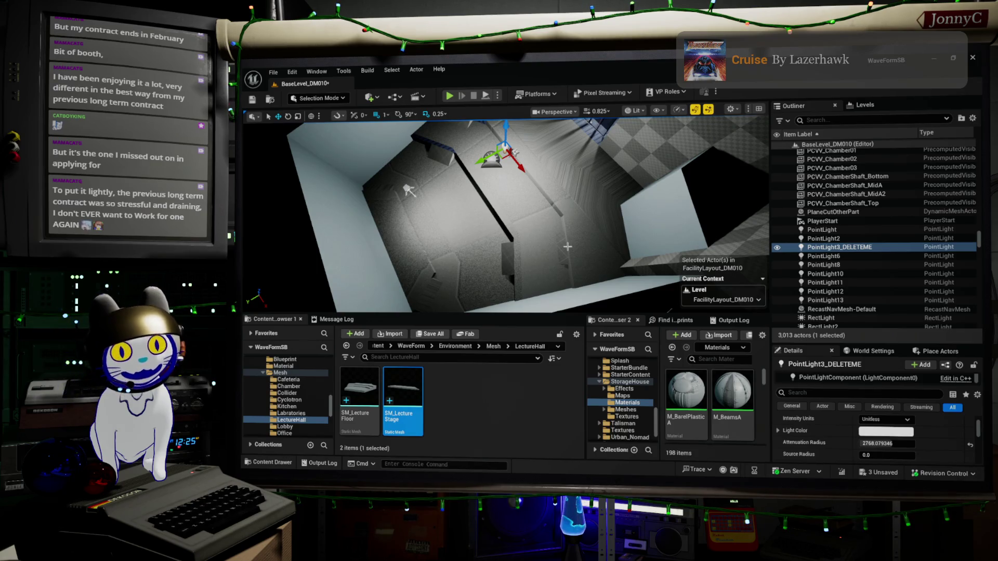
mouse_move(527, 239)
right_mouse_down()
mouse_move(499, 223)
mouse_move(468, 255)
mouse_move(486, 229)
right_mouse_up()
key("f")
left_click(415, 267)
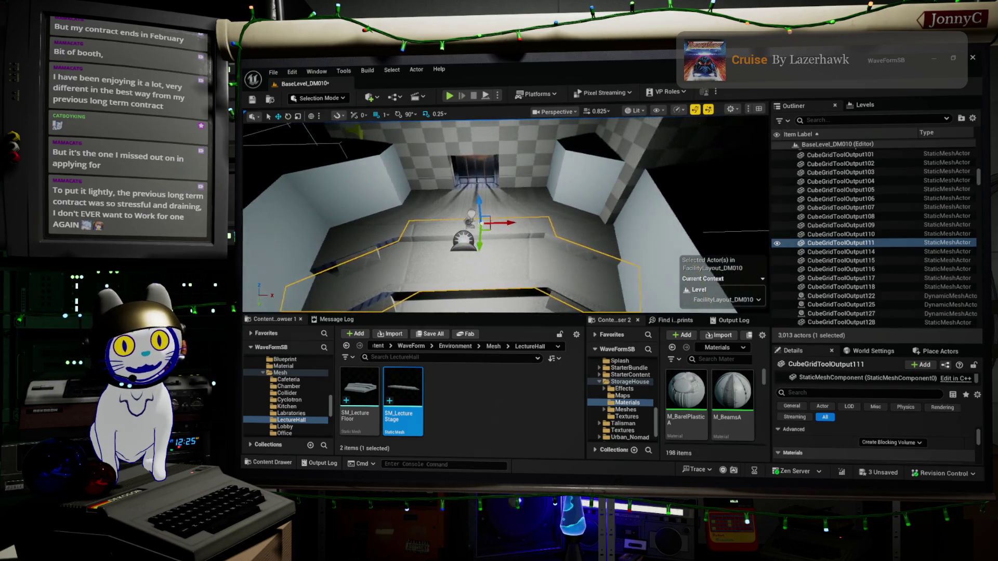
right_click_drag(486, 228, 488, 229)
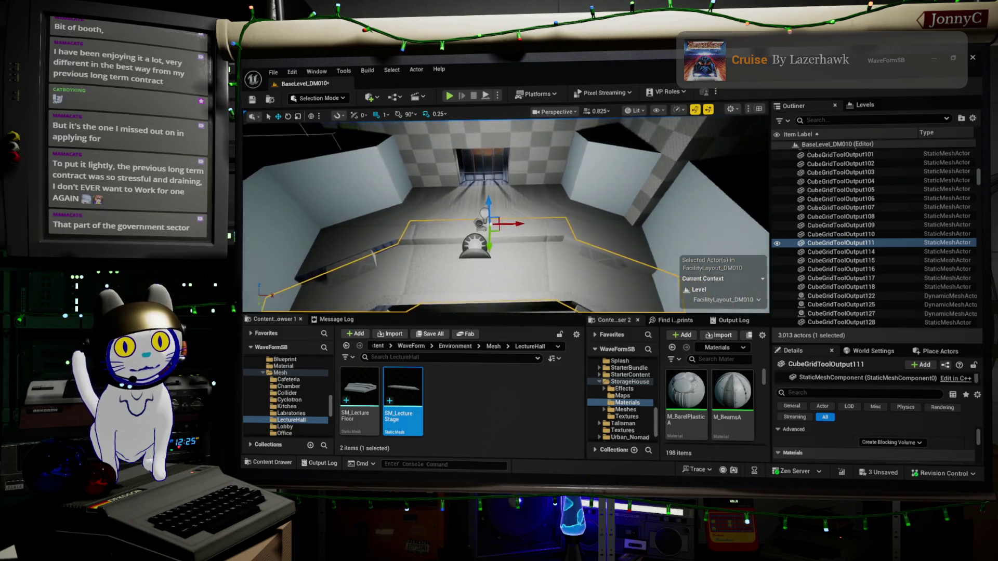
right_click_drag(603, 195, 603, 195)
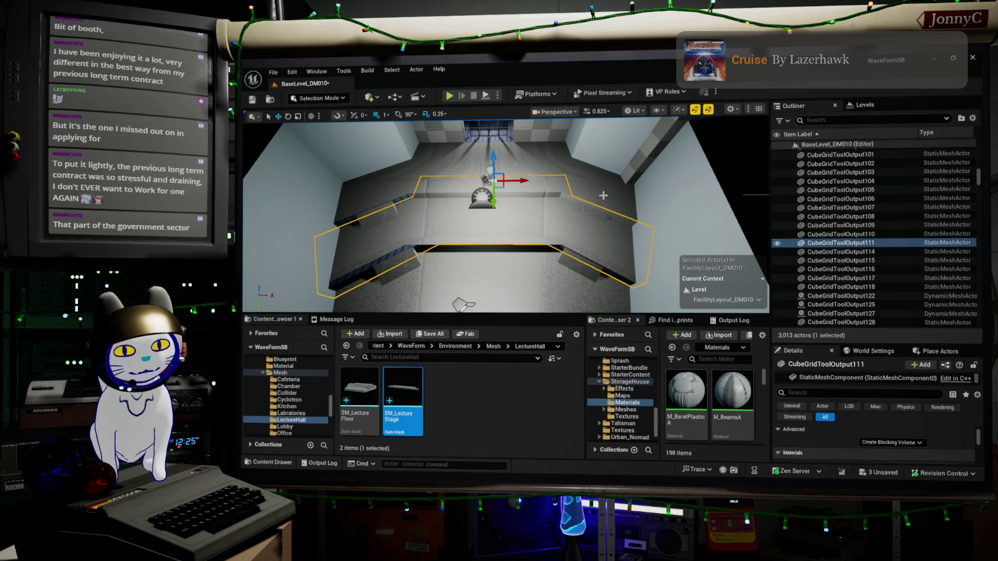
right_click_drag(504, 213, 489, 216)
mouse_move(504, 213)
right_mouse_down()
mouse_move(556, 212)
mouse_move(538, 217)
right_mouse_up()
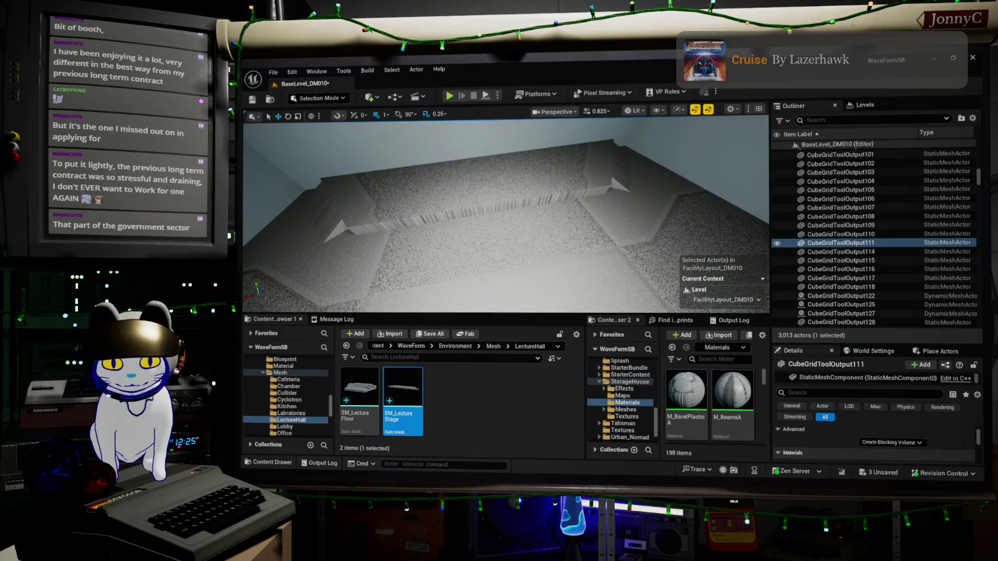
key("alt+Tab")
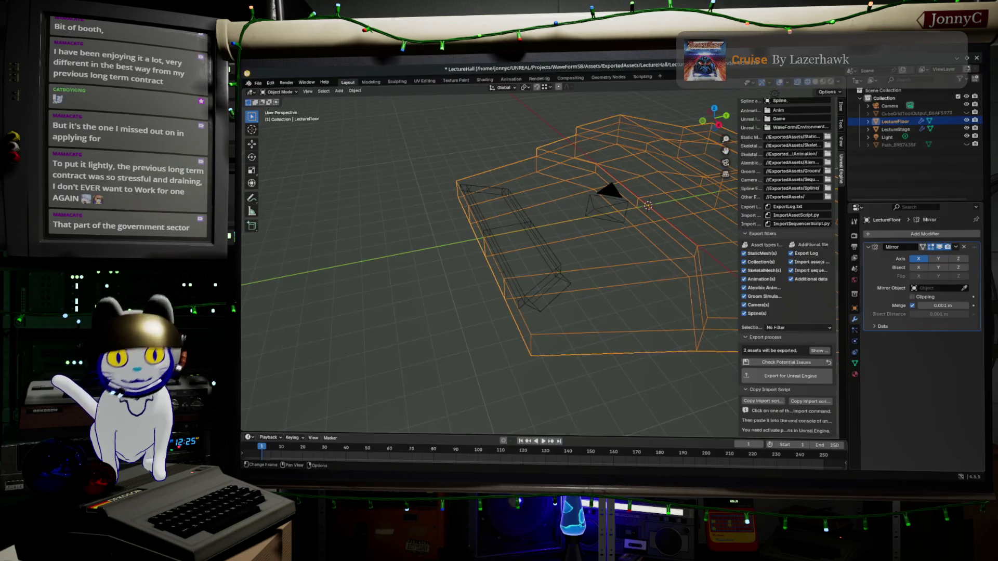
Select the LectureStage mesh and enter Edit Mode
right_click(512, 264)
left_click(541, 235)
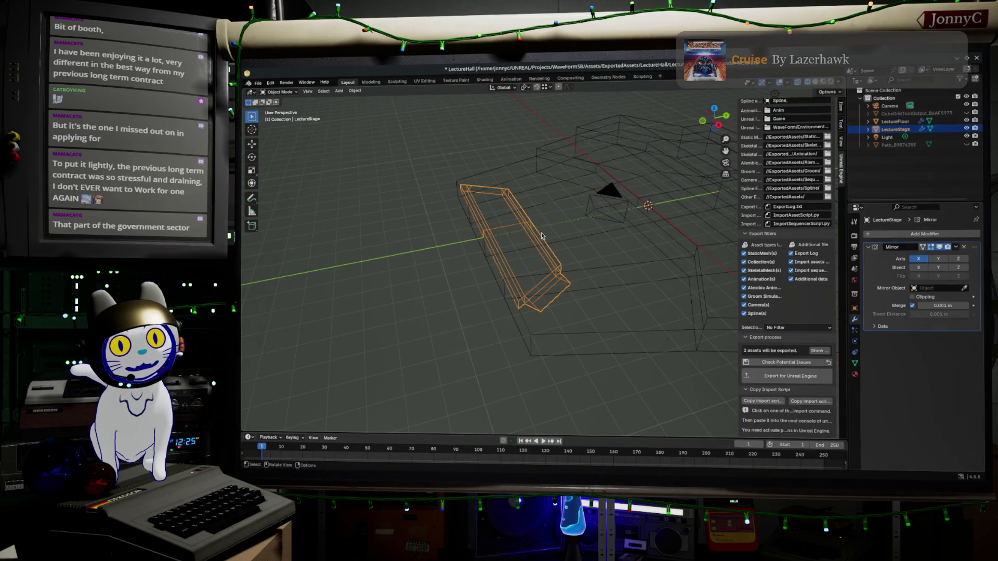
left_click(546, 247)
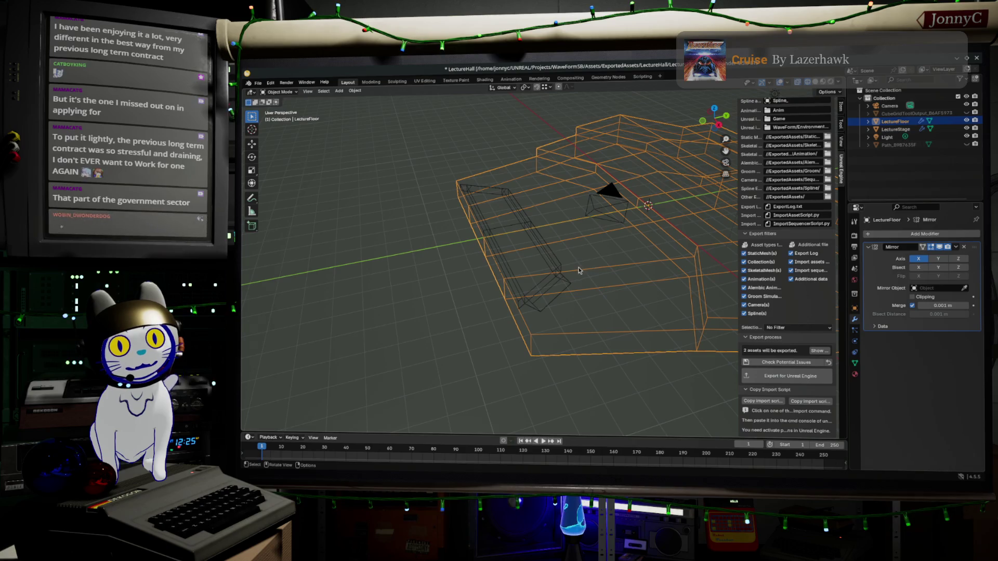
left_click(539, 253)
key("Tab")
Select an edge running to the upper vertex and edge-slide it along the stage
right_click(551, 248)
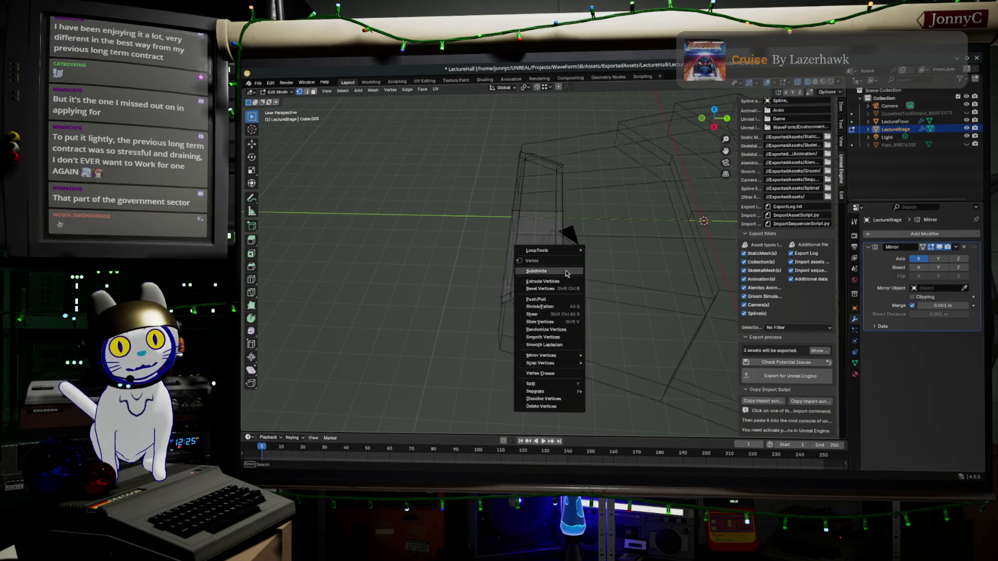
mouse_move(598, 249)
middle_mouse_down()
mouse_move(597, 238)
mouse_move(592, 261)
middle_mouse_up()
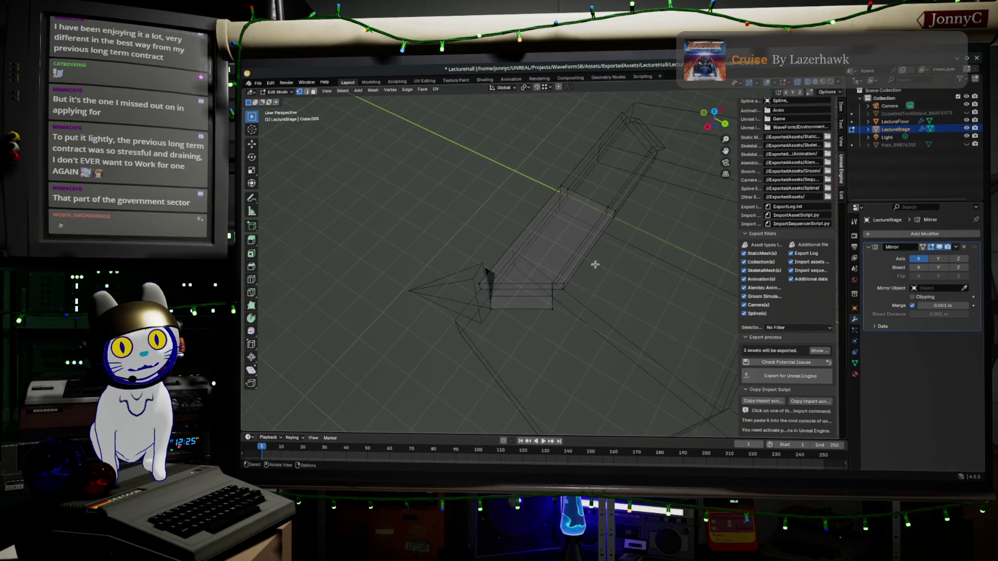
left_click(560, 285)
left_click(601, 233, "shift")
left_click(614, 213, "shift")
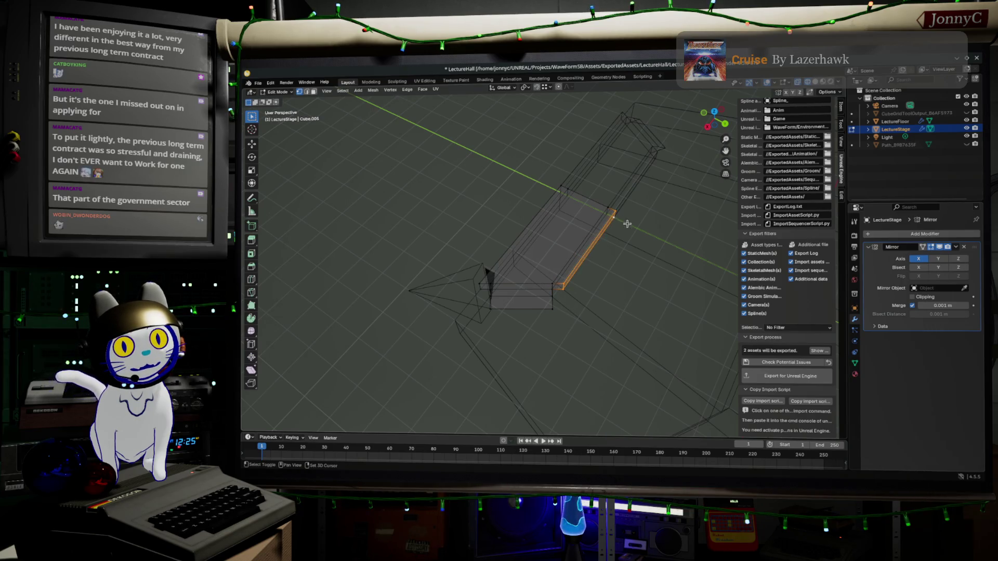
key("g")
key("g")
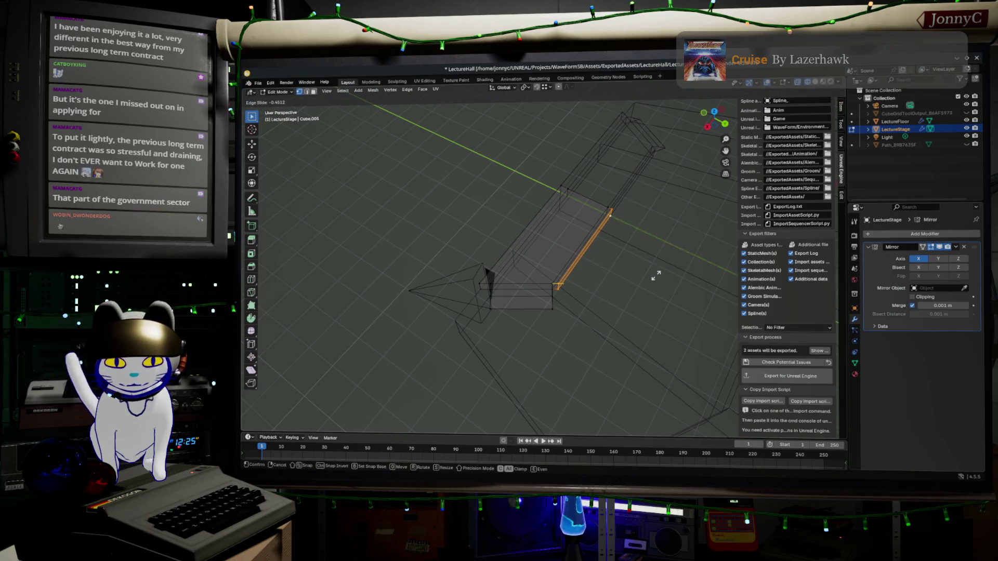
key("alt")
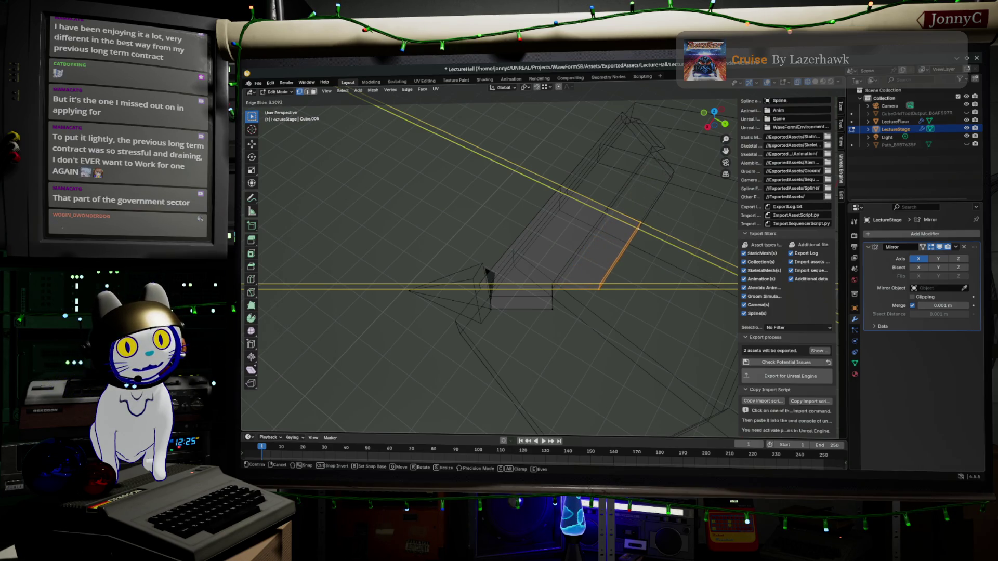
left_click(486, 293)
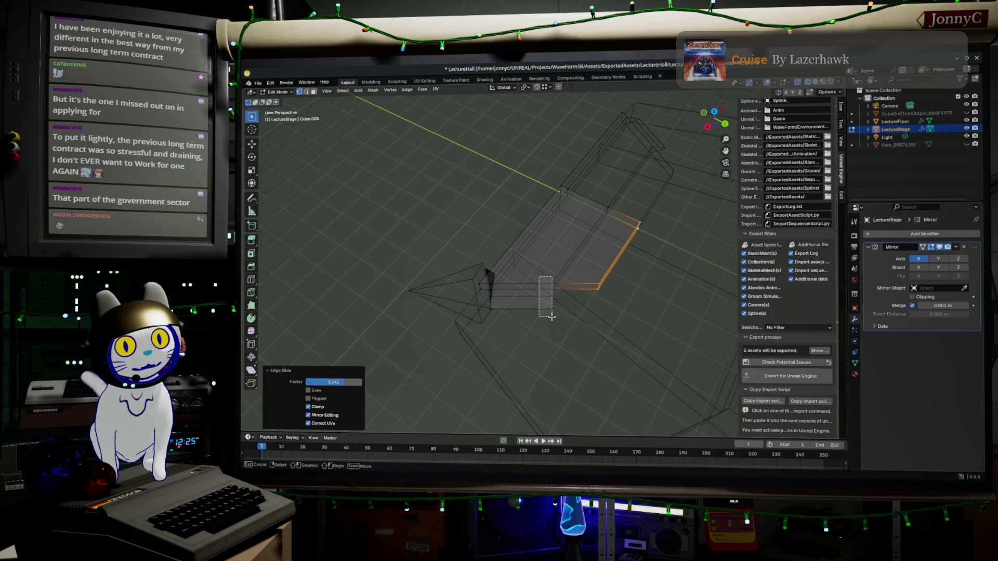
Delete the small face at the stage front
left_click(550, 293, "alt")
middle_click_drag(551, 294, 567, 309)
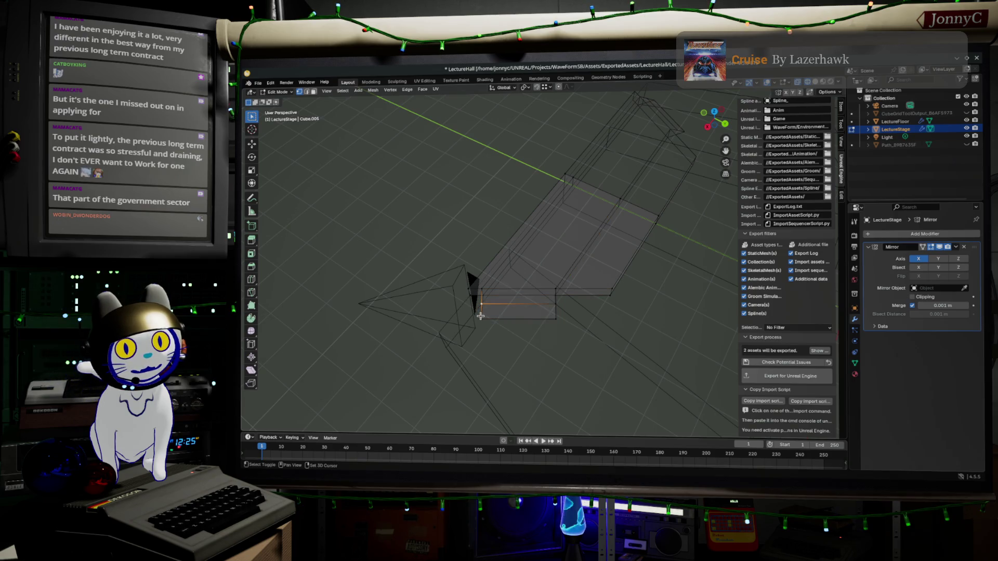
left_click(556, 306, "shift")
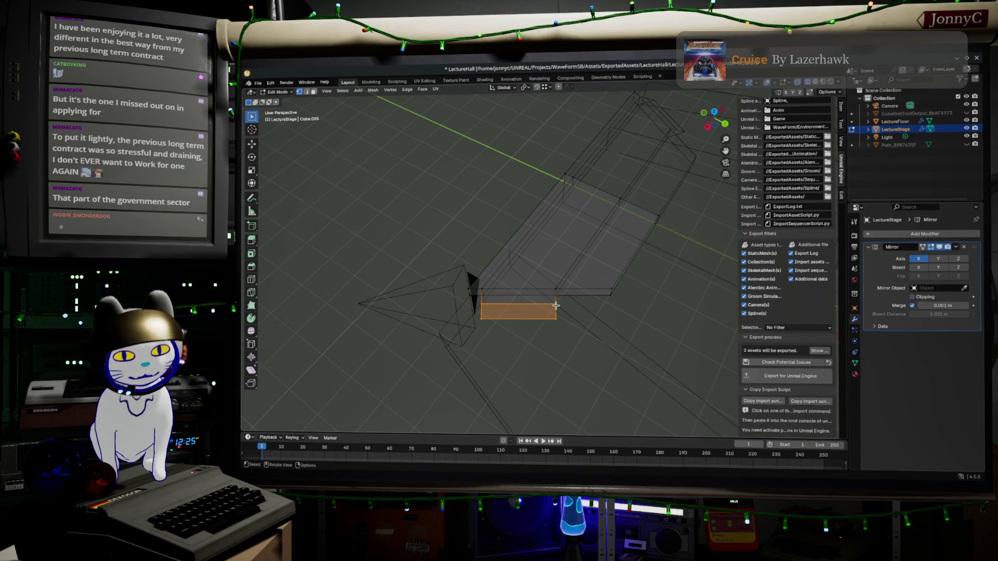
key("x")
left_click(531, 278)
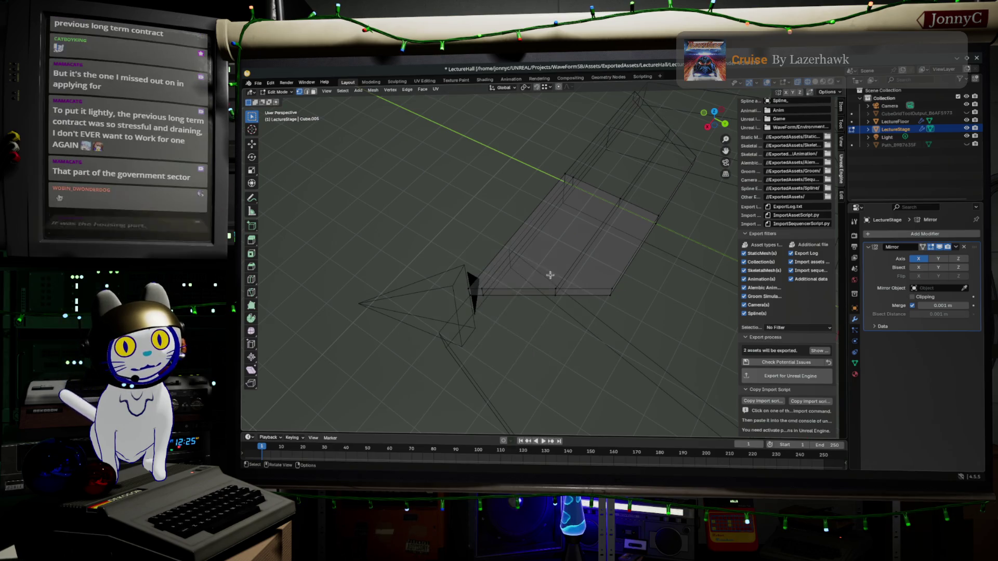
Slide the edge loop beside the opening to -0.677, then clear the selection
left_click(556, 288, "alt")
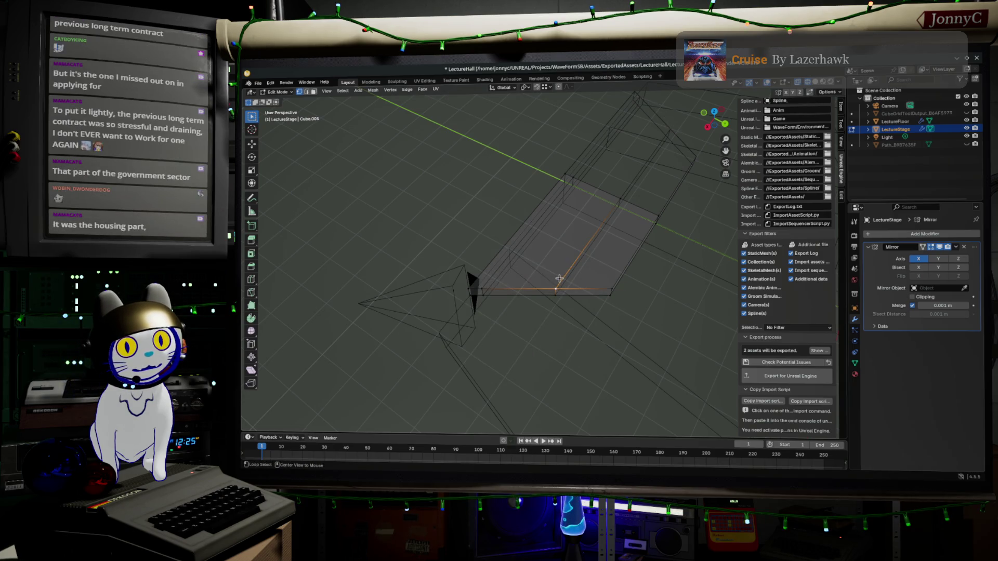
key("g")
key("g")
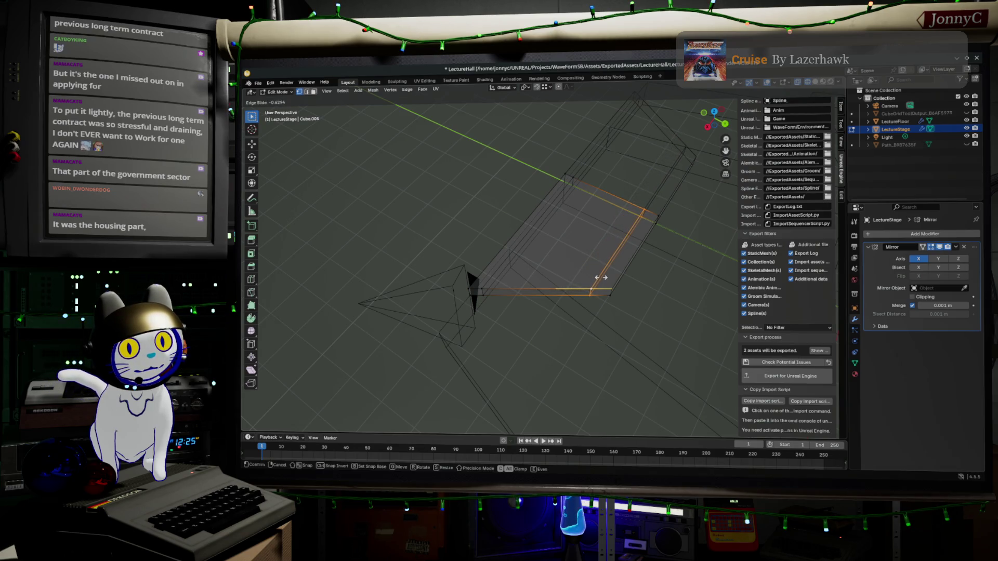
left_click(597, 280)
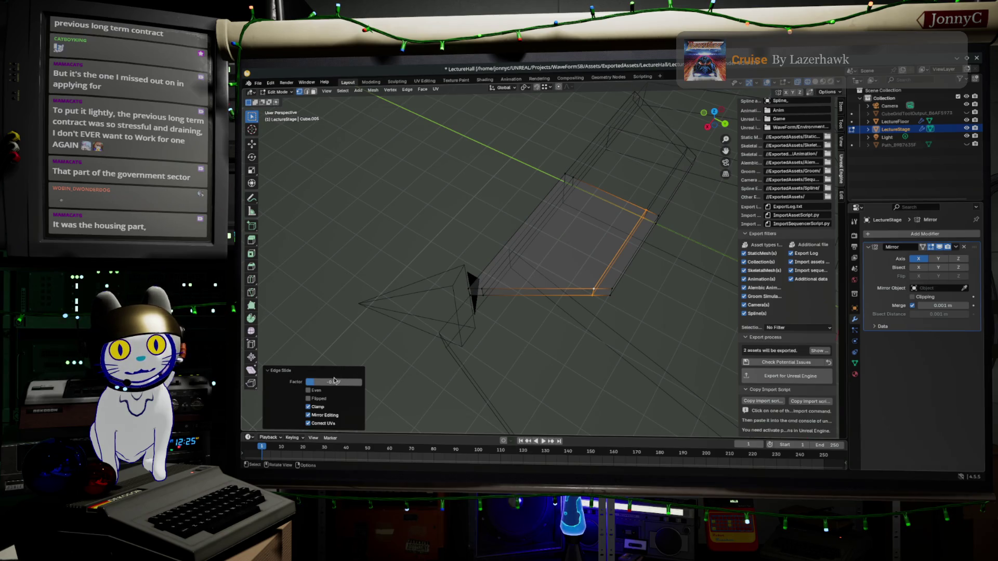
left_click(659, 279)
Select the stage's bottom edge and start extruding it downward
middle_click_drag(616, 291, 603, 297)
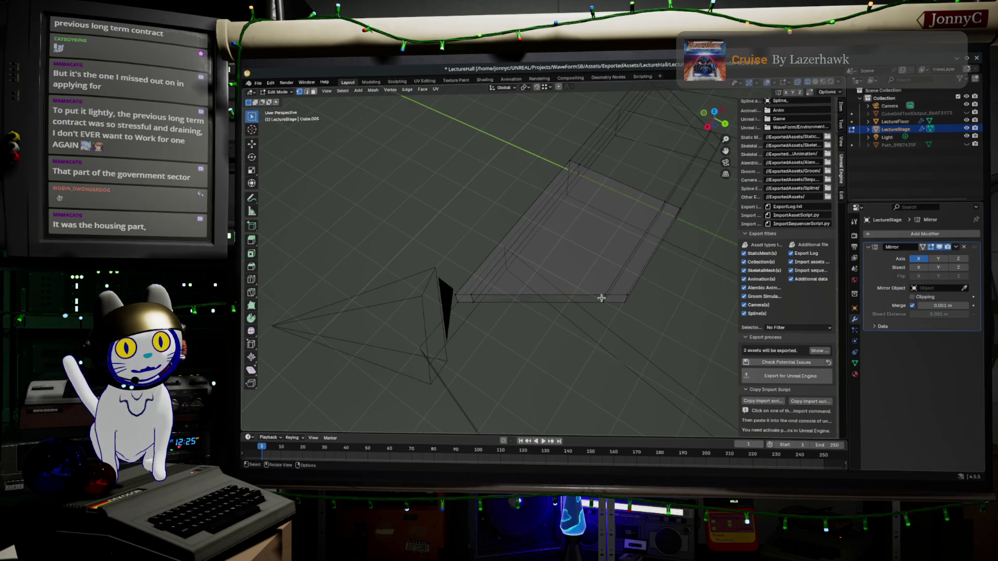
left_click(604, 296, "alt")
left_click(462, 293, "alt+shift")
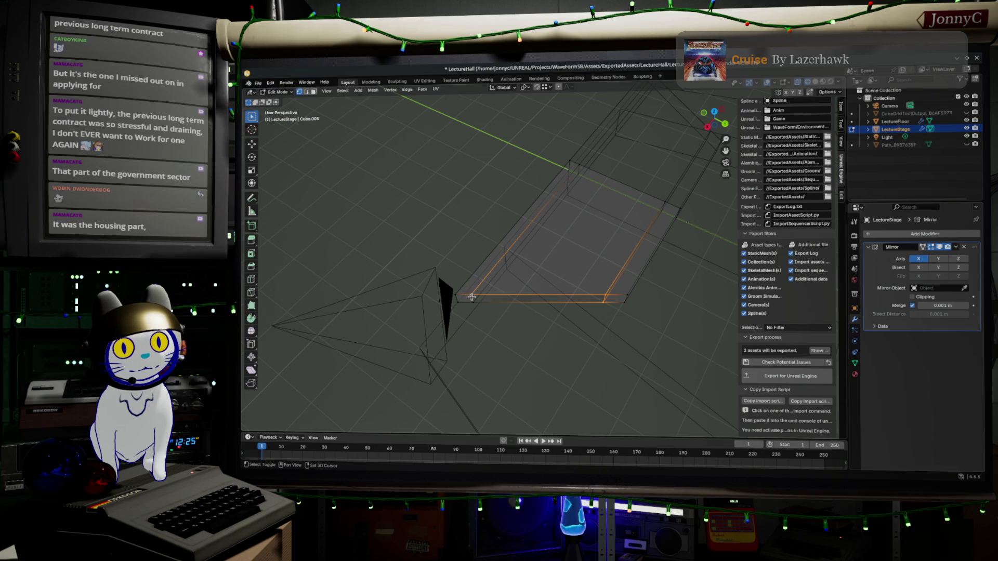
left_click(495, 309)
key("e")
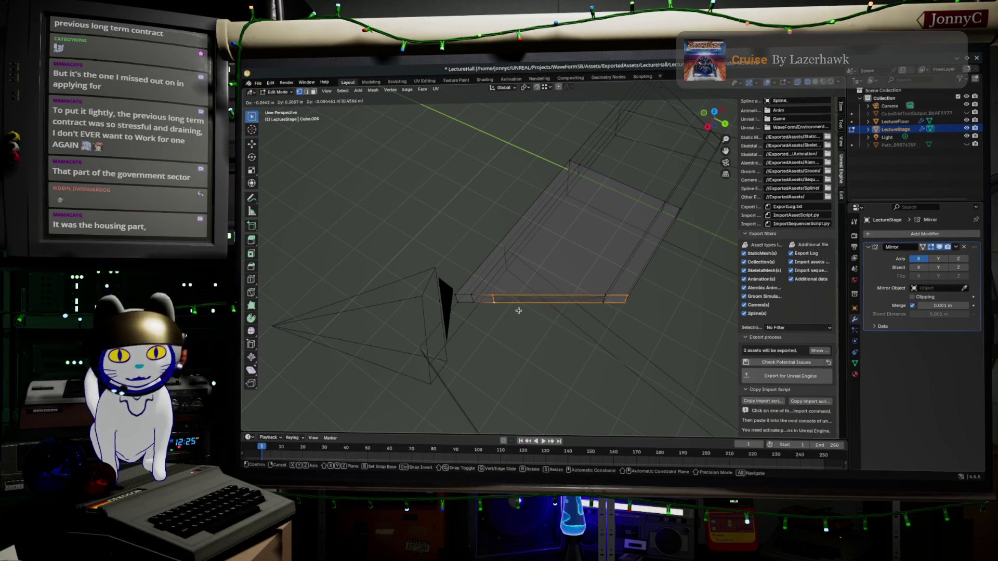
Cancel the extrude and move the edge vertically along Z from a top view
key("Escape")
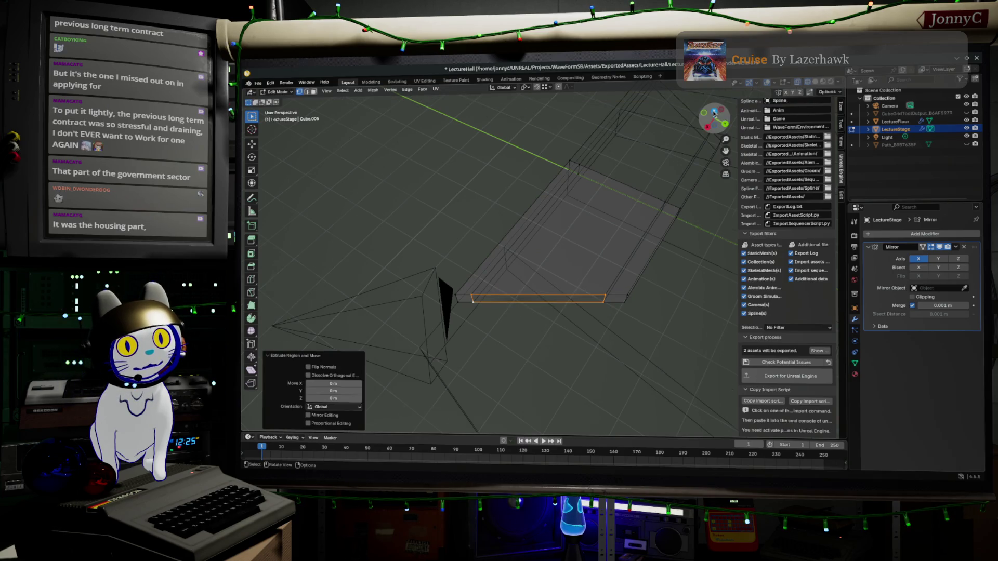
left_click(714, 111)
key("g")
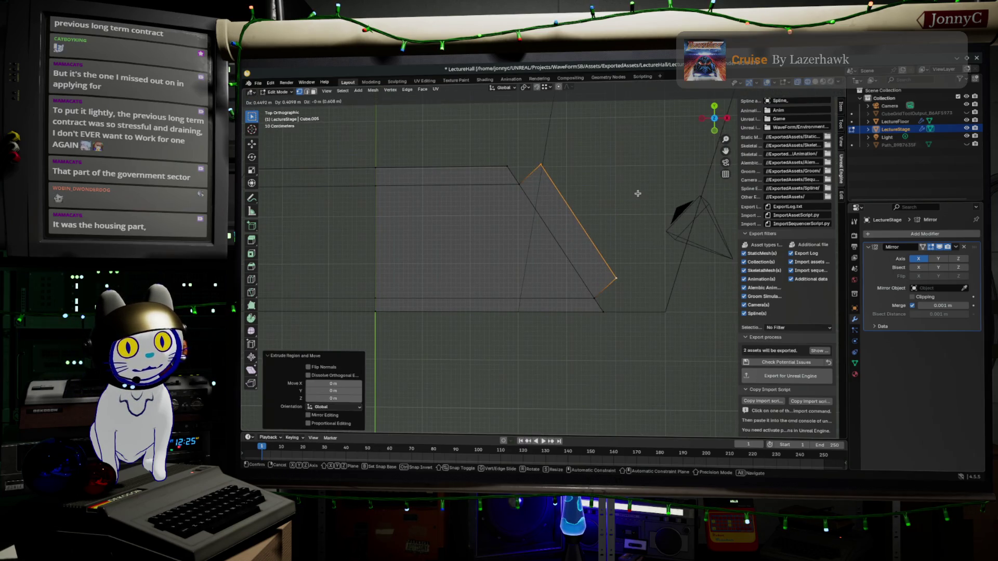
key("z")
left_click(658, 168)
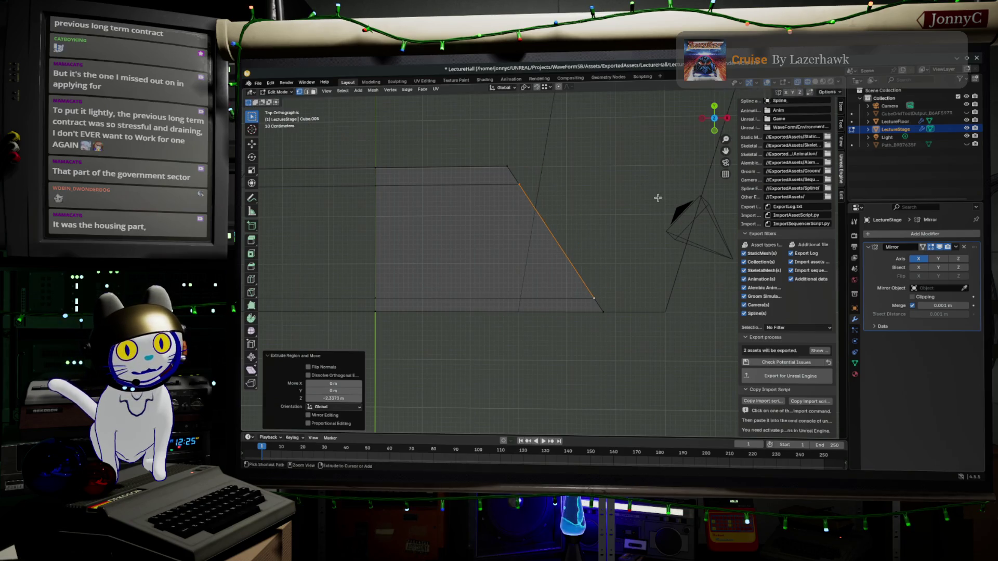
Switch to an orthographic top view and move the edge along Z again
middle_click_drag(599, 207, 577, 172)
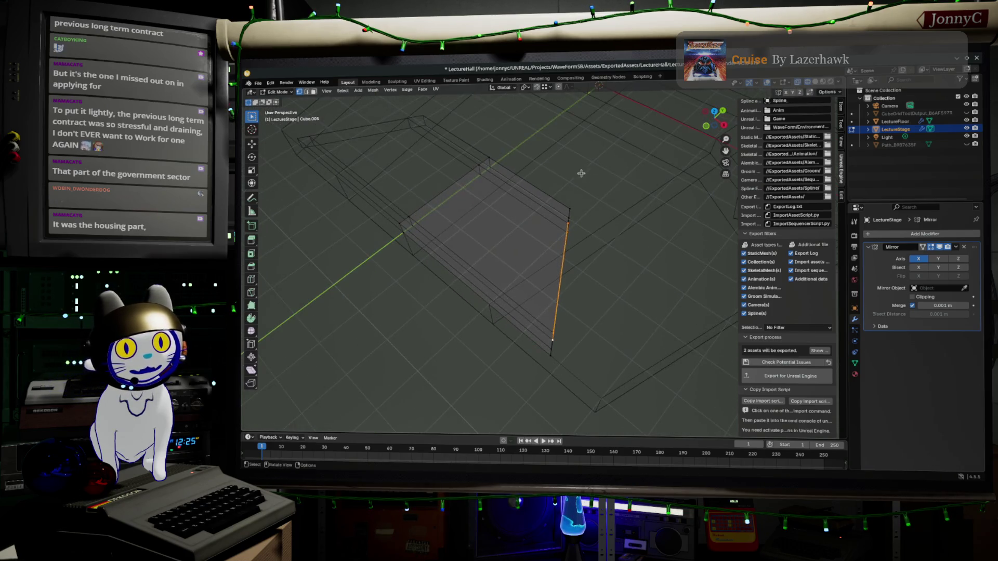
middle_click_drag(654, 196, 713, 113)
key("KP_5")
left_click(715, 110)
key("g")
key("z")
key("z")
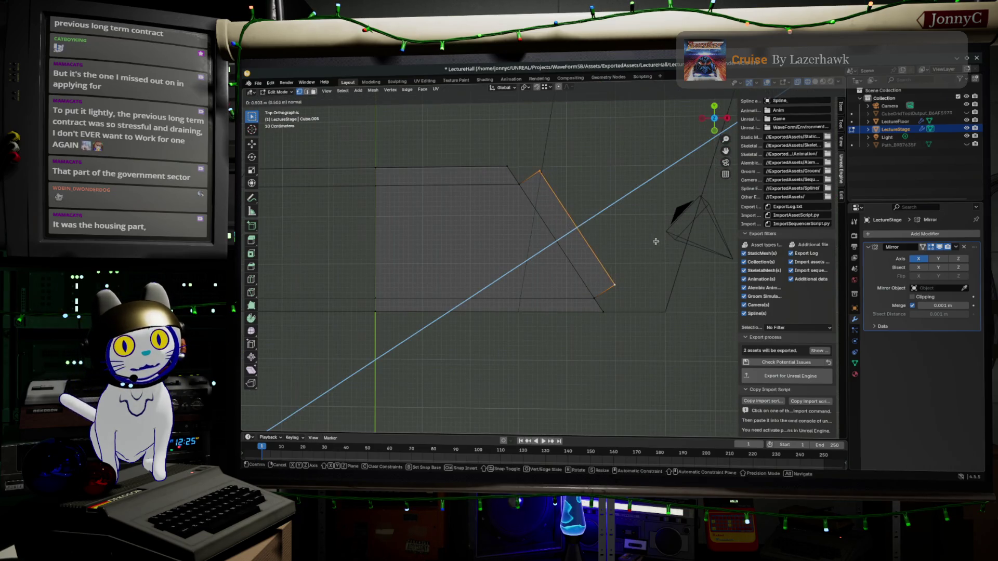
left_click(665, 237)
Edge-slide the selected stage edge twice
mouse_move(614, 256)
middle_mouse_down()
mouse_move(568, 198)
mouse_move(608, 319)
mouse_move(589, 309)
middle_mouse_up()
left_click(590, 308)
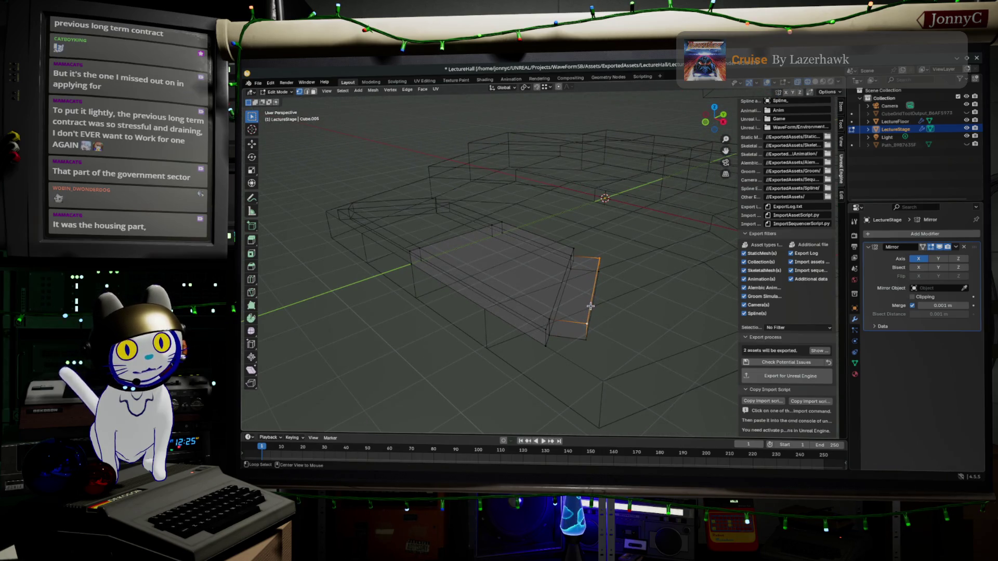
key("g")
key("g")
left_click(562, 288)
key("g")
key("g")
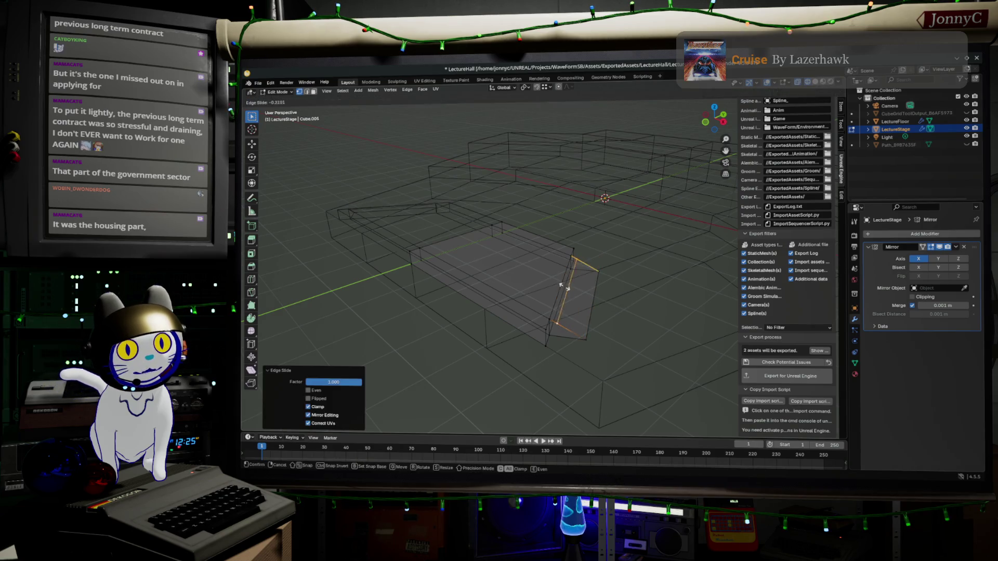
left_click(569, 285)
Change the Edge Slide factor from -0.5 to 0.500 in the redo panel, then deselect
left_click(330, 382)
left_click_drag(317, 381, 371, 382)
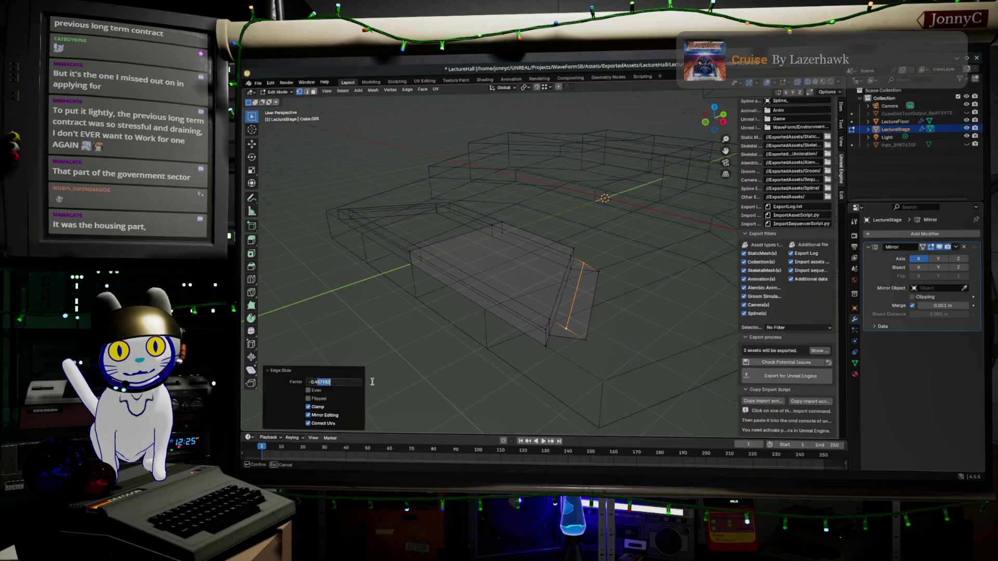
type("-0.300")
key("Return")
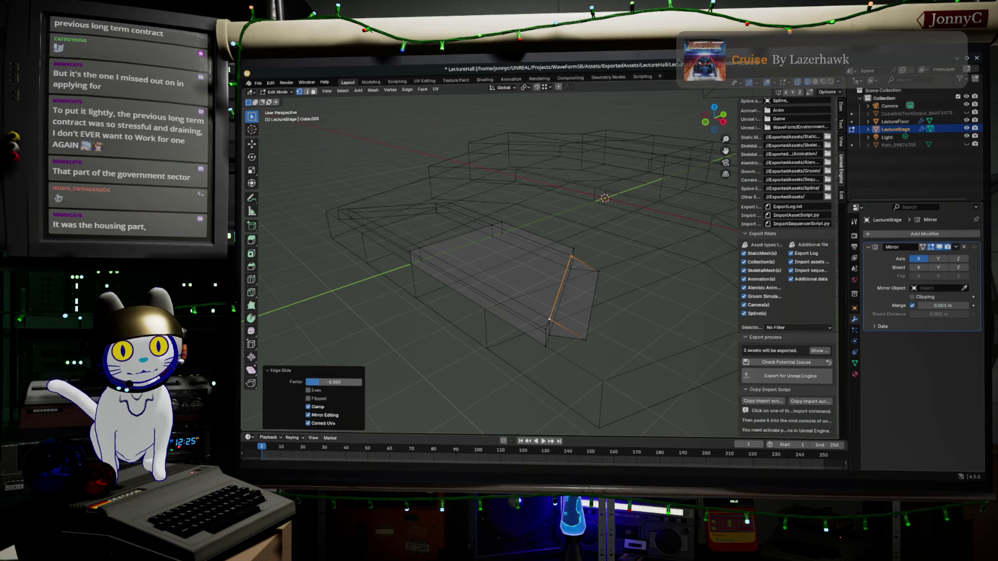
left_click(349, 381)
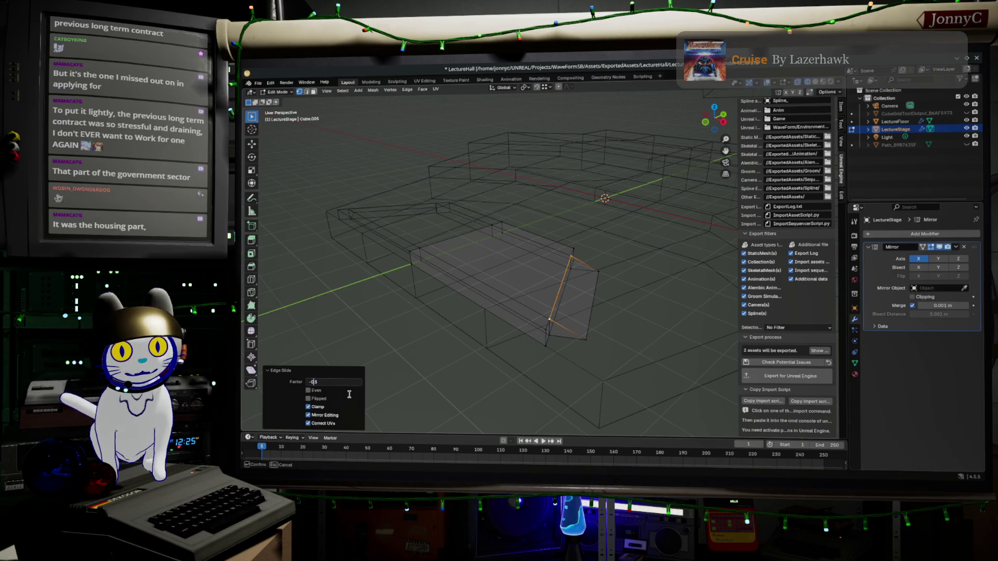
key("Return")
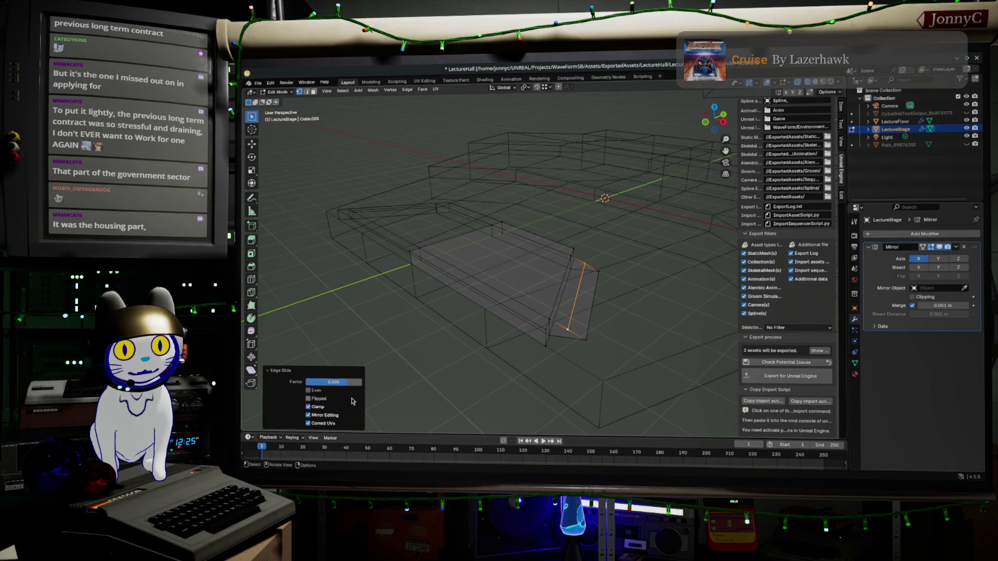
left_click(515, 355)
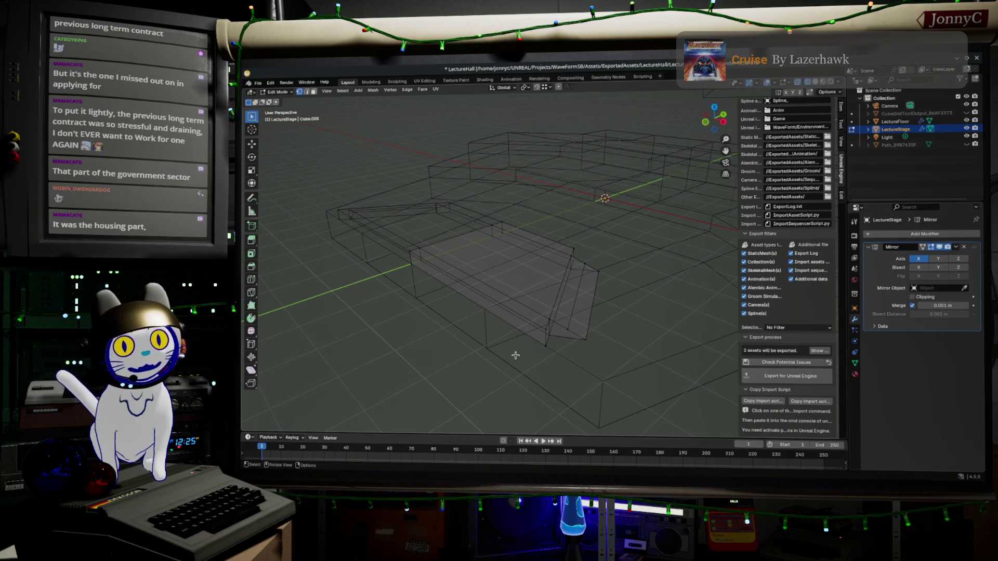
Vertex-slide the bottom front and upper edge loops past the mesh with Clamp off, then return to Object Mode
mouse_move(615, 306)
middle_mouse_down()
mouse_move(510, 285)
mouse_move(576, 271)
mouse_move(595, 283)
mouse_move(576, 289)
mouse_move(575, 330)
mouse_move(622, 348)
middle_mouse_up()
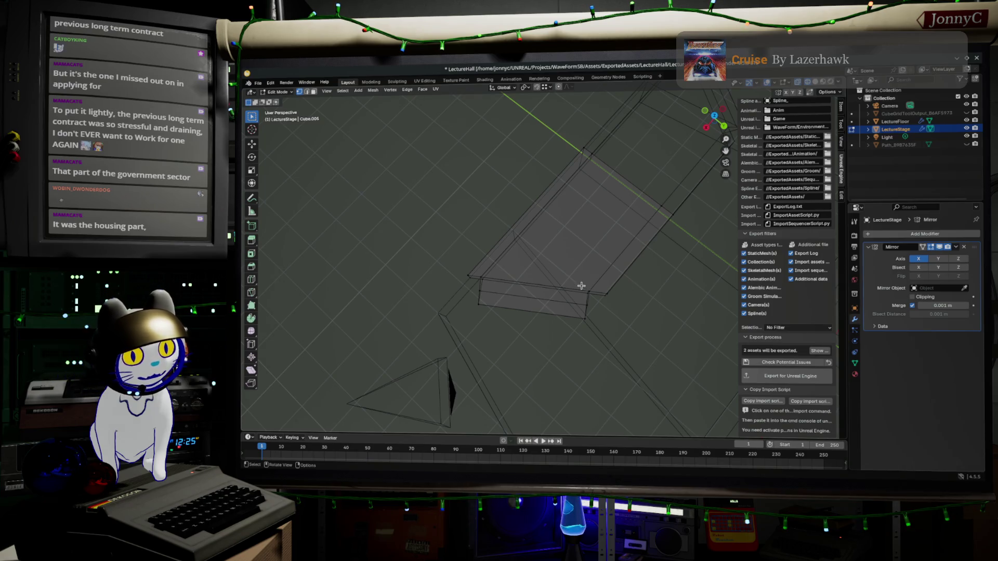
left_click(600, 336, "alt")
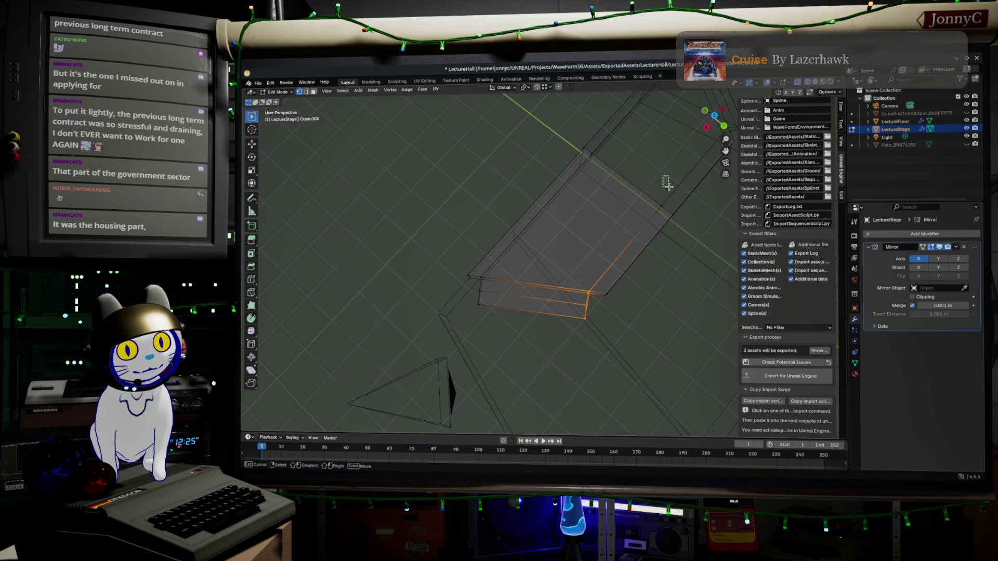
left_click(663, 224, "alt+shift")
middle_click_drag(663, 224, 701, 251)
key("shift+v")
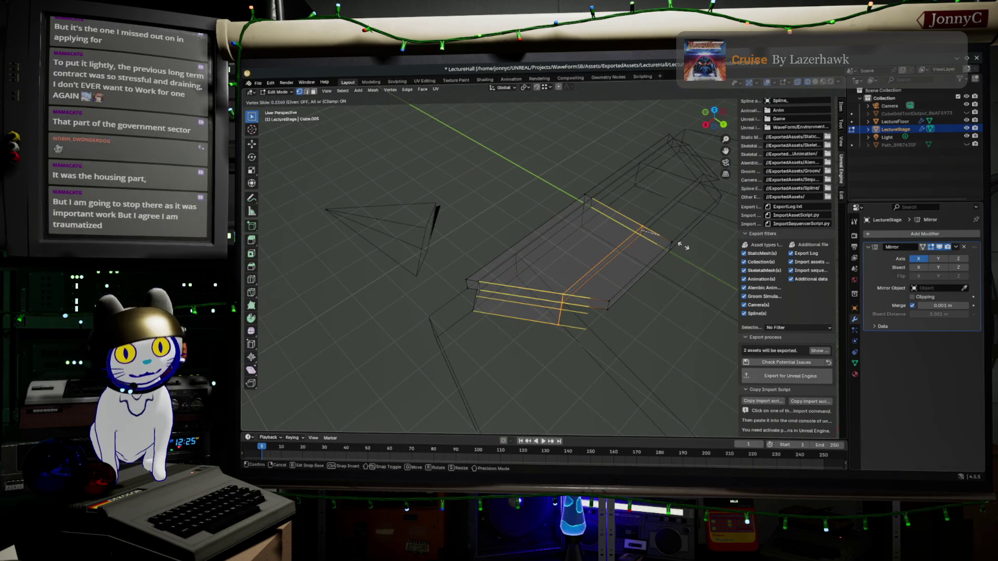
key("c")
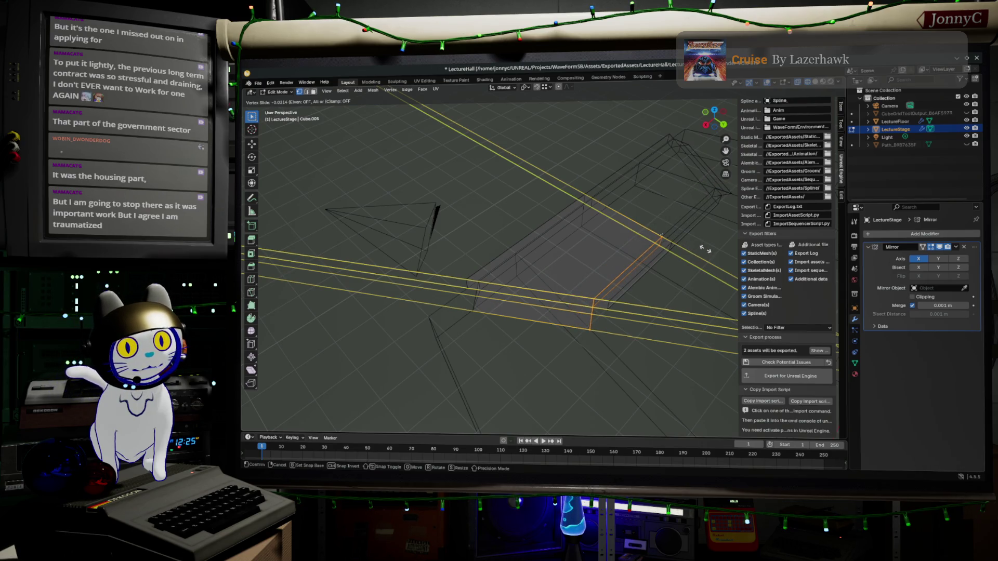
left_click(705, 249)
key("Tab")
mouse_move(690, 338)
middle_mouse_down()
mouse_move(653, 360)
mouse_move(683, 301)
mouse_move(677, 338)
middle_mouse_up()
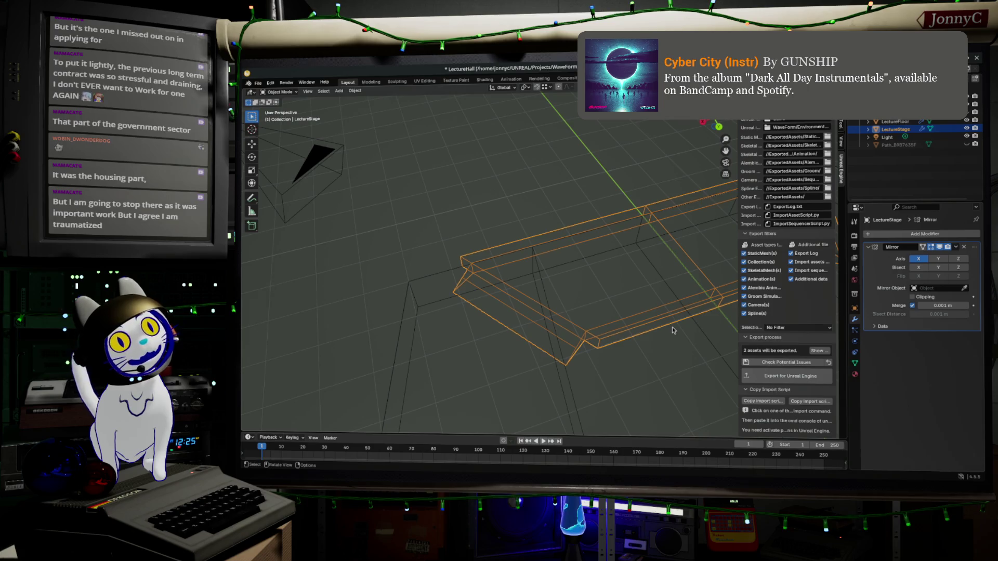
Select the whole stage mesh and recalculate its normals to face outside
mouse_move(607, 288)
middle_mouse_down()
mouse_move(618, 290)
mouse_move(596, 282)
mouse_move(637, 312)
mouse_move(663, 292)
mouse_move(626, 271)
mouse_move(557, 311)
mouse_move(567, 304)
middle_mouse_up()
key("Tab")
key("a")
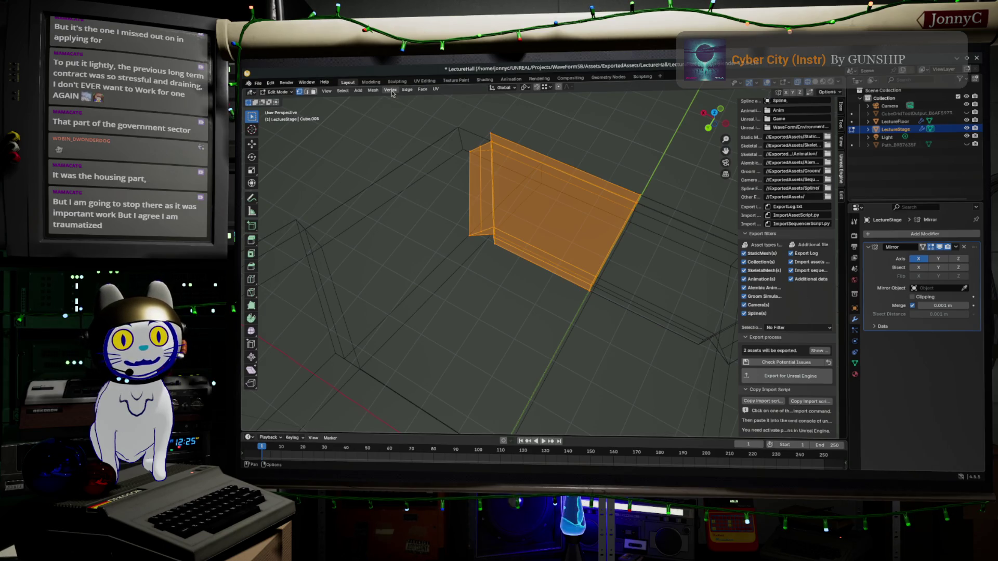
left_click(287, 83)
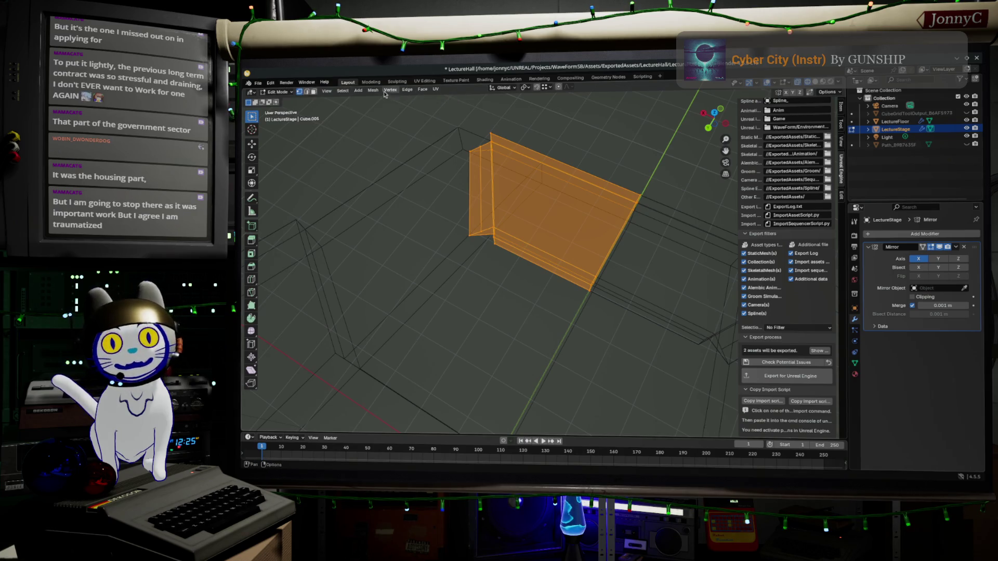
left_click(423, 90)
mouse_move(373, 90)
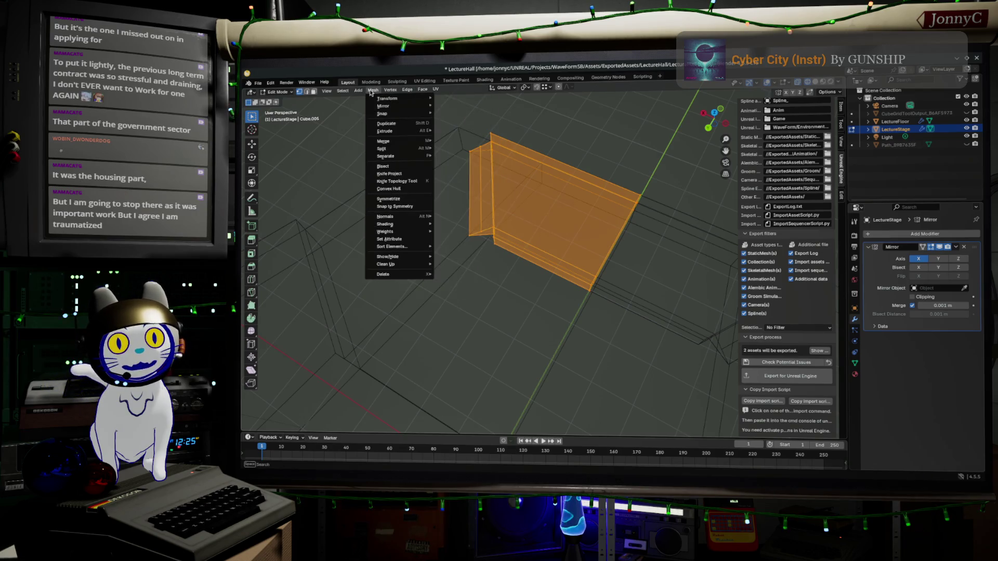
mouse_move(414, 214)
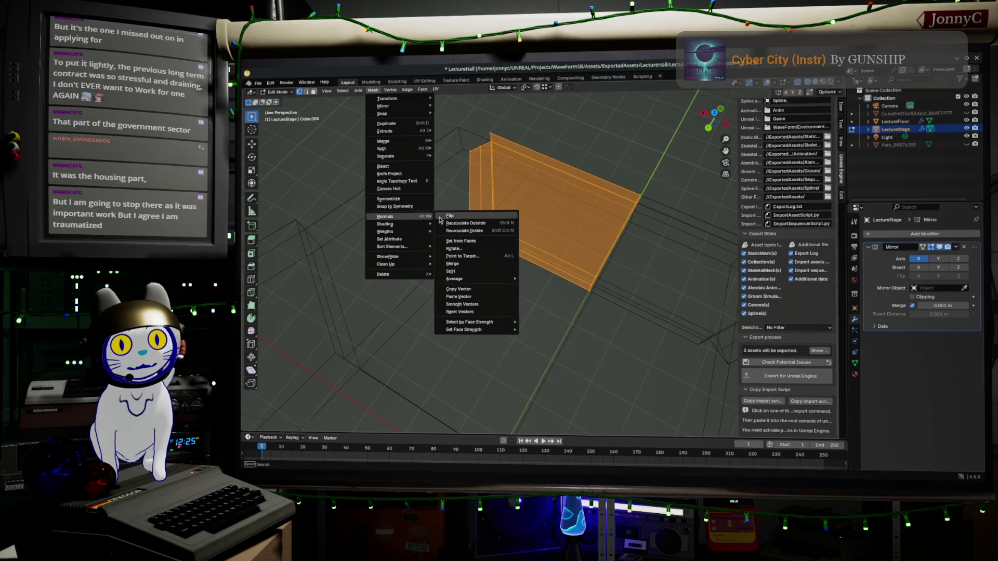
left_click(476, 223)
Export the meshes with Export for Unreal Engine and switch to Unreal
middle_click_drag(566, 367, 674, 330)
left_click(790, 376)
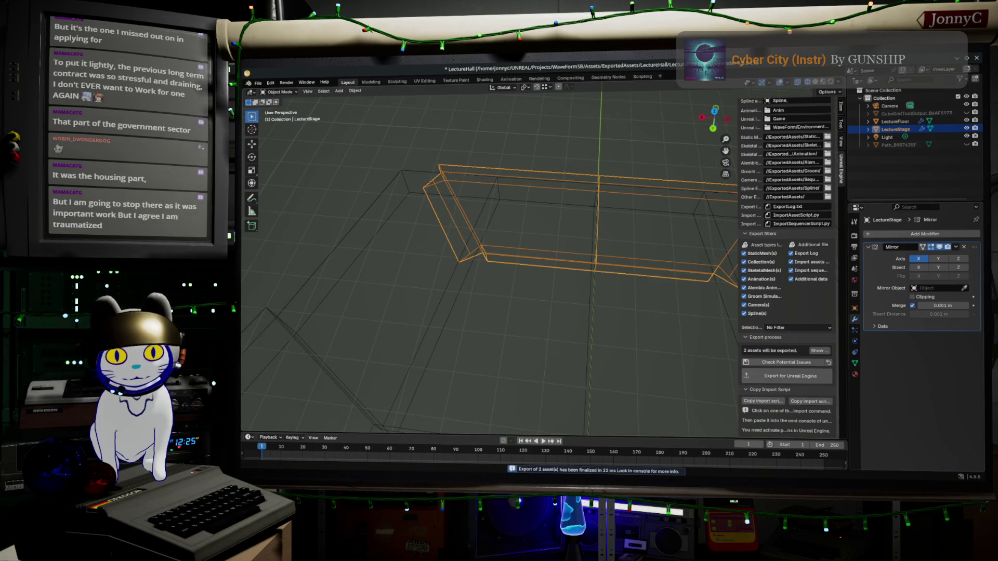
key("alt+Tab")
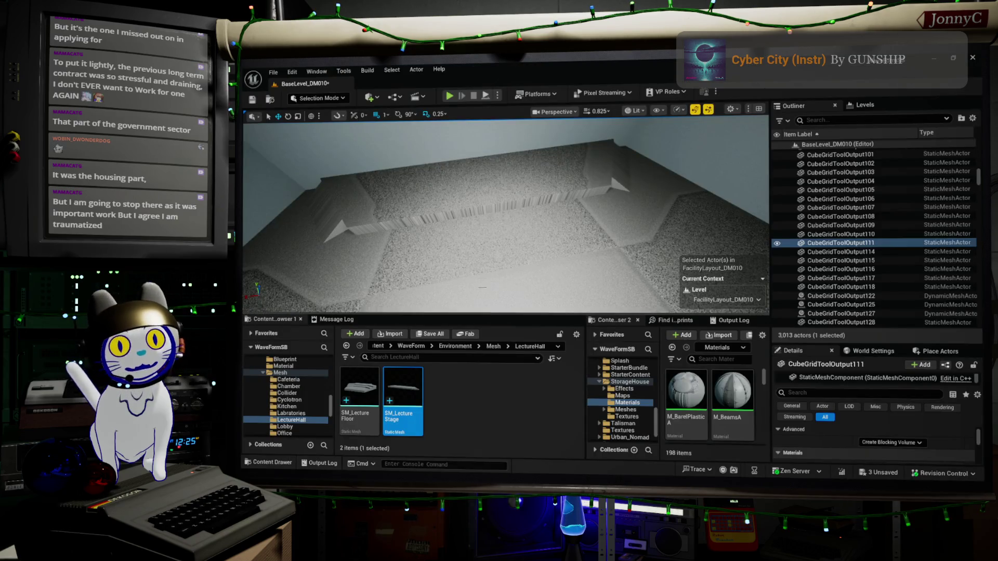
Reimport SM_LectureStage, frame it in the Unreal viewport, then return to Blender
right_click(401, 391)
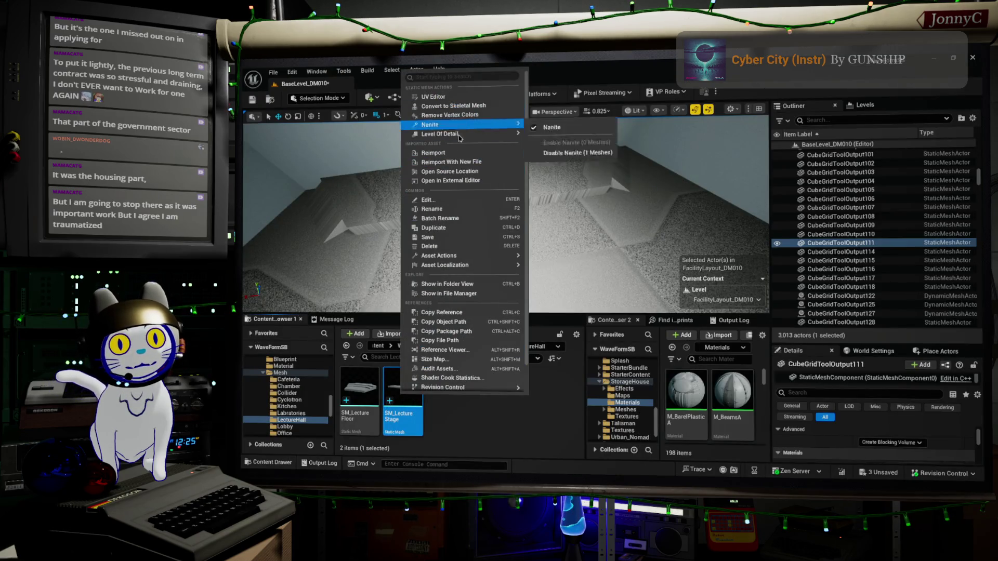
left_click(457, 152)
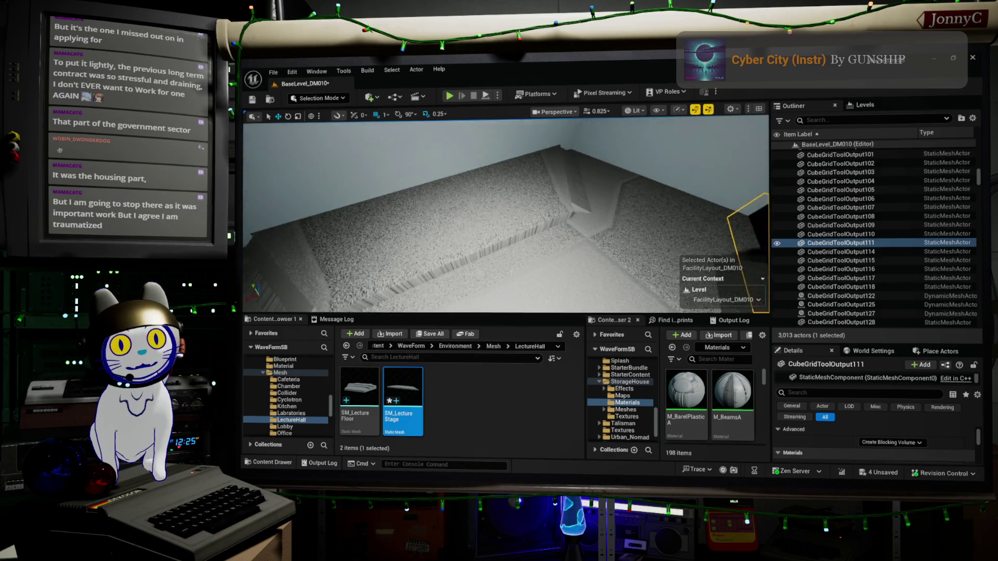
mouse_move(457, 153)
right_mouse_down()
mouse_move(525, 179)
mouse_move(541, 172)
right_mouse_up()
key("f")
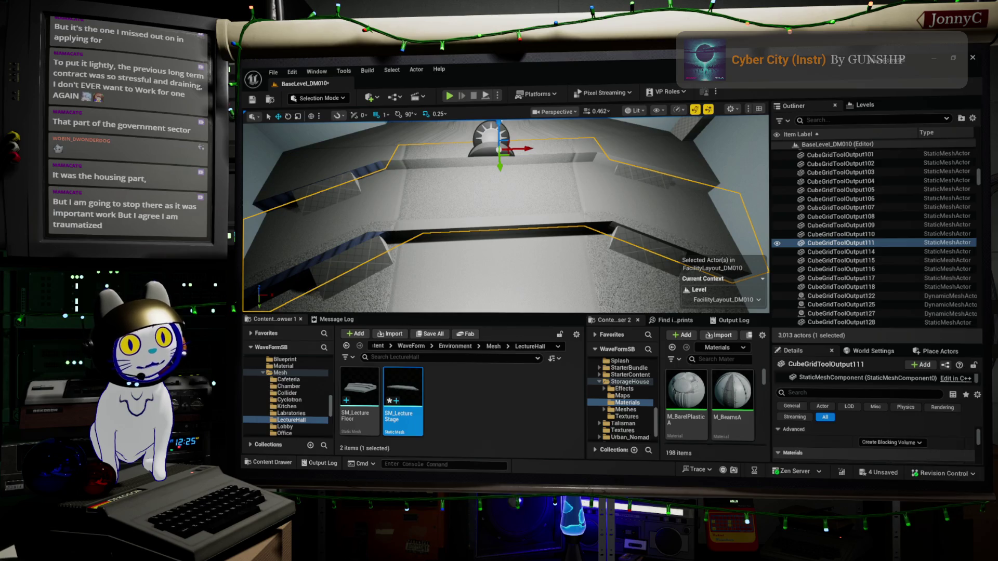
left_click_drag(600, 213, 349, 206, "alt")
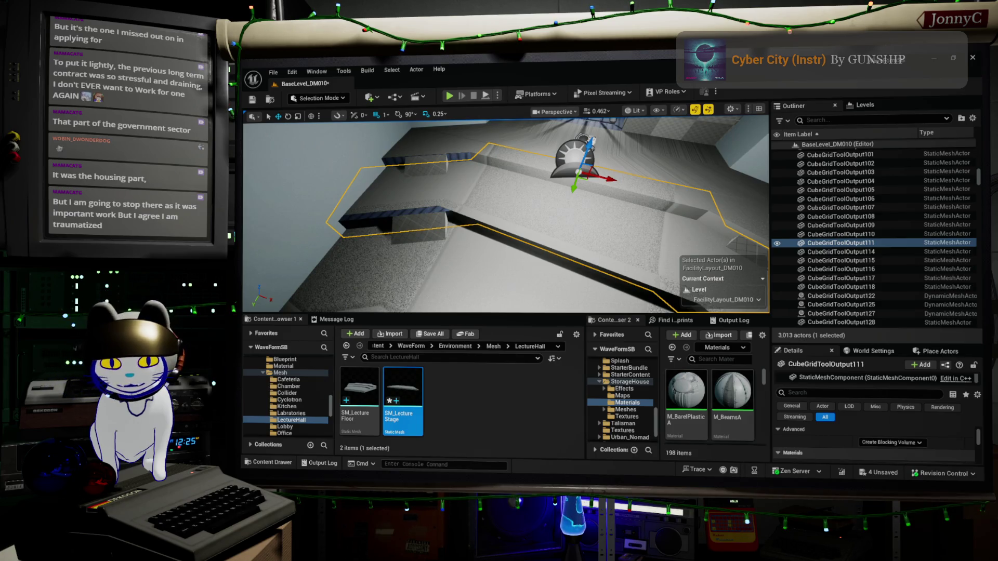
key("alt+Tab")
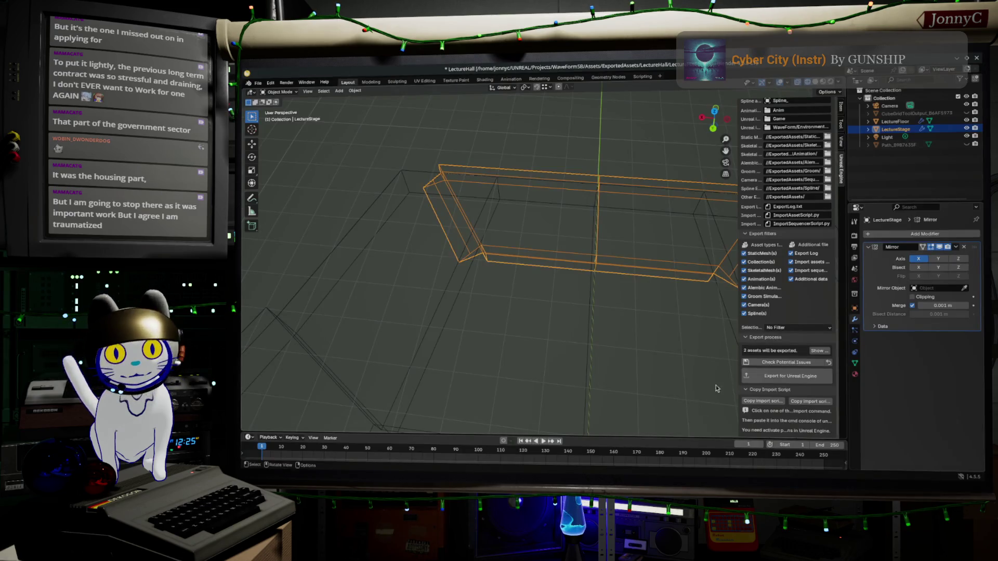
mouse_move(668, 345)
middle_mouse_down()
mouse_move(784, 314)
mouse_move(505, 319)
middle_mouse_up()
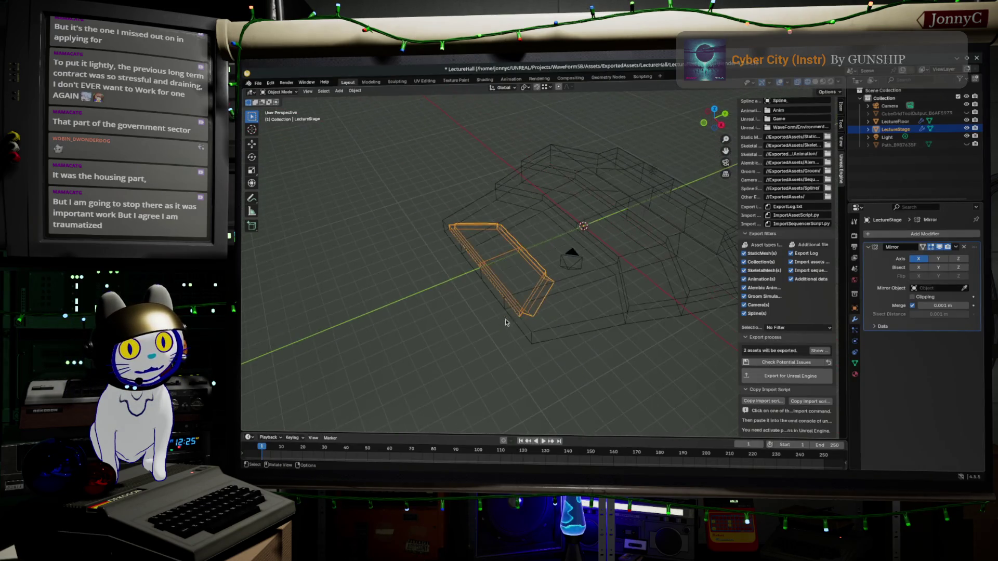
Duplicate the stair faces in place and separate them into their own object
key("Tab")
key("Tab")
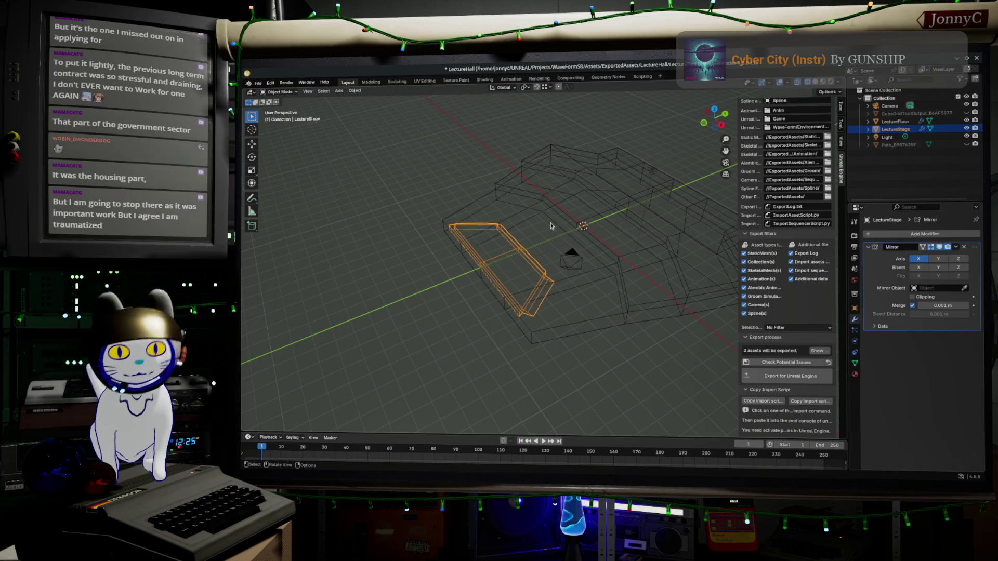
key("Tab")
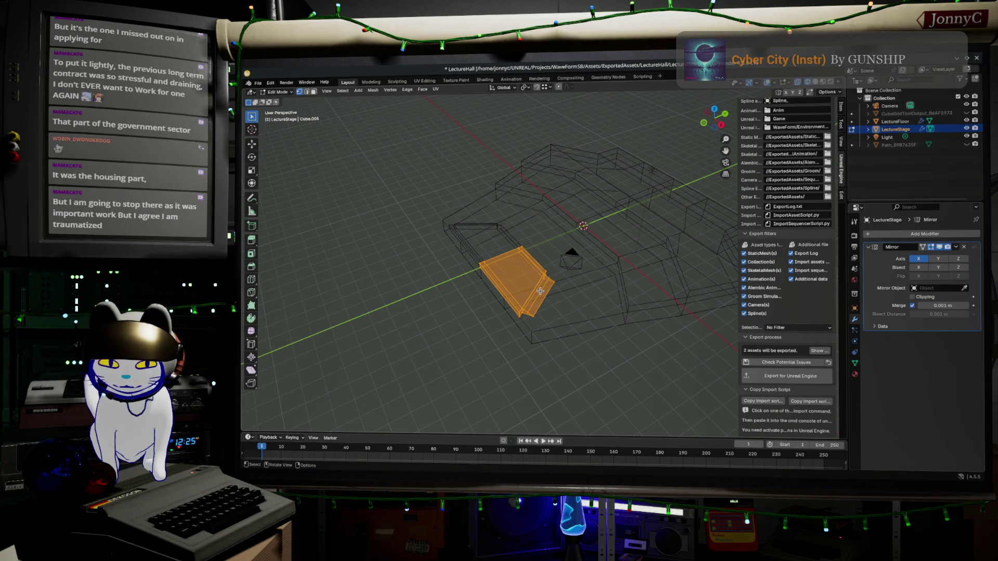
key("shift")
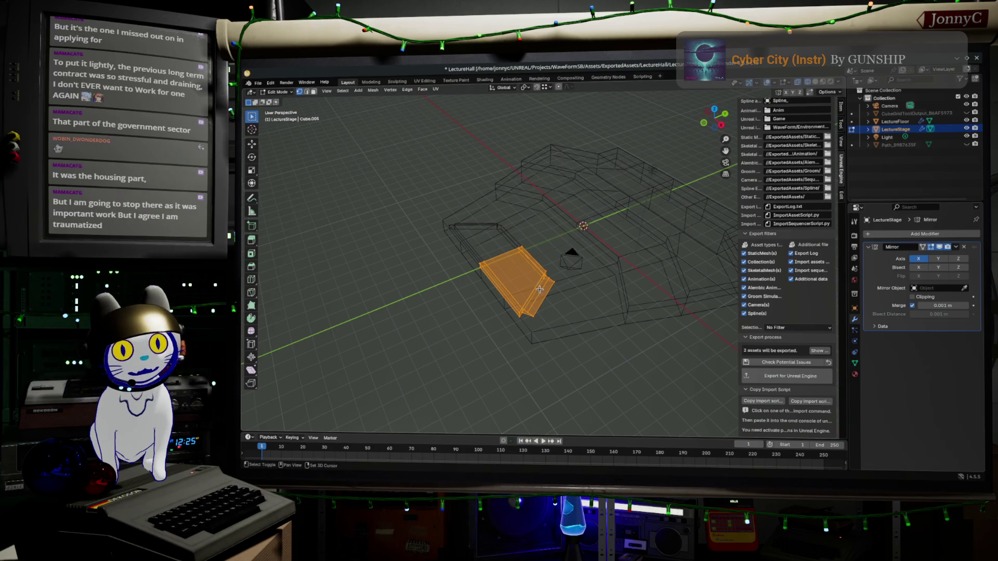
key("g")
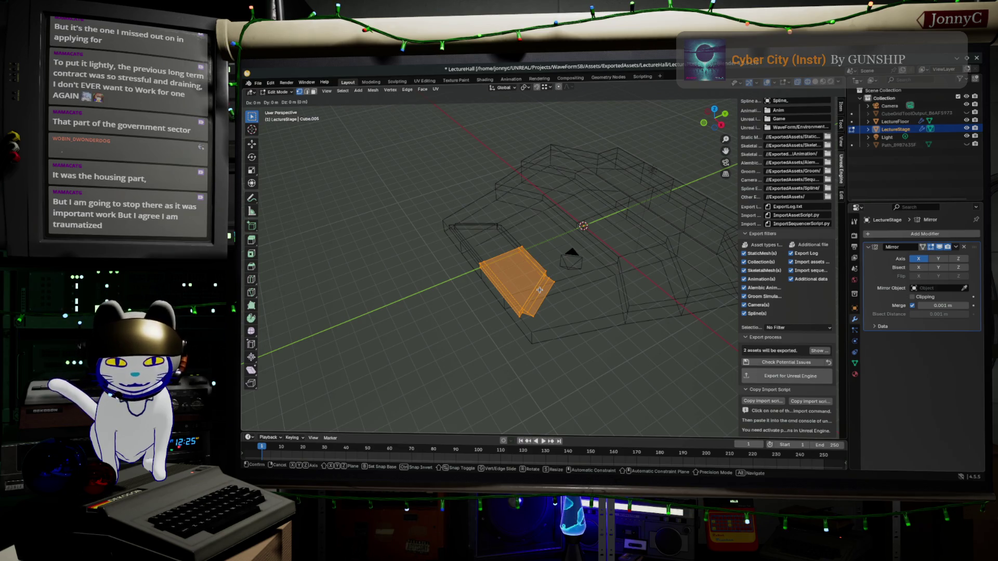
right_click(540, 290)
key("p")
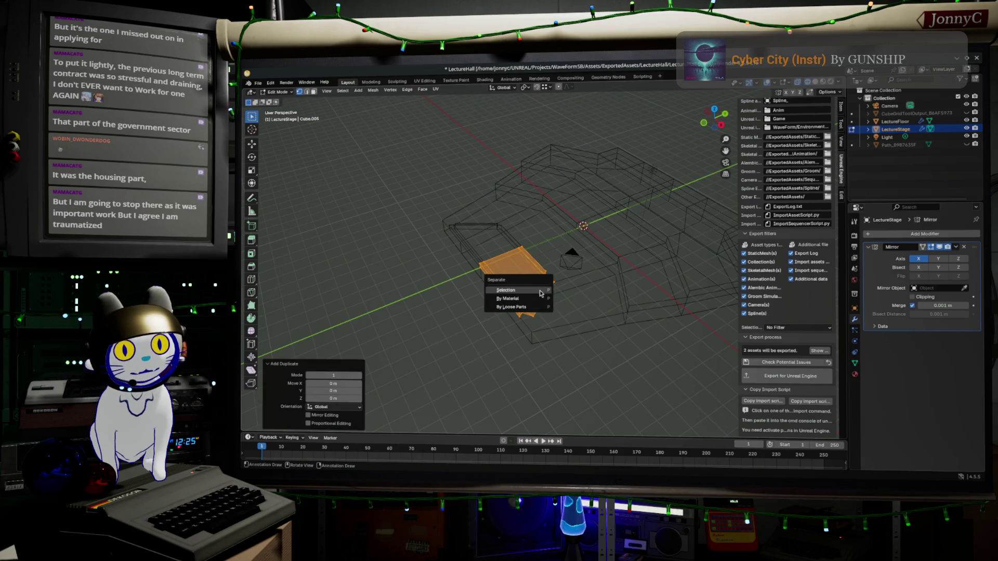
left_click(539, 291)
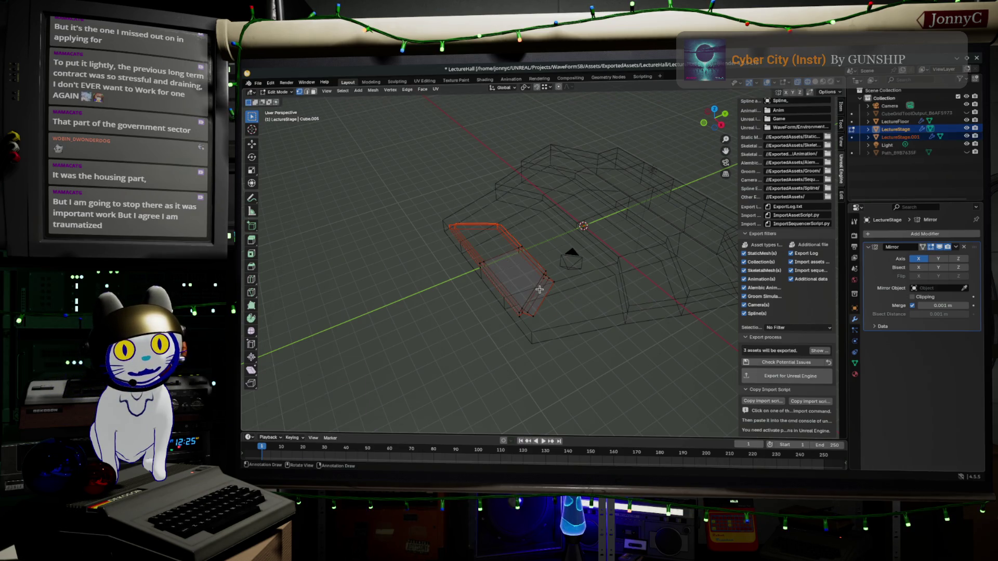
Rename the new stairs object to 'LecureStairs'
double_click(905, 137)
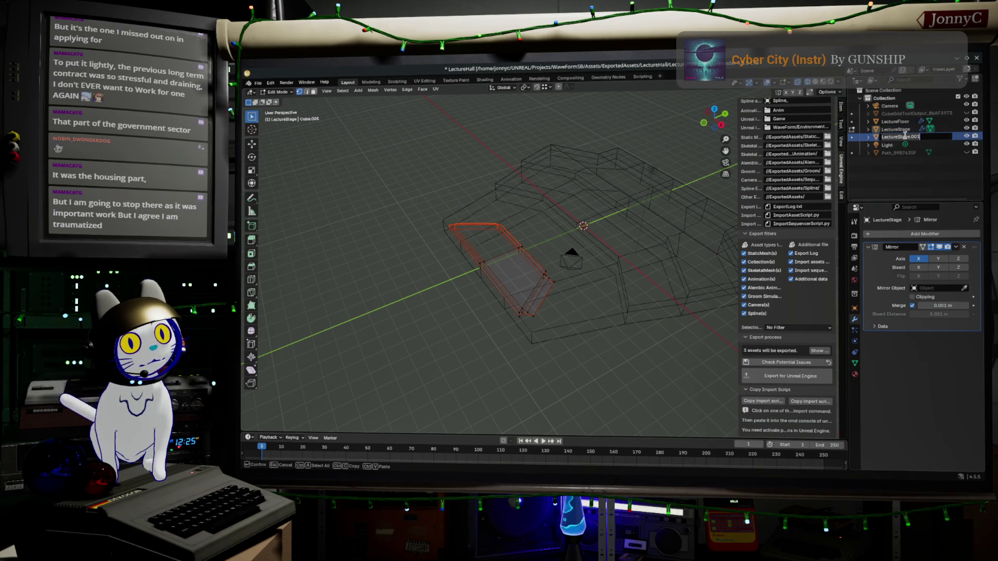
type("Lec")
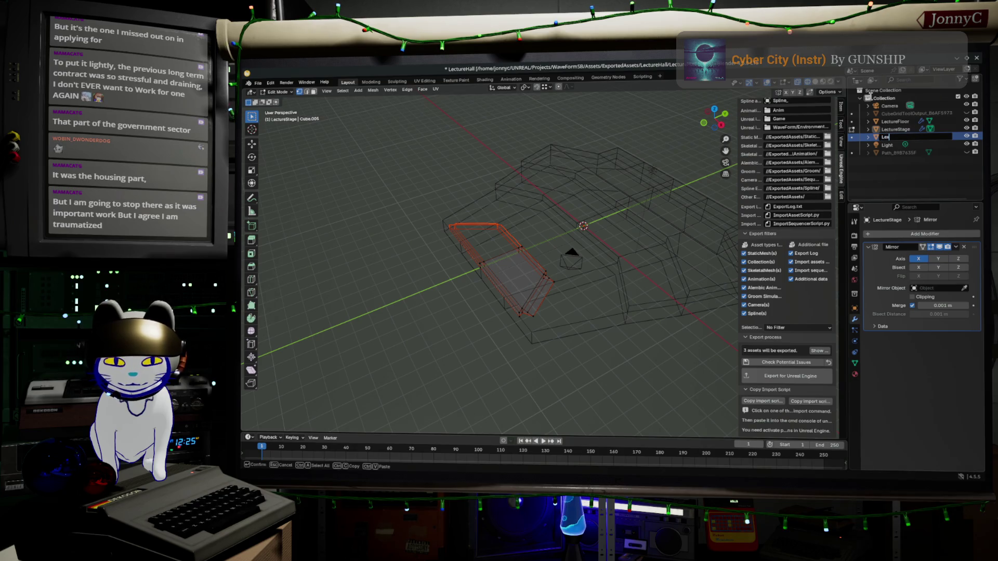
type("ureSta")
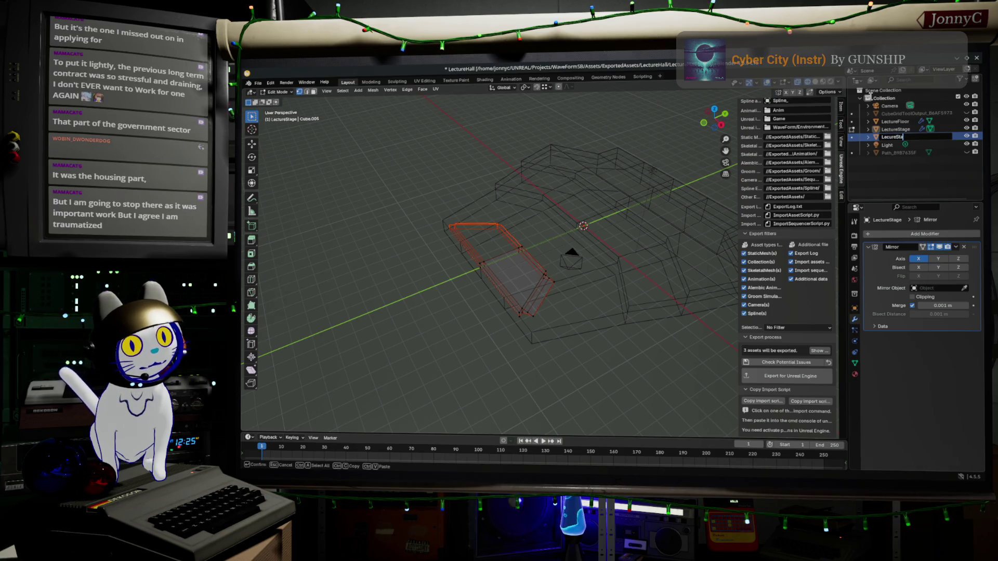
type("irs")
key("Return")
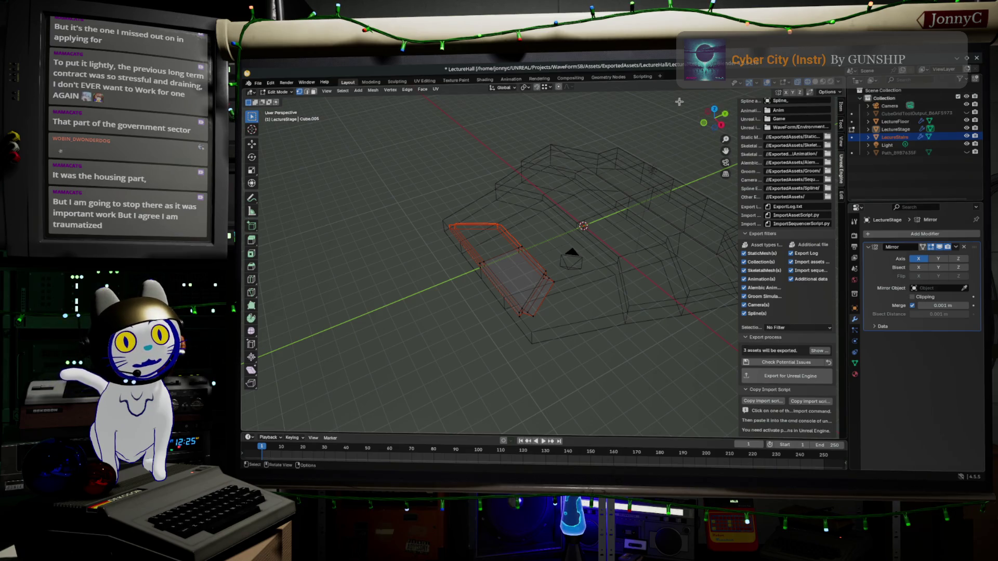
left_click_drag(715, 115, 475, 205)
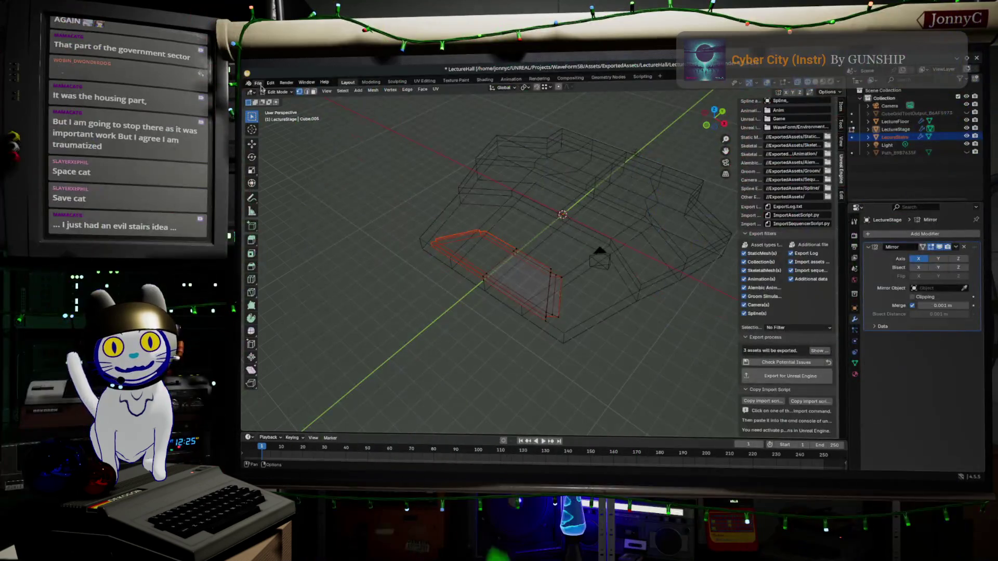
Save the LectureHall.blend file and view the stage from the top
left_click(257, 83)
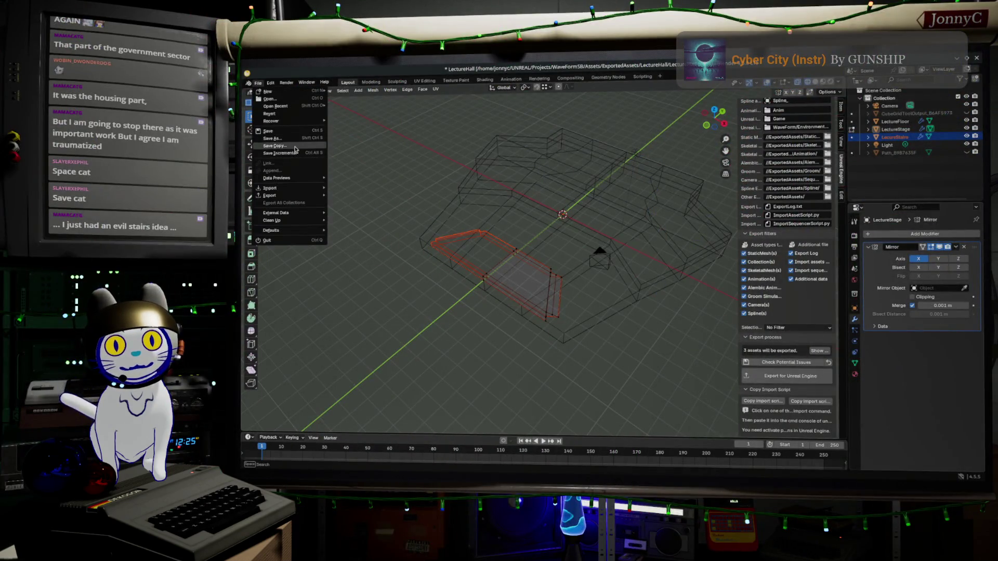
left_click(275, 131)
middle_click_drag(574, 239, 567, 237)
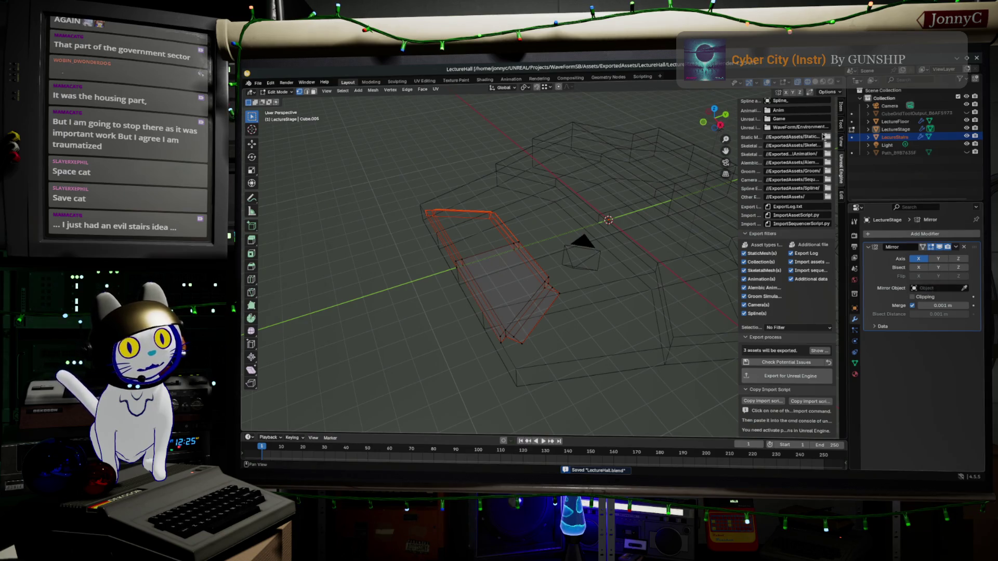
left_click(714, 109)
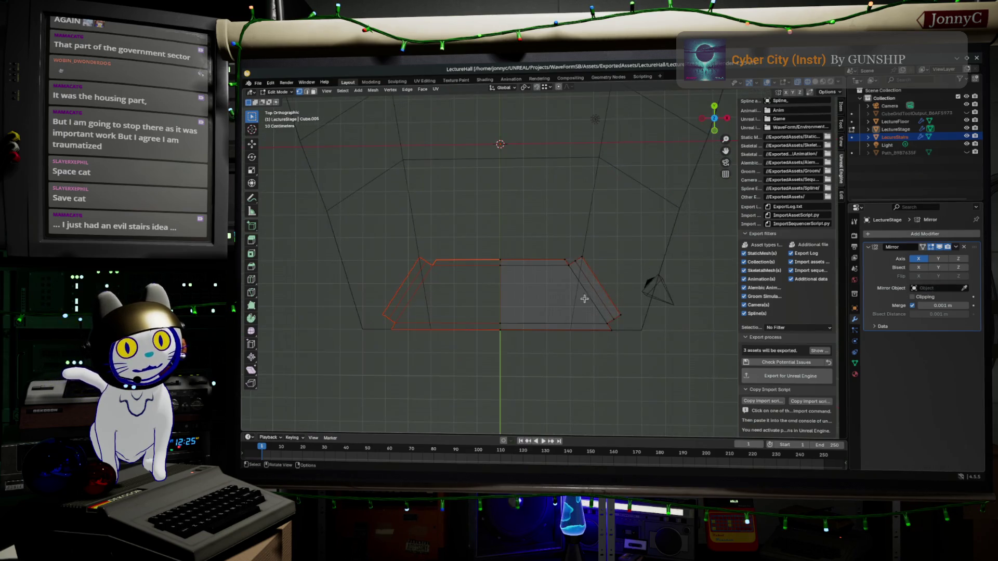
Duplicate the linked stair half and place the copy up and to the right
key("l")
key("shift+d")
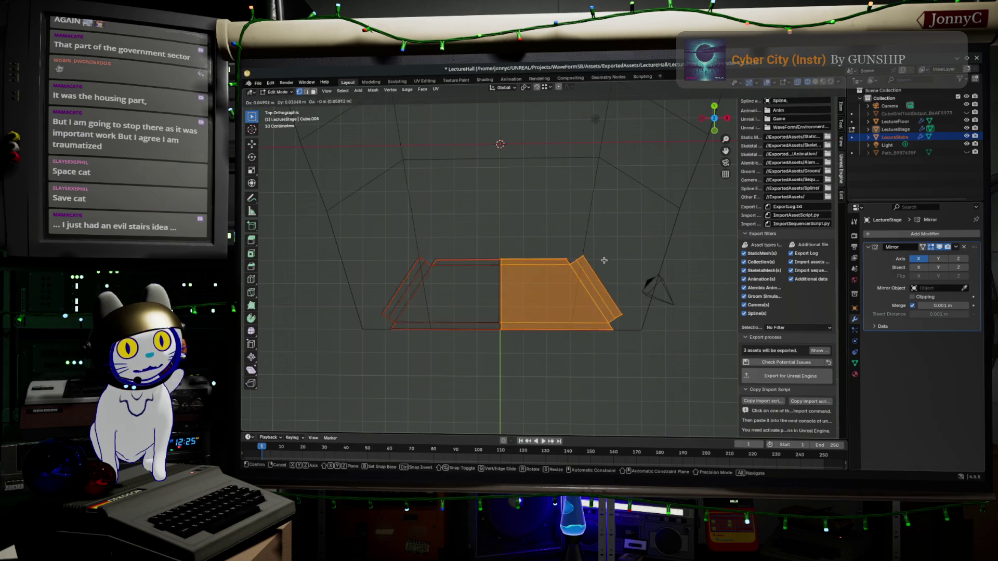
left_click(658, 175)
mouse_move(658, 175)
middle_mouse_down()
mouse_move(608, 229)
mouse_move(543, 184)
mouse_move(570, 174)
middle_mouse_up()
Delete the duplicate's small end face and top stair strip
left_click_drag(568, 233, 616, 307)
mouse_move(599, 272)
middle_mouse_down()
mouse_move(585, 264)
mouse_move(592, 259)
middle_mouse_up()
left_click(721, 120)
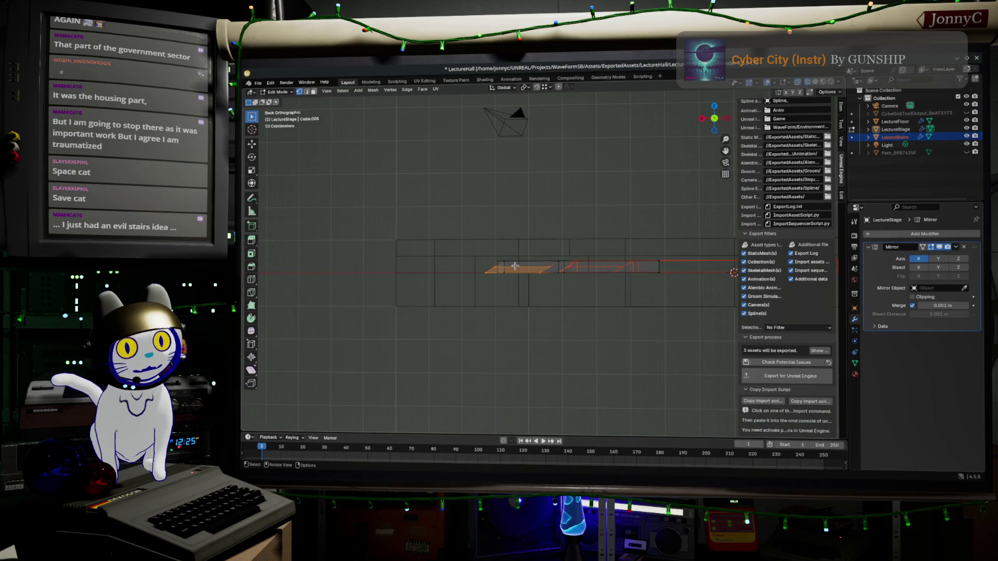
left_click_drag(482, 235, 678, 270, "shift")
key("x")
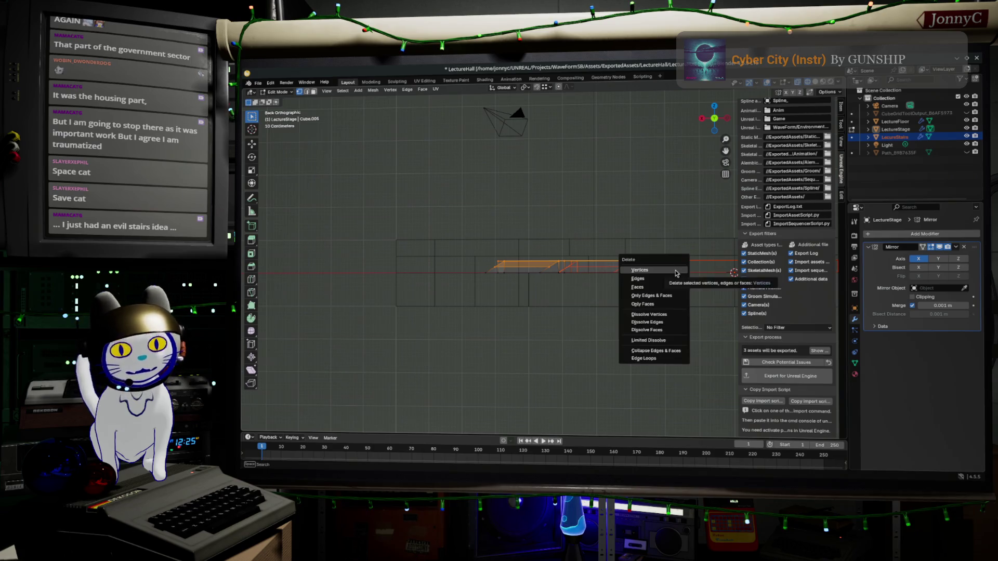
left_click(675, 269)
Delete the leftover and stray edges so only the lower quad remains
mouse_move(674, 269)
middle_mouse_down()
mouse_move(607, 245)
mouse_move(615, 318)
mouse_move(472, 276)
middle_mouse_up()
left_click_drag(489, 268, 558, 368)
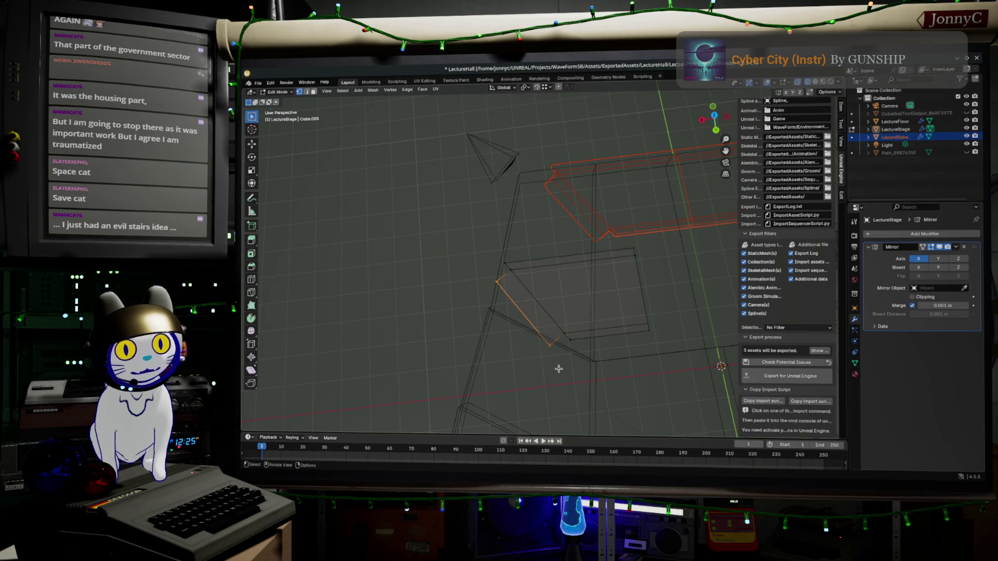
key("x")
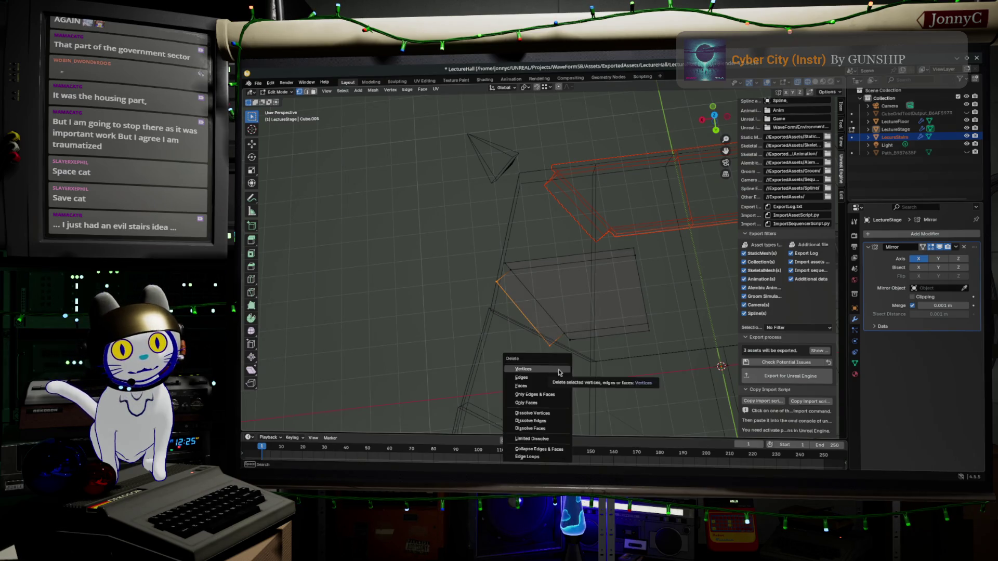
left_click(561, 375)
left_click(572, 337, "shift")
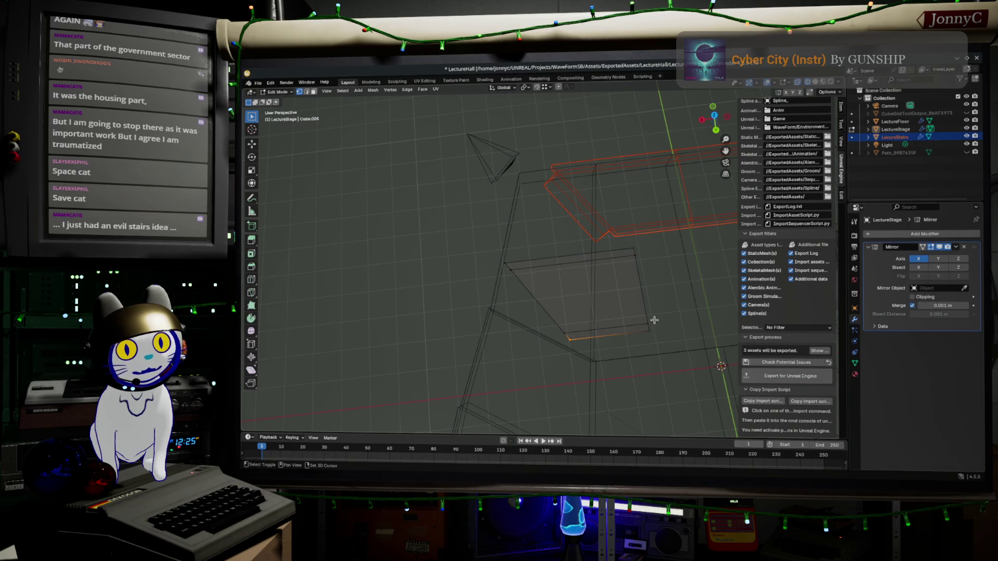
left_click_drag(607, 200, 660, 256, "shift")
mouse_move(464, 240)
left_mouse_down("shift")
mouse_move(528, 278)
mouse_move(532, 265)
left_mouse_up("shift")
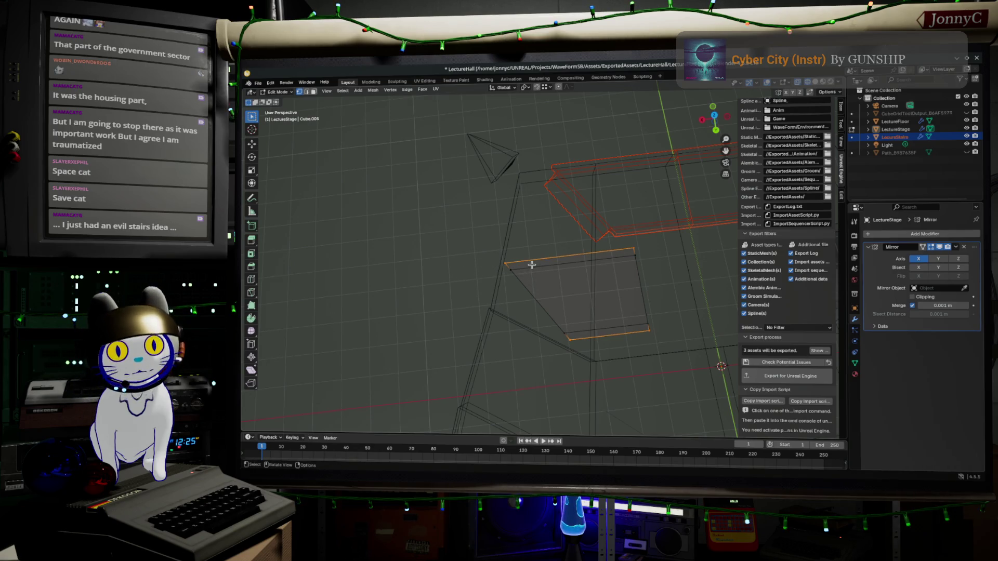
key("x")
left_click(532, 265)
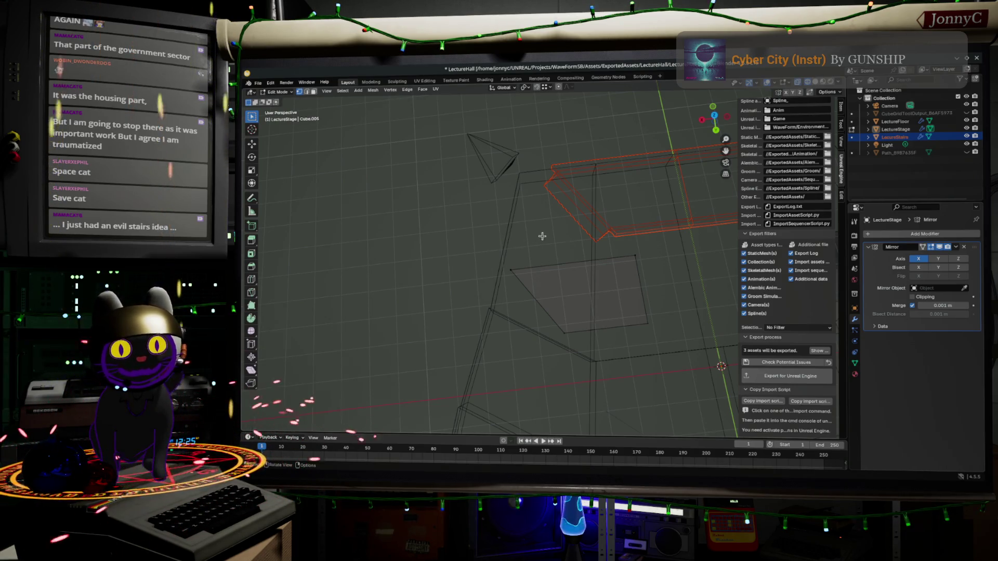
From a zoomed top view, select the quad's two right vertices
mouse_move(535, 236)
middle_mouse_down()
mouse_move(563, 256)
mouse_move(792, 148)
middle_mouse_up()
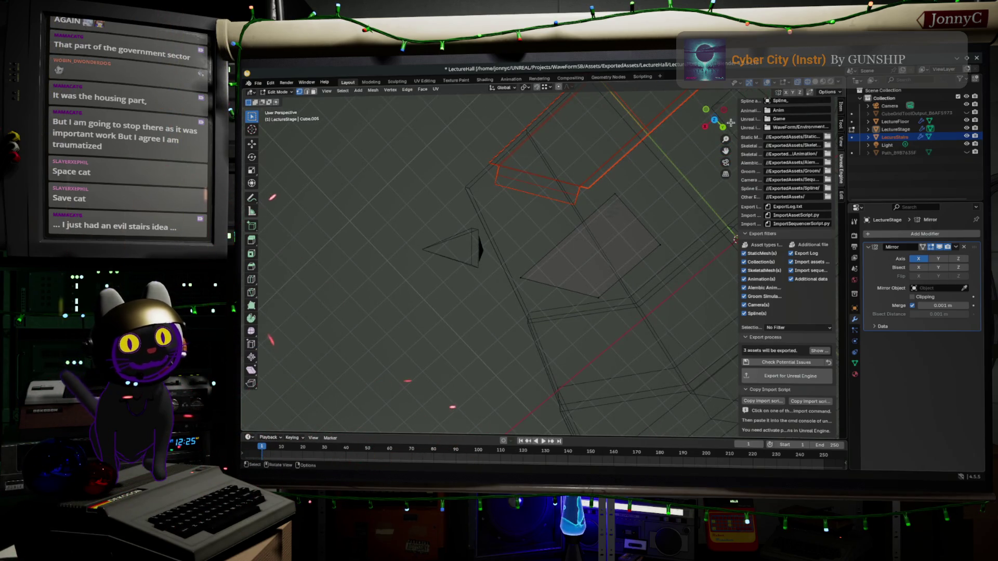
left_click(715, 120)
scroll(501, 239, "up", 2, "shift")
scroll(508, 240, "up", 1)
left_click_drag(502, 223, 581, 362)
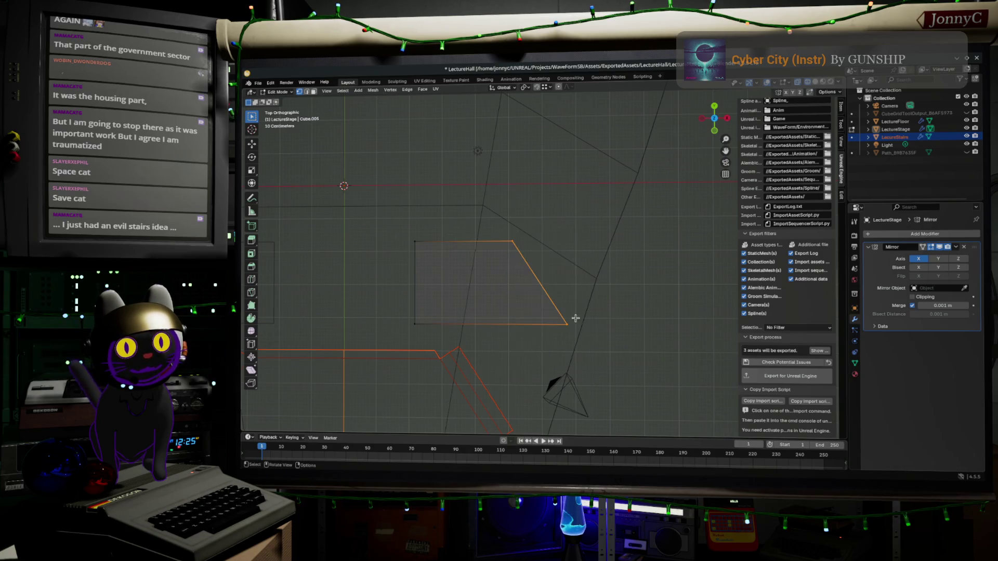
Move the quad's right vertices into place and set the Snap Target to Edge
key("g")
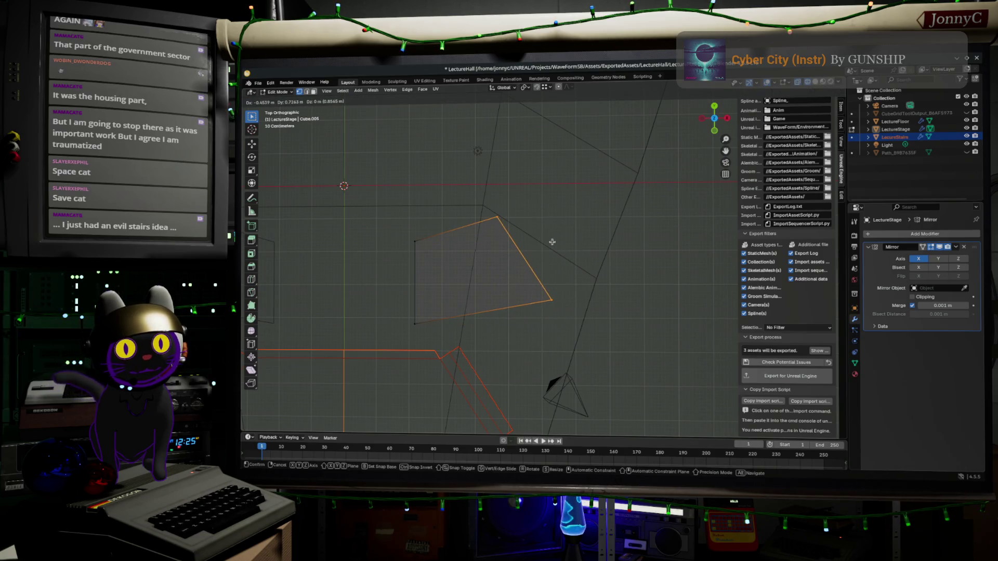
left_click(552, 242)
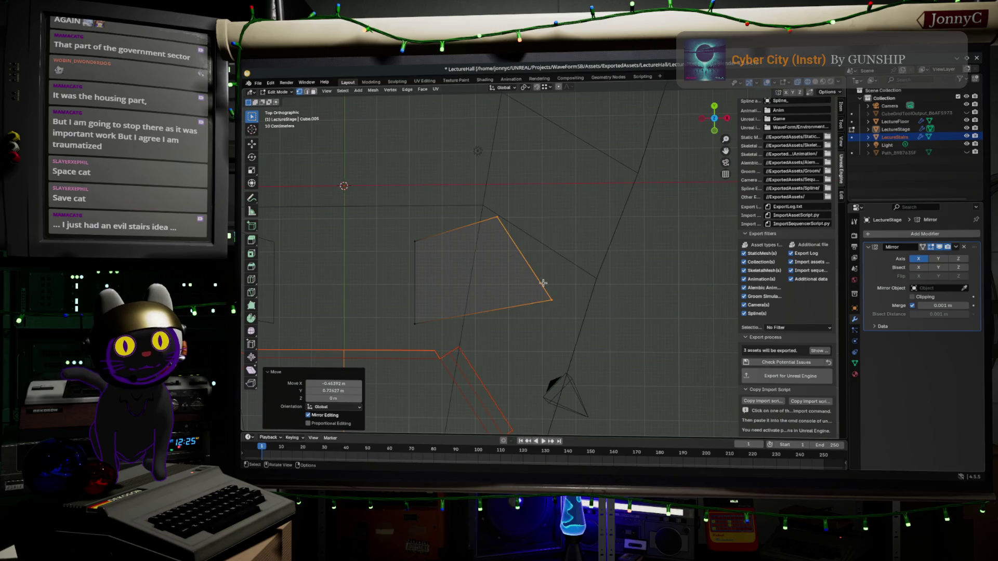
left_click(545, 87)
left_click(542, 150)
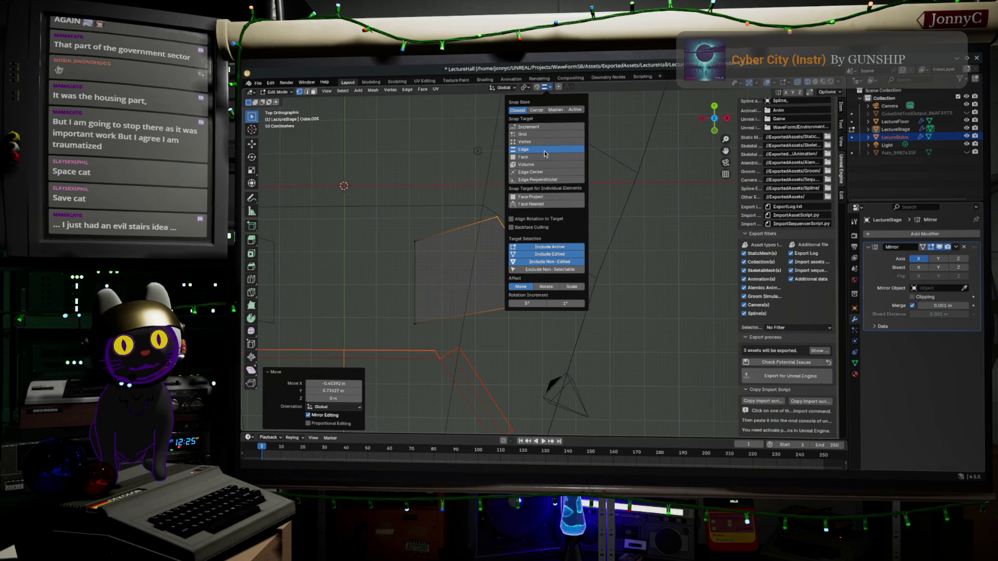
left_click(494, 219)
Slide the top corner and lower right vertices horizontally (Shift+Z), snapping onto nearby edges
left_click_drag(484, 202, 518, 231)
key("g")
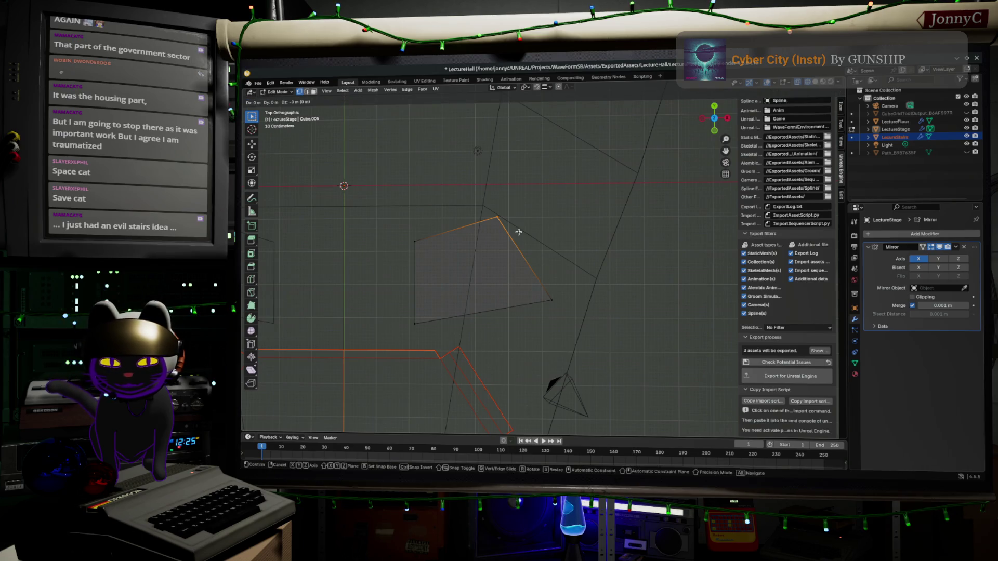
key("shift+z")
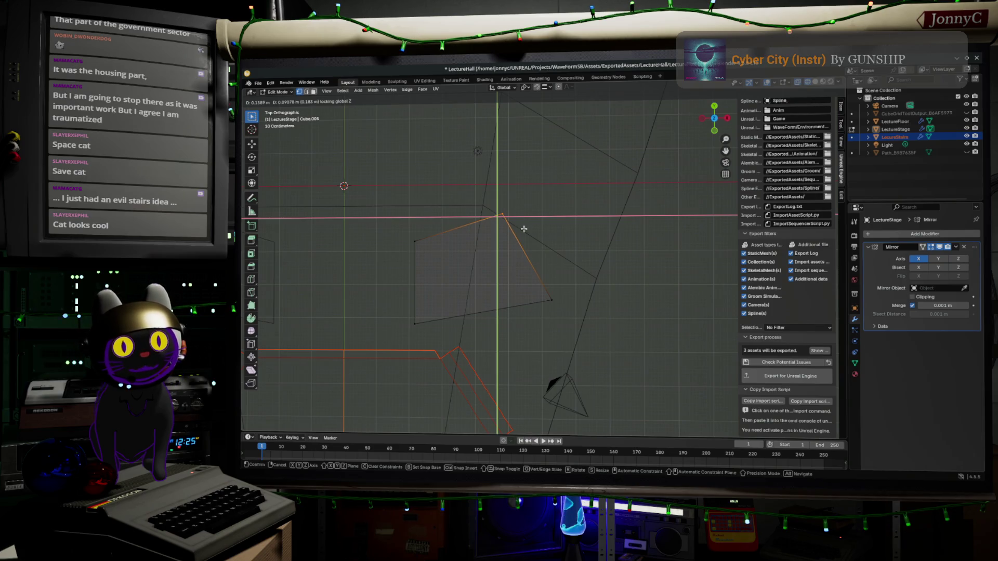
key("ctrl")
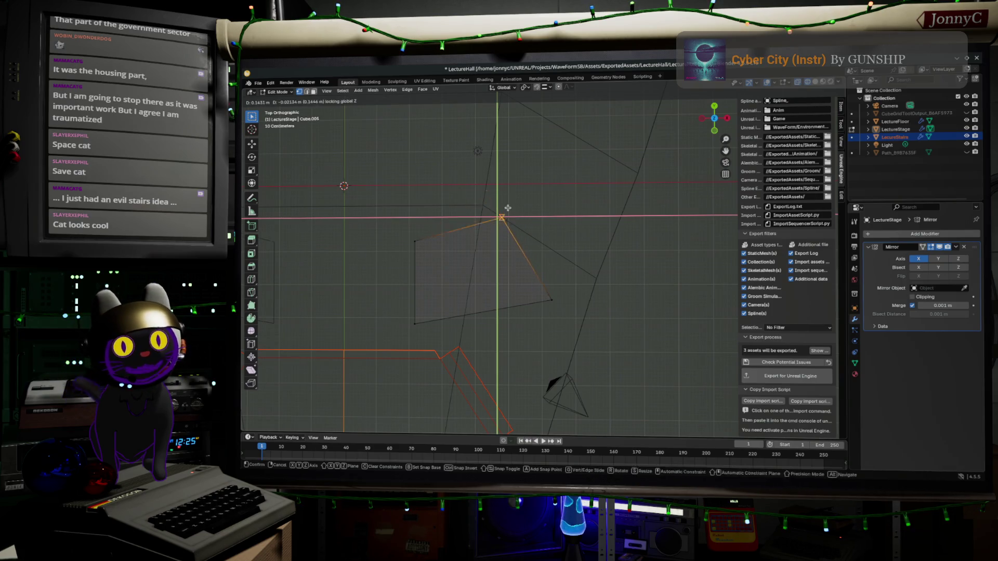
left_click(496, 215)
left_click_drag(538, 282, 564, 317)
key("g")
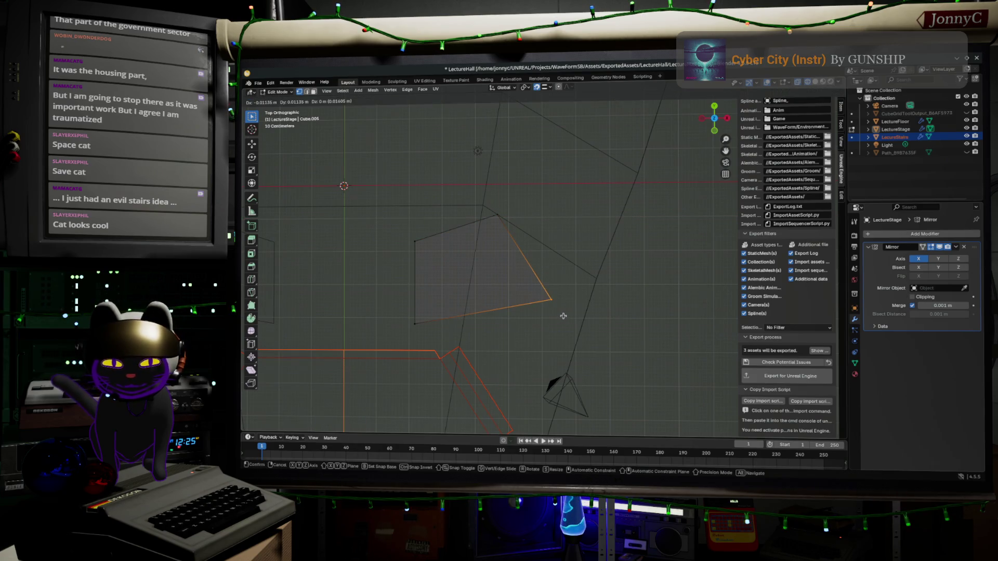
key("shift+z")
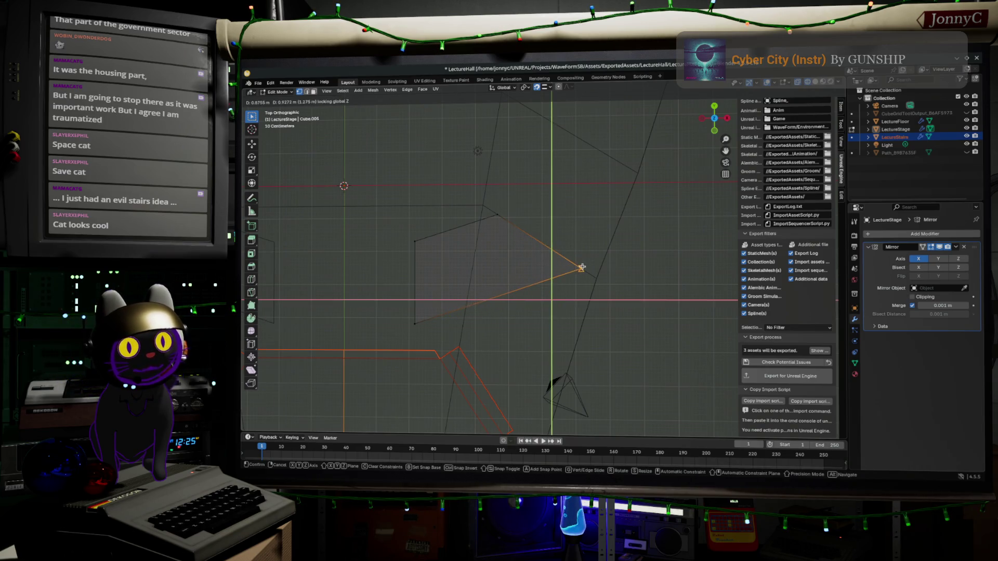
left_click(581, 268)
Delete the quad's left vertices along with the face
left_click_drag(386, 227, 447, 357)
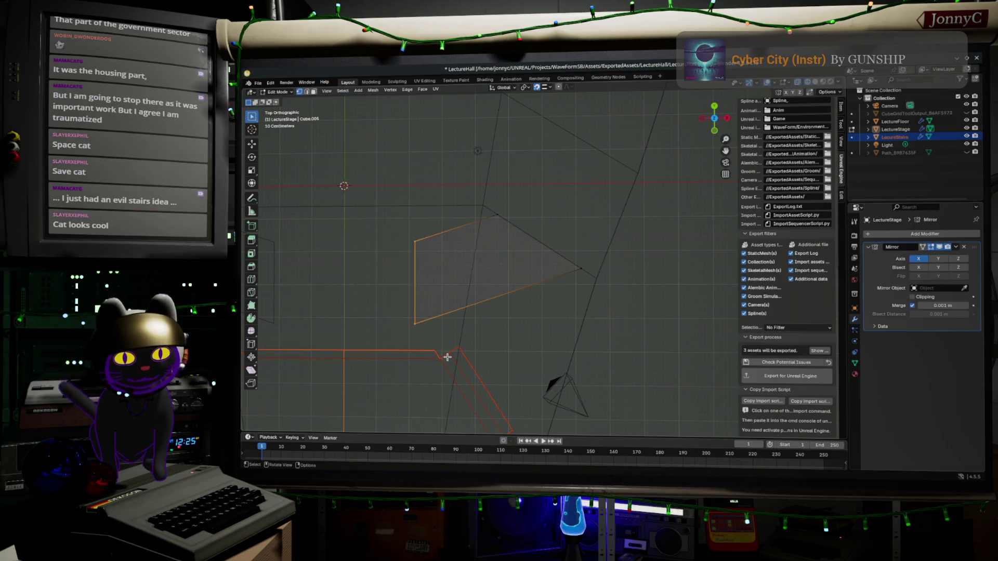
key("x")
left_click(448, 362)
Extrude the remaining slanted edge and move it about -0.58 m X, -0.90 m Y into a long strip
left_click_drag(480, 196, 649, 305)
key("e")
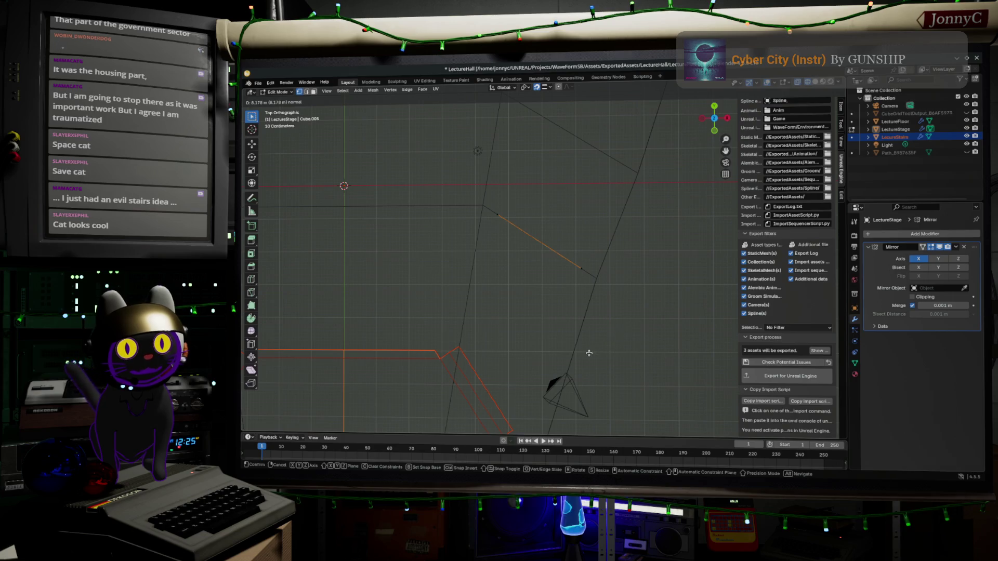
right_click(575, 350)
mouse_move(626, 327)
middle_mouse_down()
mouse_move(613, 237)
mouse_move(613, 301)
mouse_move(649, 249)
middle_mouse_up()
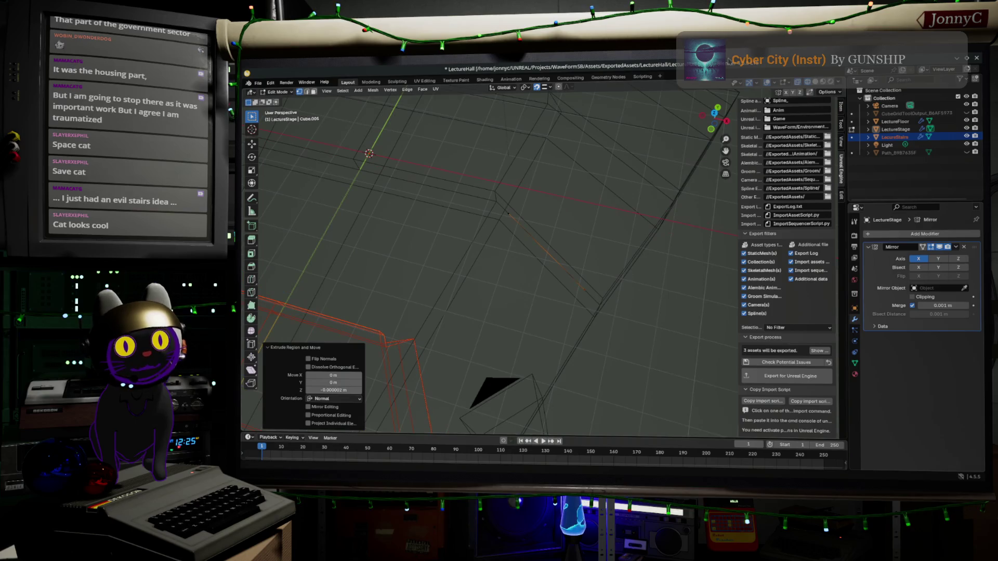
left_click(715, 114)
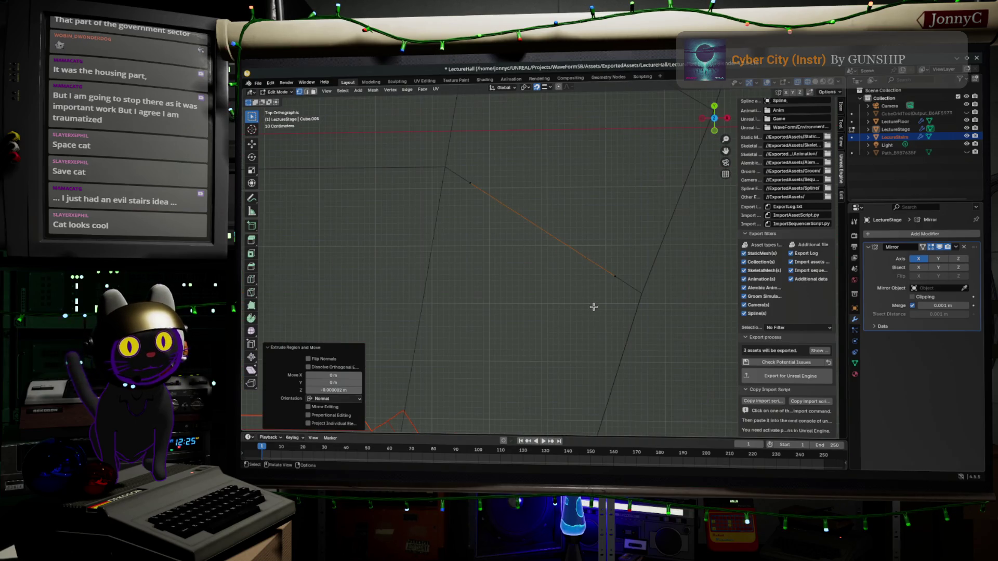
key("g")
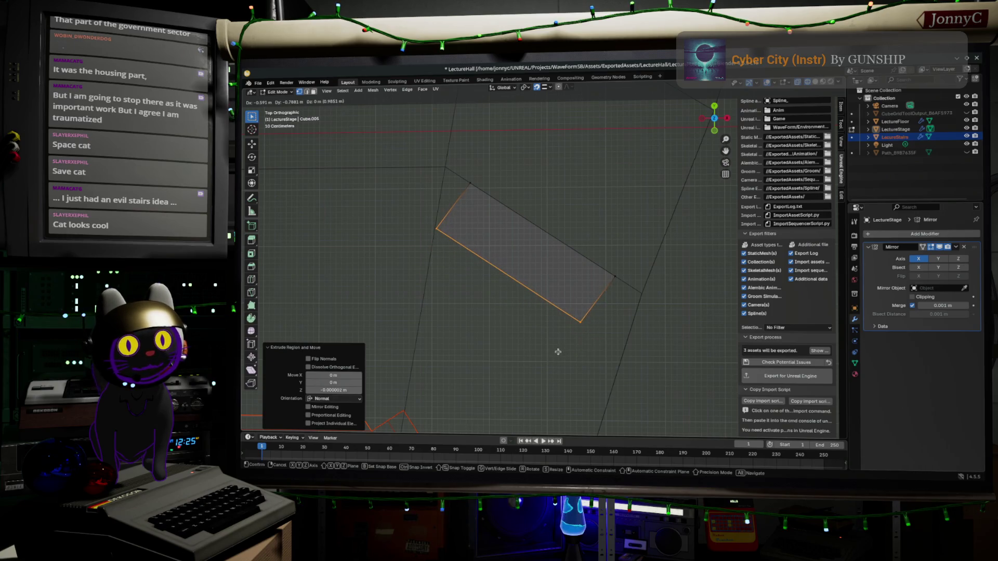
left_click(559, 352)
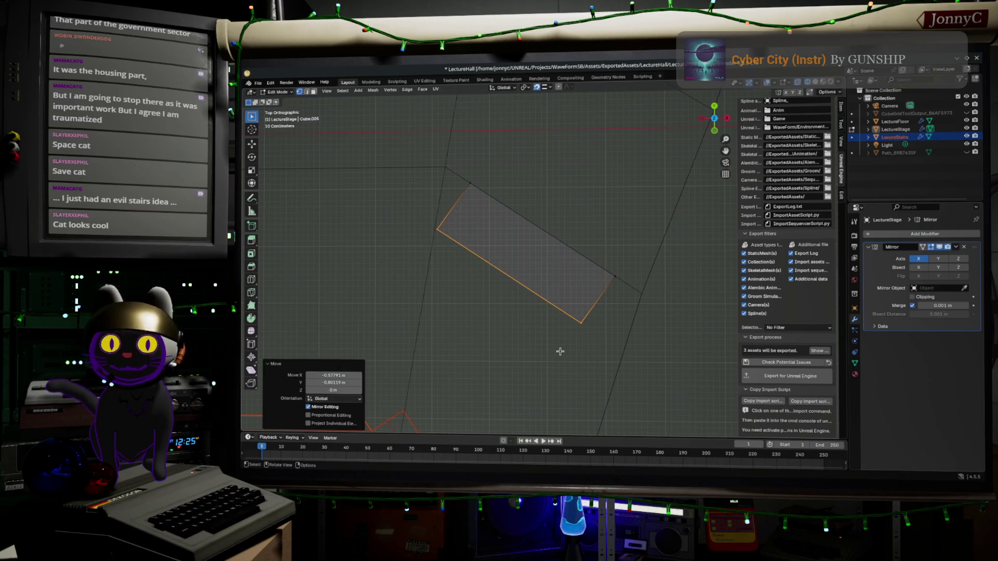
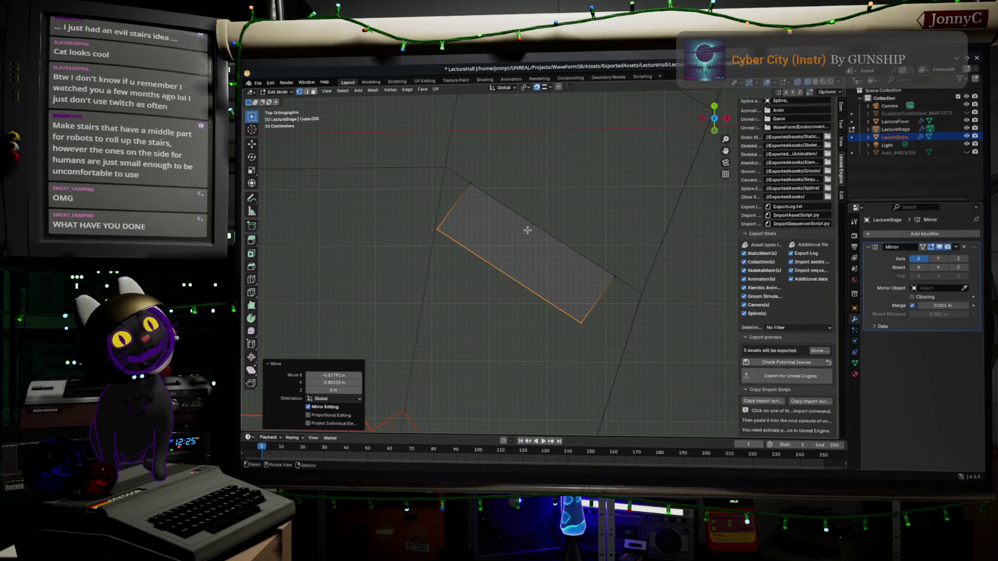
Extrude the selected edge upward along Z to form the ramp's slope
scroll(508, 250, "up", 2)
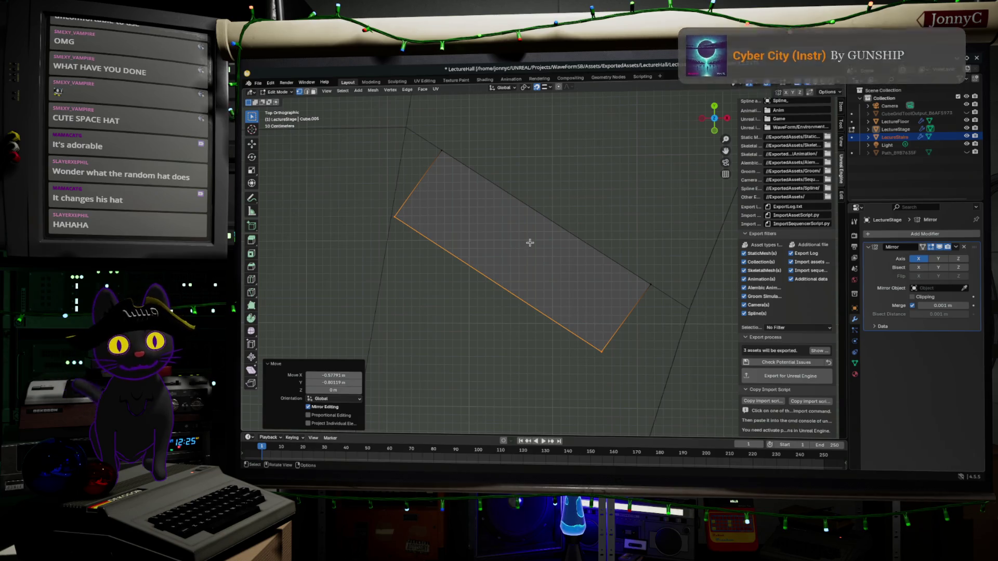
mouse_move(615, 332)
middle_mouse_down()
mouse_move(568, 278)
mouse_move(578, 267)
middle_mouse_up()
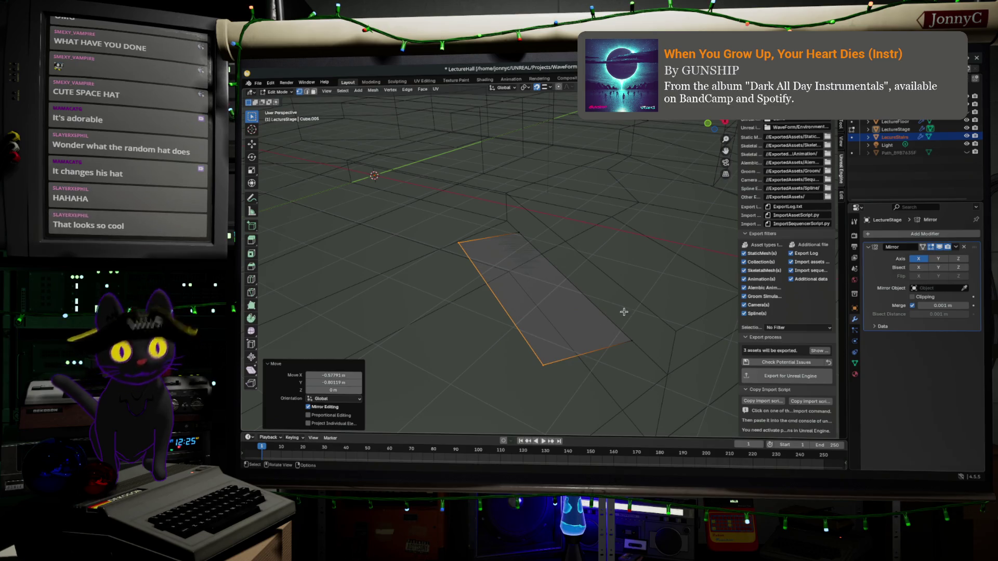
key("e")
key("z")
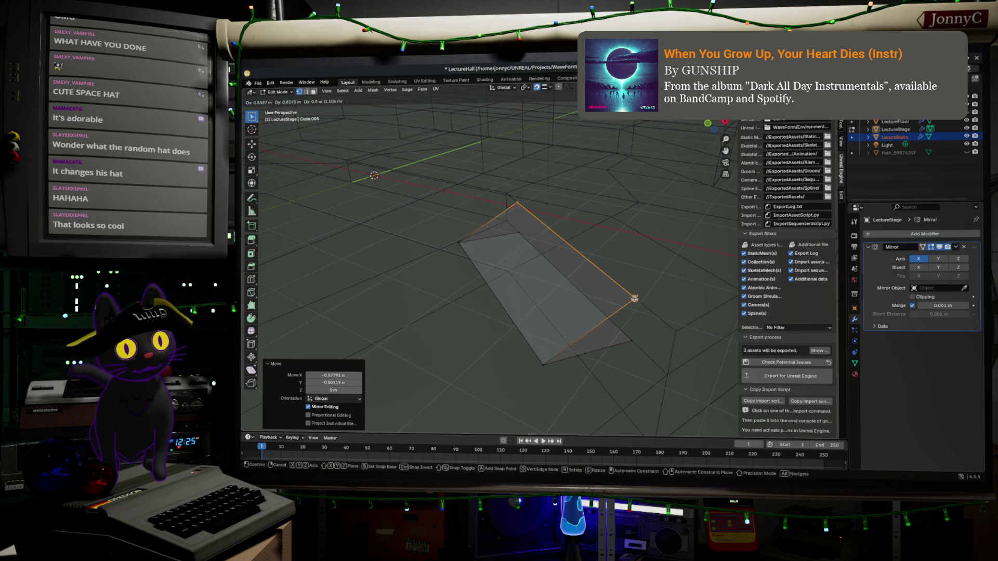
left_click(635, 297)
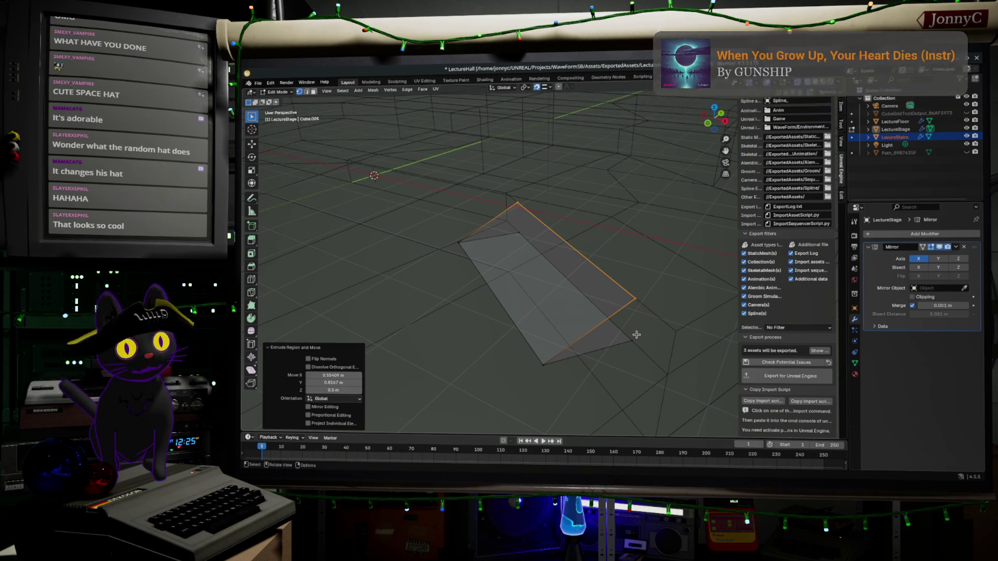
Fill the ramp's top triangular end face, undoing a wrongly filled face first
left_click(632, 308)
left_click(638, 296)
left_click(637, 336, "ctrl")
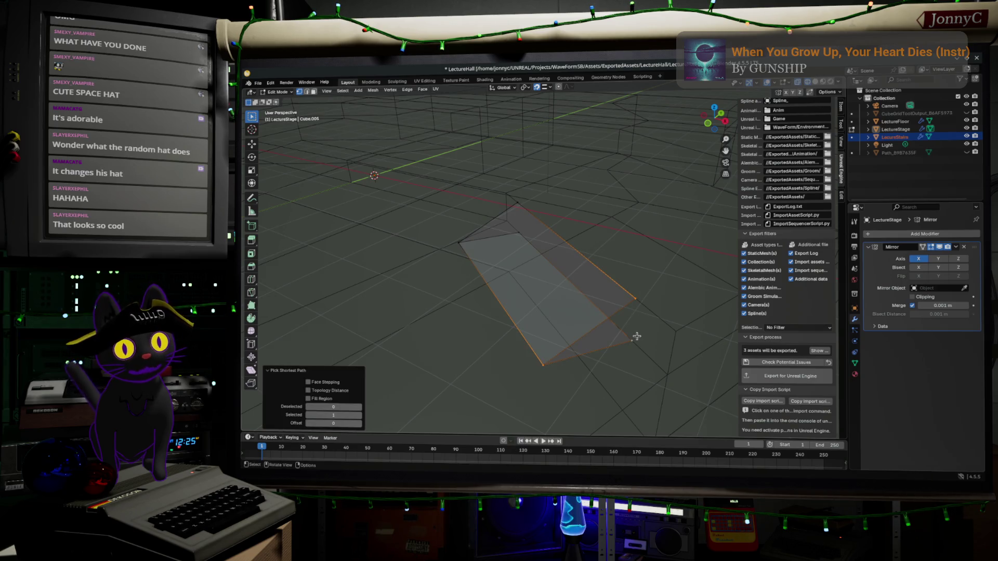
key("f")
key("ctrl+z")
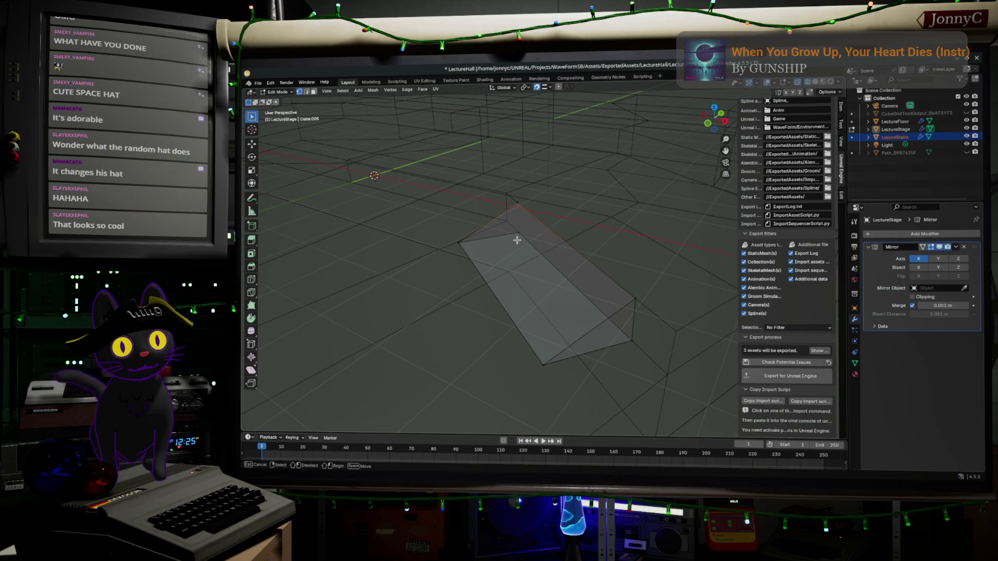
left_click(520, 234, "ctrl")
key("f")
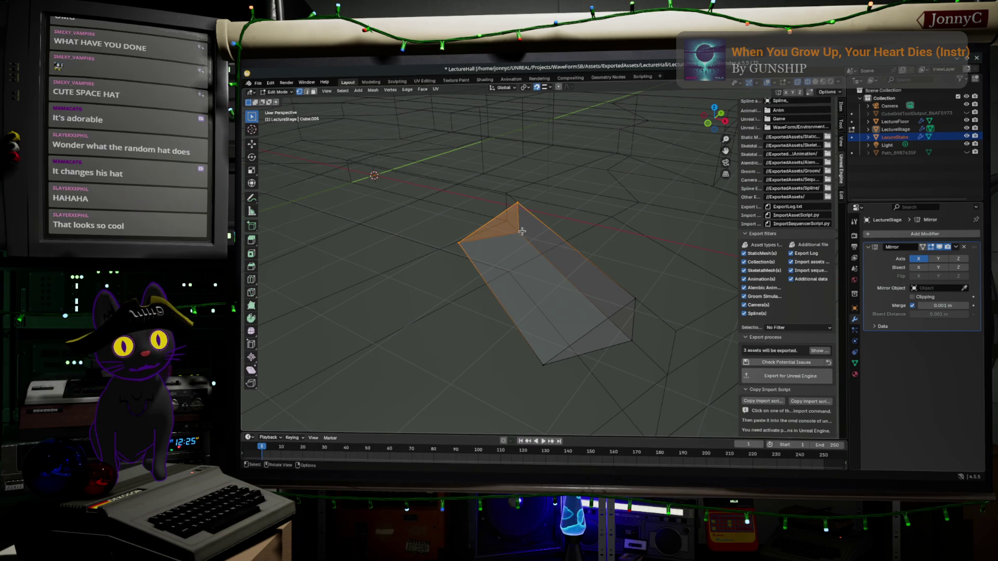
Merge duplicate vertices by distance and fill the ramp's right-side face
key("a")
key("m")
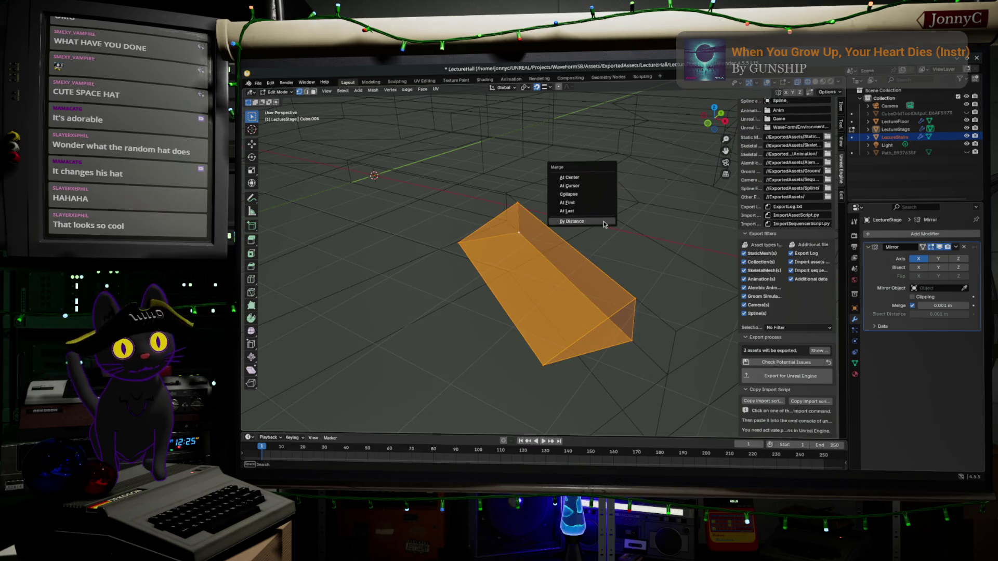
left_click(606, 229)
left_click(634, 300)
left_click(629, 332, "shift")
left_click(517, 203, "shift")
key("f")
Rotate the ramp's top vertex by 8 degrees
left_click(568, 317)
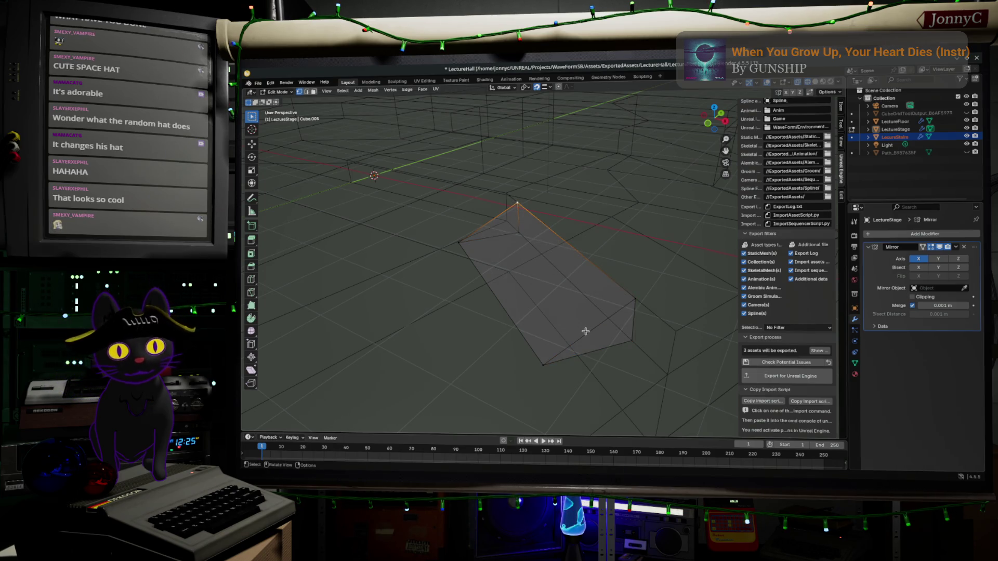
type("r8")
key("Return")
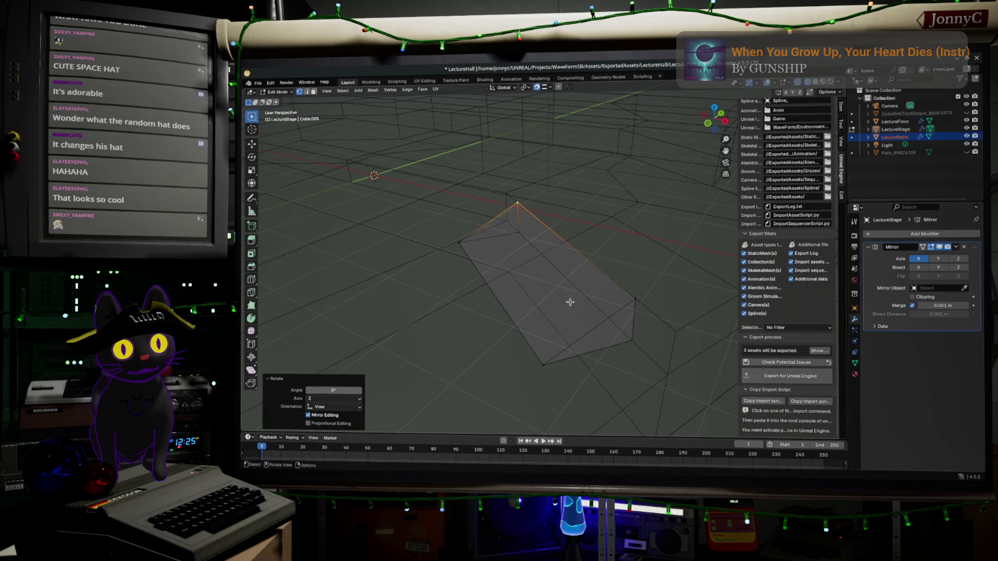
Add a centred edge loop across the ramp
key("ctrl+r")
left_click(579, 330)
right_click(588, 333)
mouse_move(591, 335)
middle_mouse_down()
mouse_move(503, 350)
mouse_move(594, 338)
middle_mouse_up()
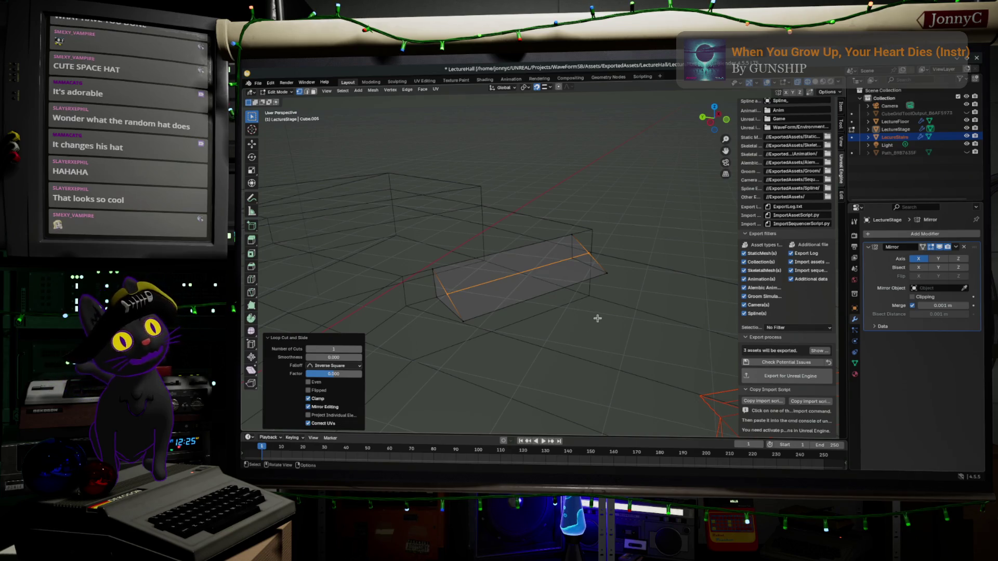
Inspect the finished ramp from several angles, return to Object Mode and select LectureStage
mouse_move(589, 300)
middle_mouse_down()
mouse_move(487, 312)
mouse_move(484, 296)
middle_mouse_up()
scroll(483, 296, "down", 3)
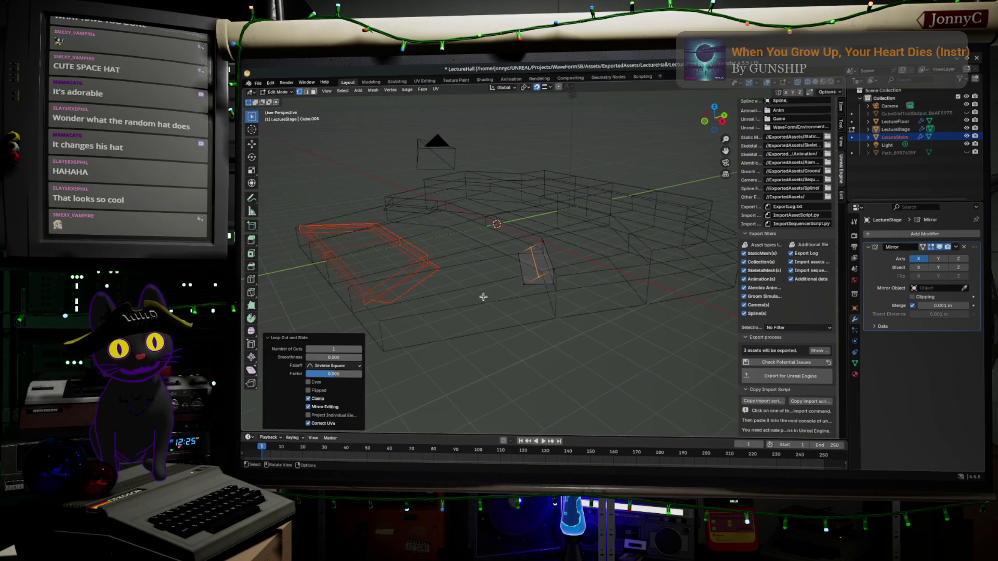
scroll(483, 296, "up", 3)
mouse_move(457, 261)
middle_mouse_down()
mouse_move(468, 259)
mouse_move(481, 287)
mouse_move(725, 128)
middle_mouse_up()
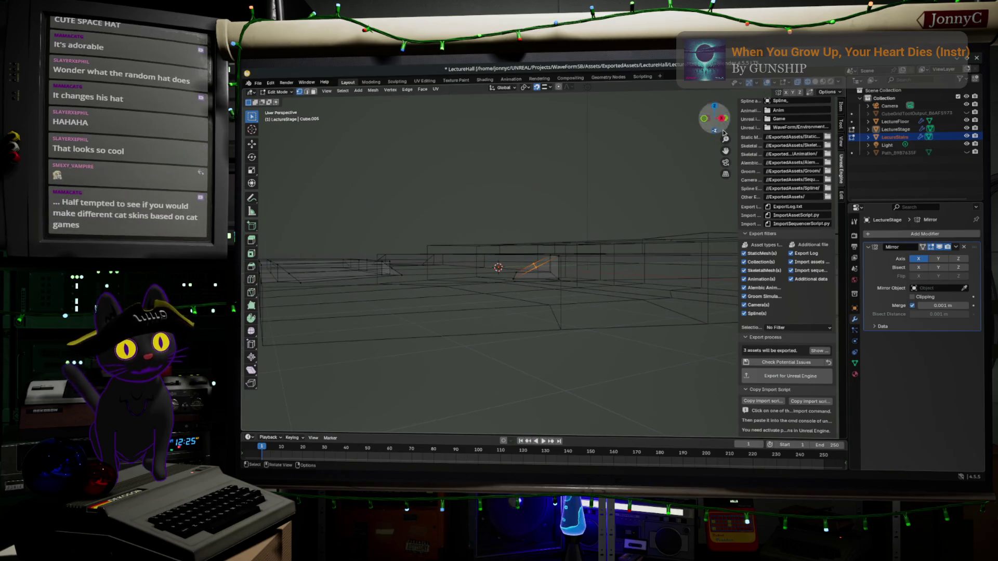
mouse_move(639, 219)
middle_mouse_down()
mouse_move(614, 253)
mouse_move(601, 246)
middle_mouse_up()
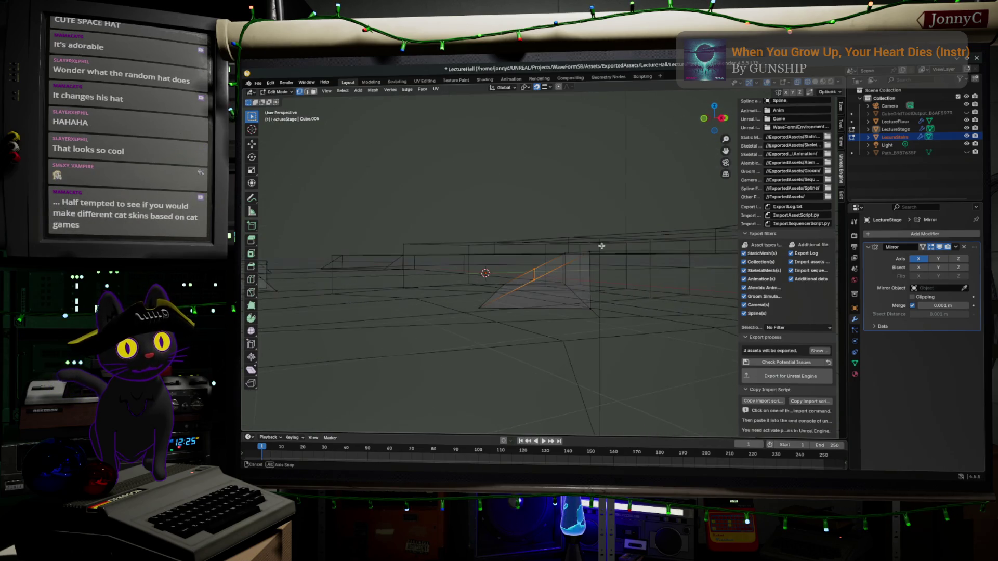
key("Tab")
mouse_move(530, 312)
middle_mouse_down()
mouse_move(577, 305)
mouse_move(582, 252)
middle_mouse_up()
key("a")
left_click(579, 294)
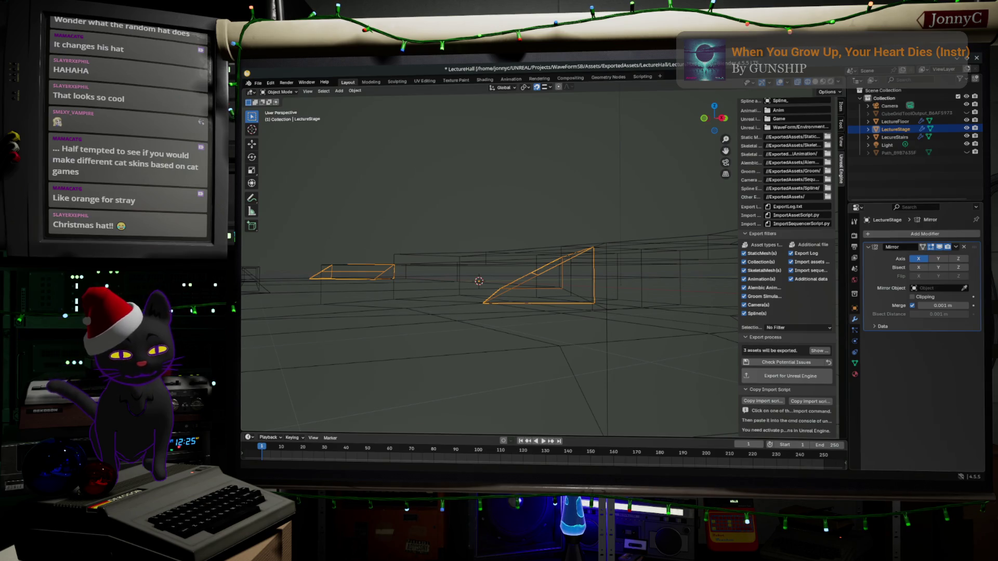
In the browser, search images for 'anime cat' and open the cute anime cat related search
key("alt+Tab")
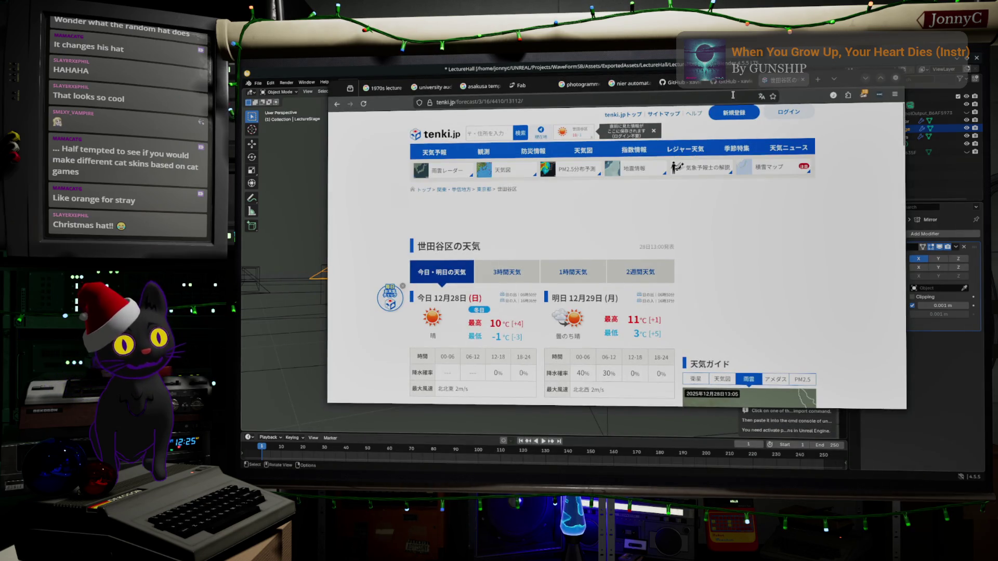
left_click(733, 95)
type("anim")
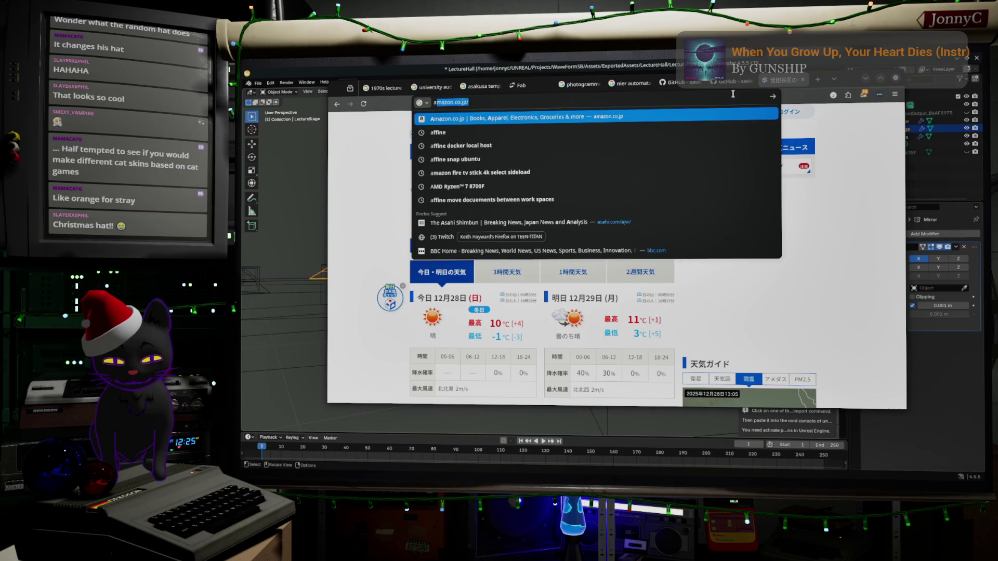
type("e cate")
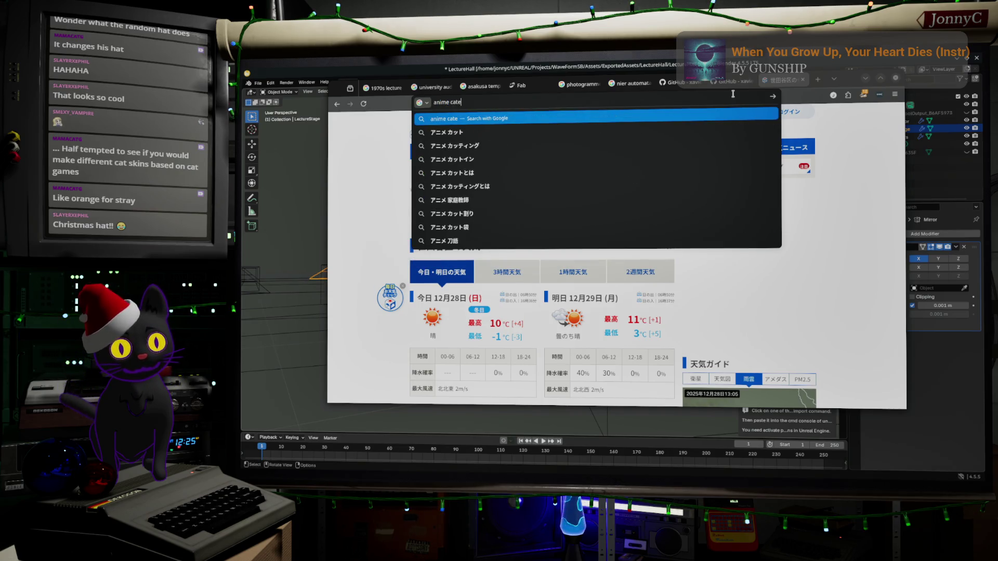
key("BackSpace")
key("Escape")
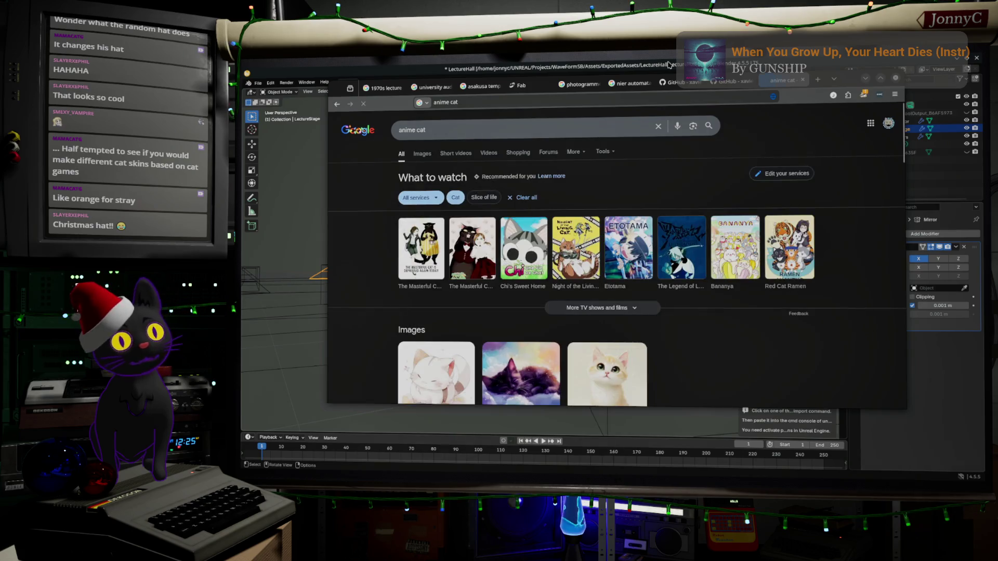
left_click(422, 154)
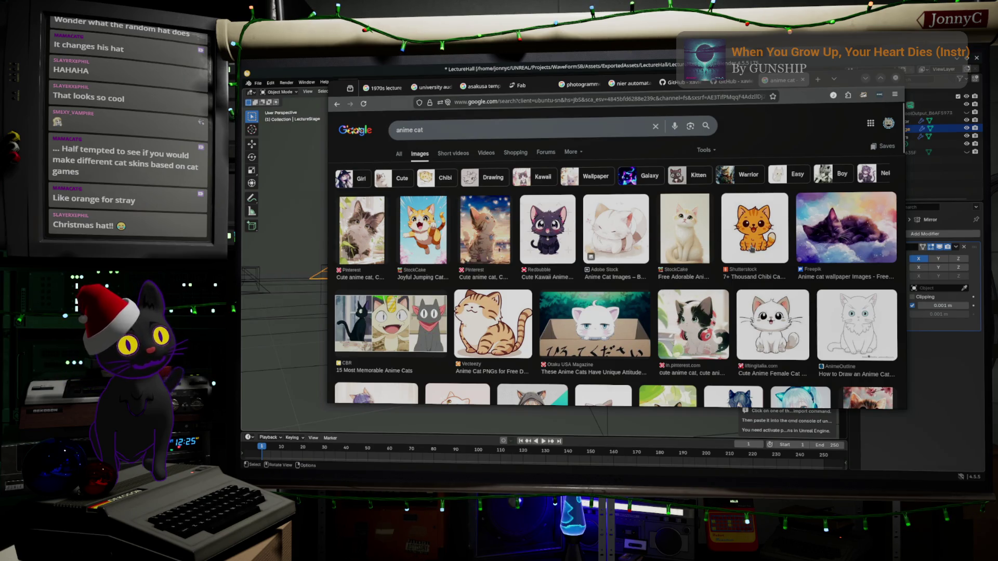
scroll(786, 263, "down", 3)
scroll(823, 257, "down", 2)
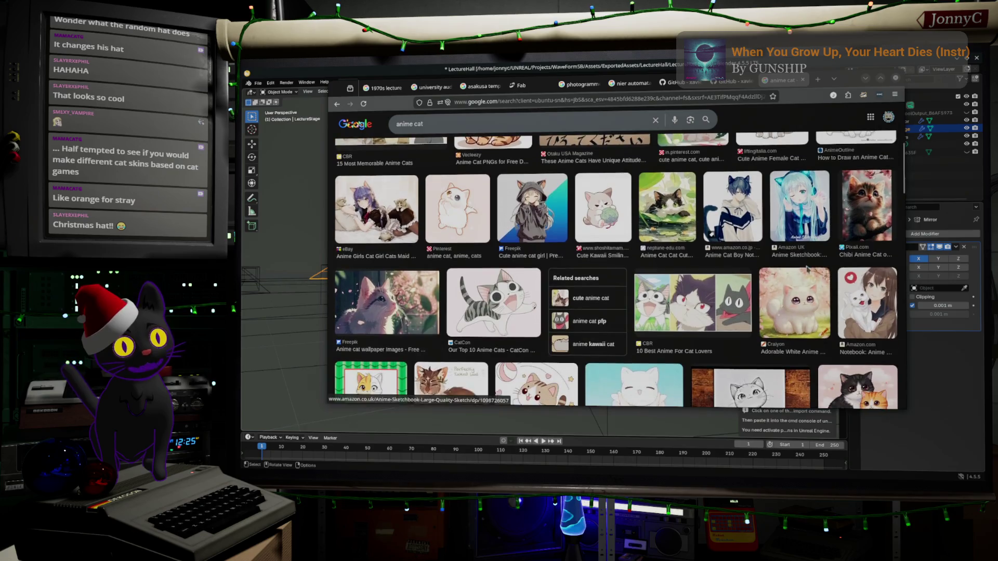
scroll(589, 252, "down", 2)
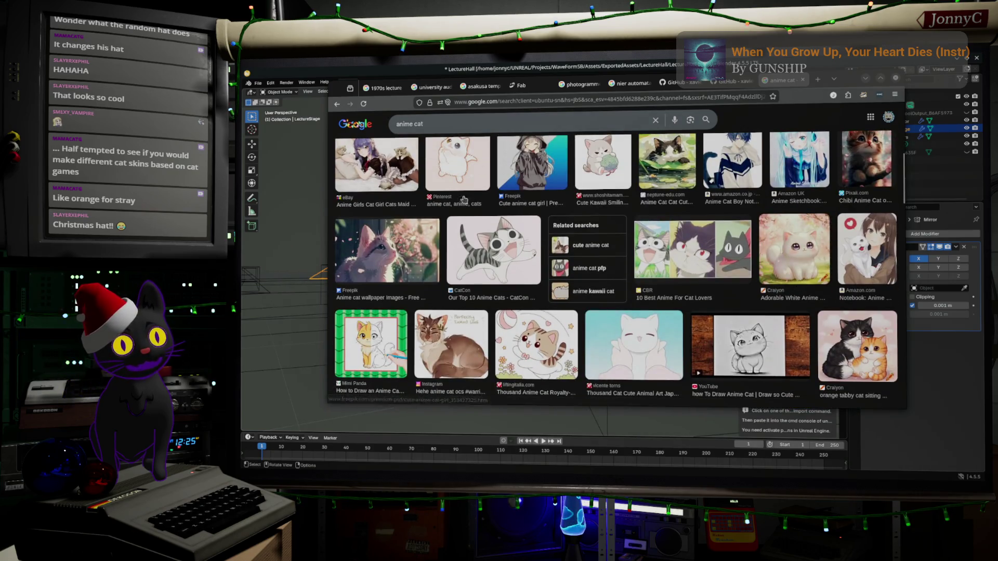
left_click(587, 253)
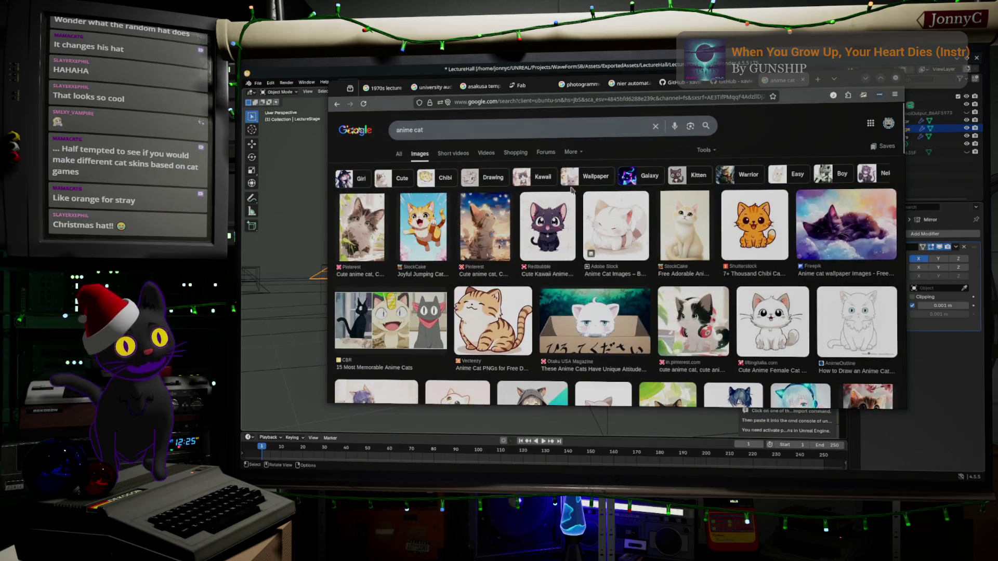
Search images for 'jiji from kiki's delivery service' and preview the Disney Wiki Jiji picture
left_click(544, 127)
key("ctrl+a")
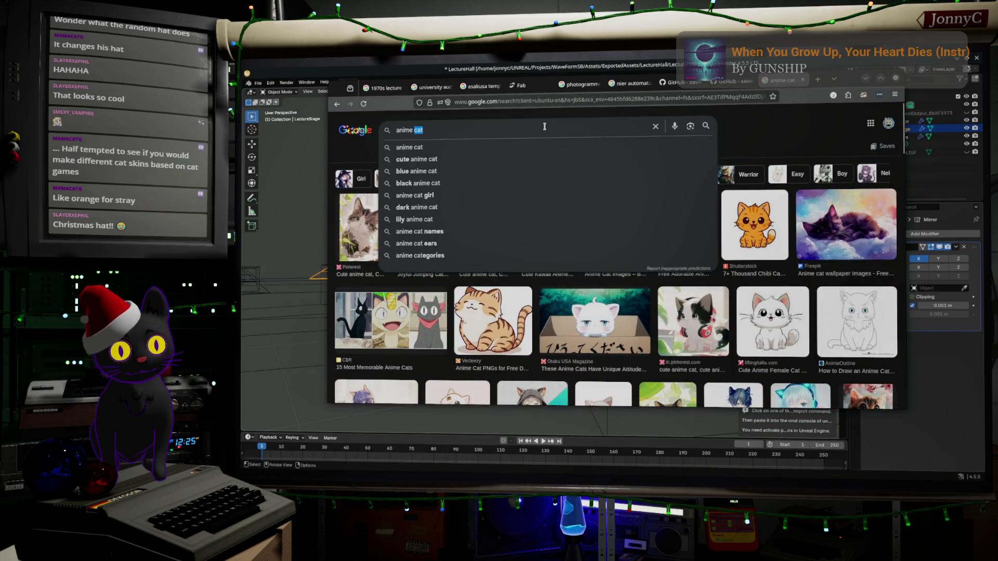
type("jiji ")
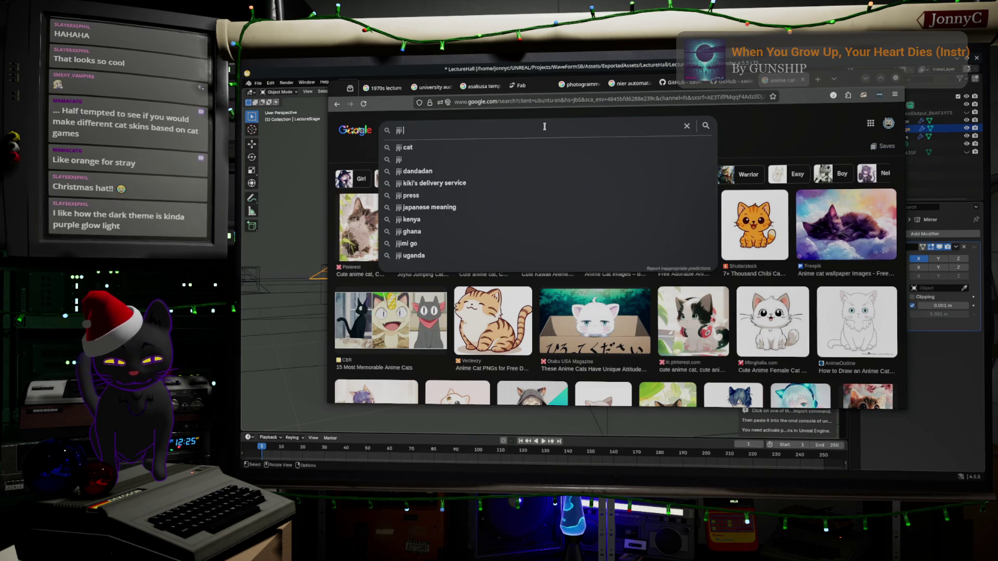
type("from k")
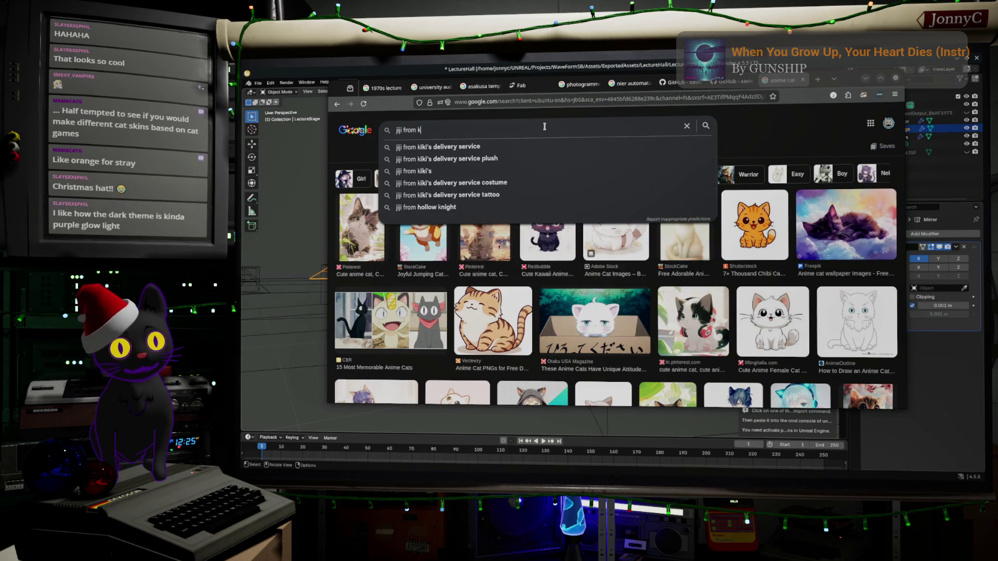
key("Down")
key("Return")
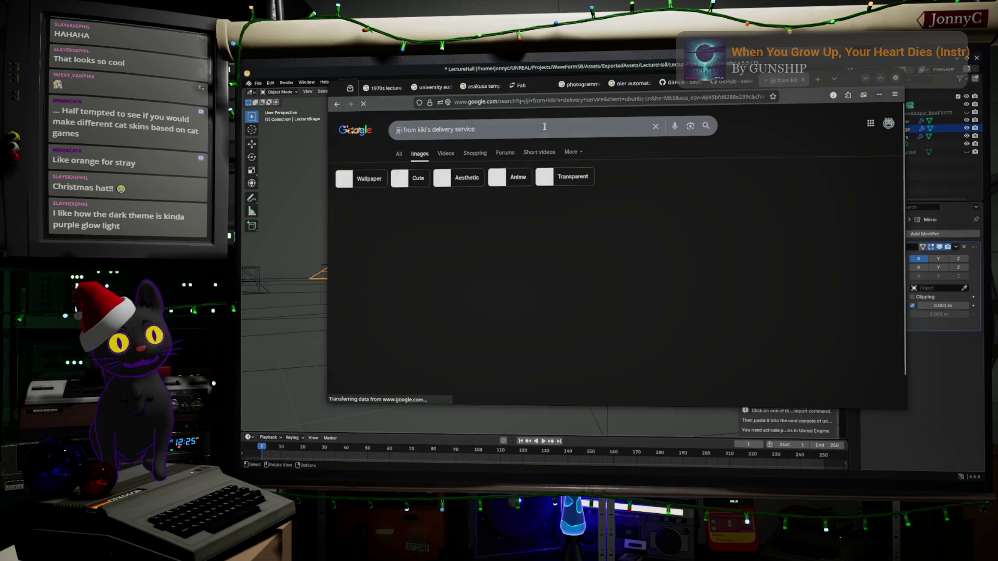
left_click(359, 230)
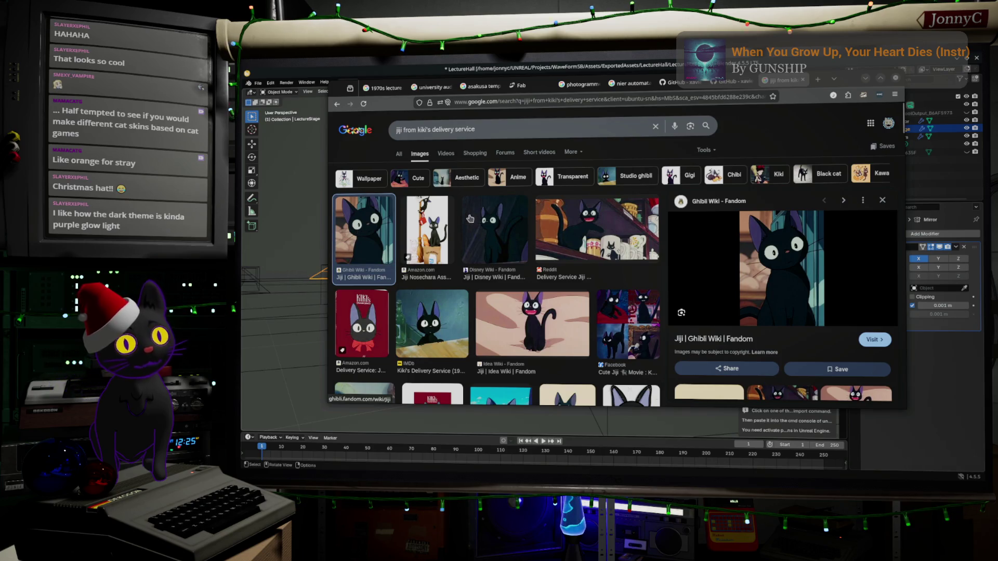
left_click(486, 242)
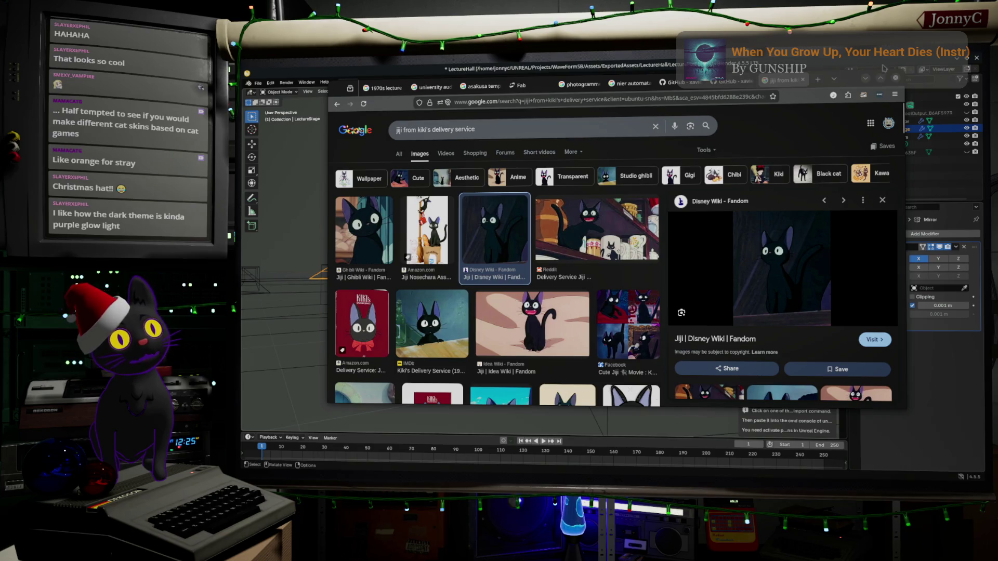
left_click(866, 79)
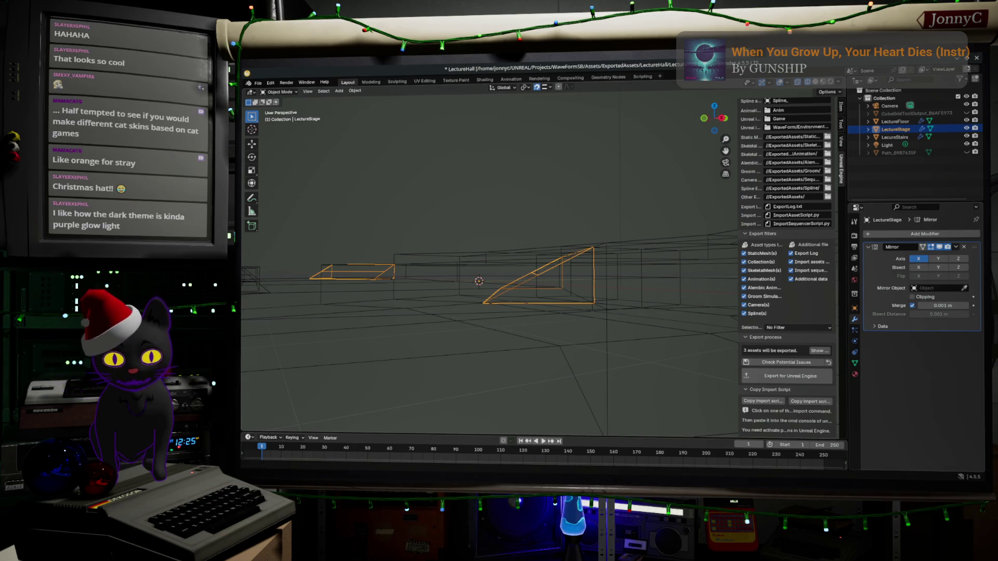
key("alt+Tab")
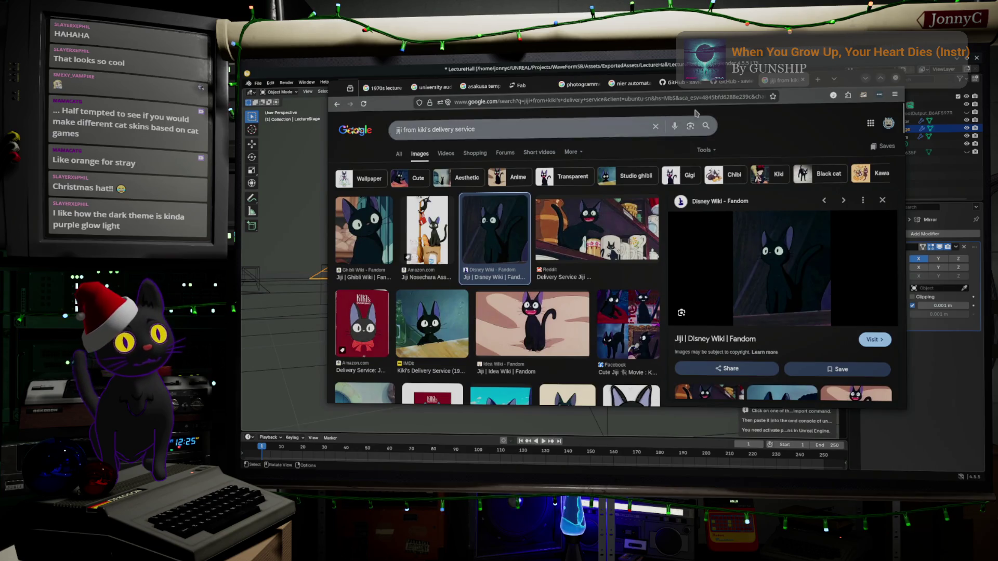
In a new tab, search images for 'outline post process' and preview two tutorial results
left_click(817, 81)
left_click(744, 99)
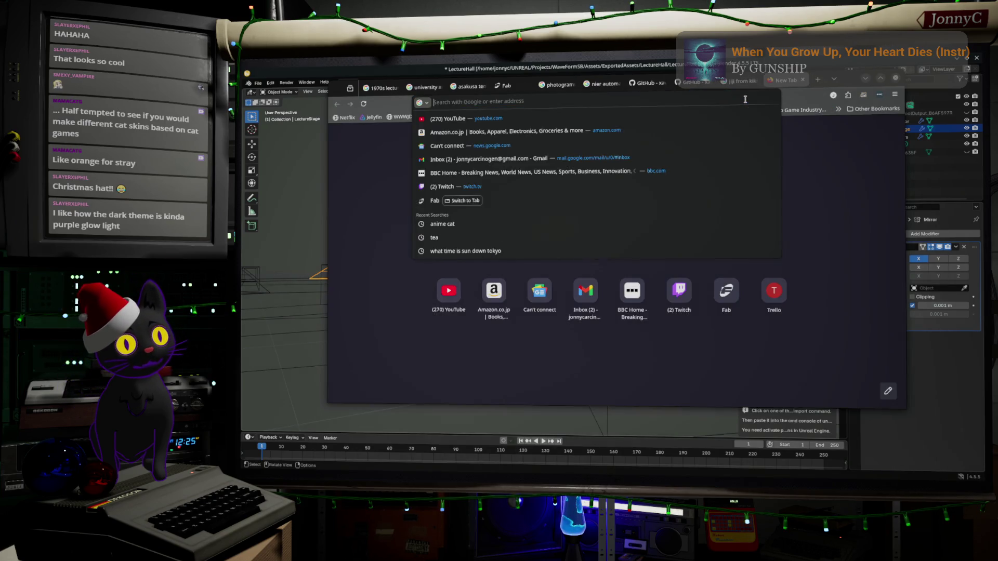
type("outl")
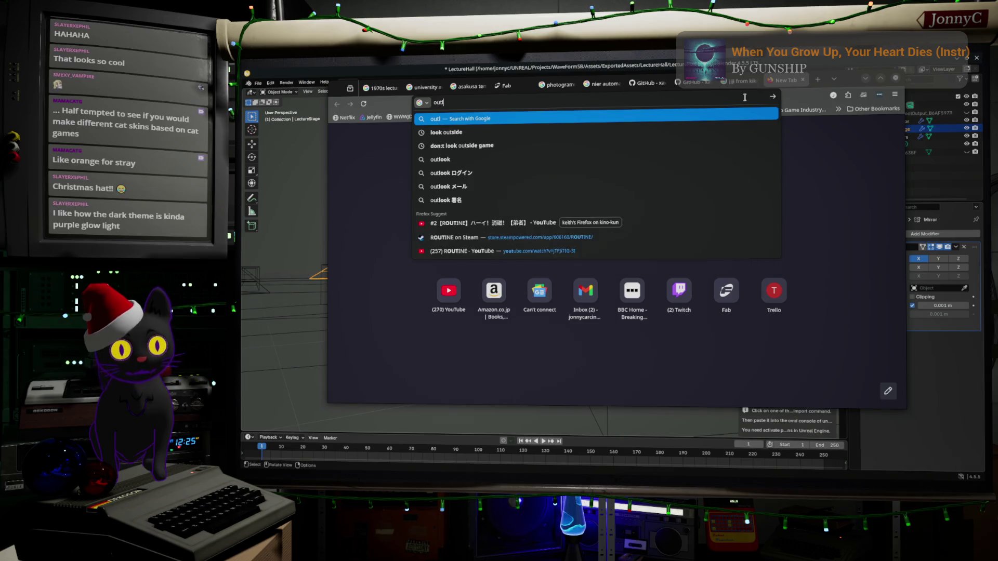
key("BackSpace")
type("in")
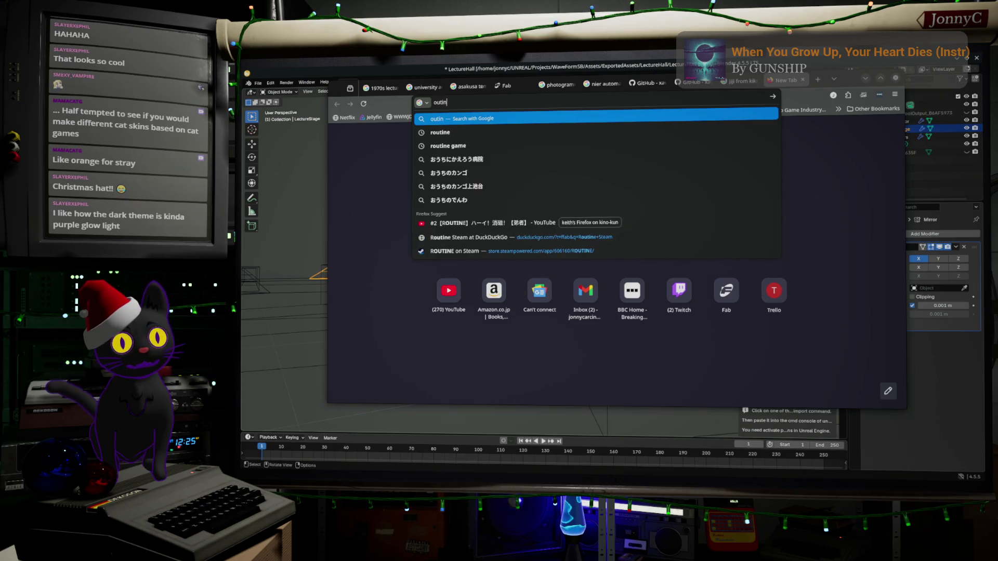
type("e p")
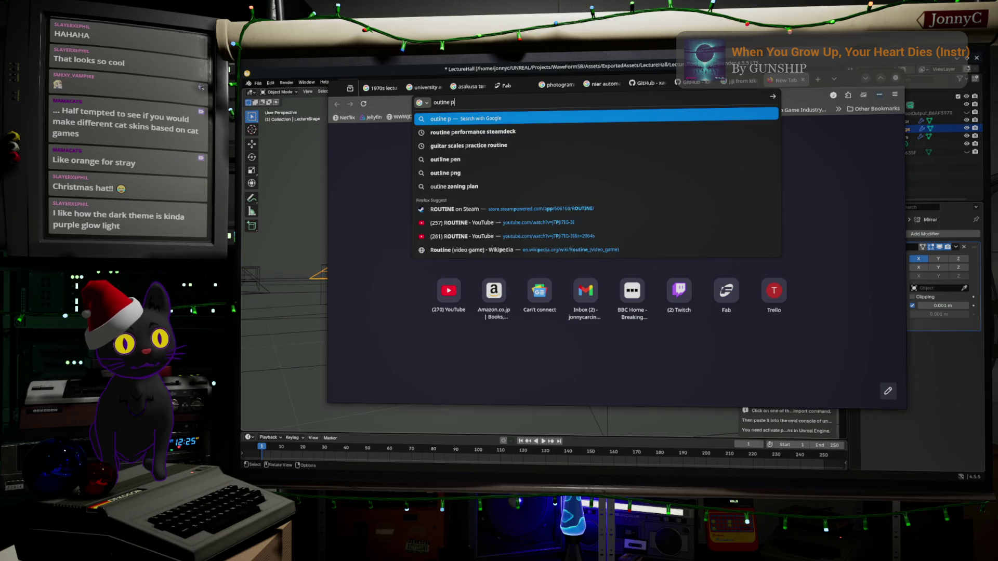
type("ost process")
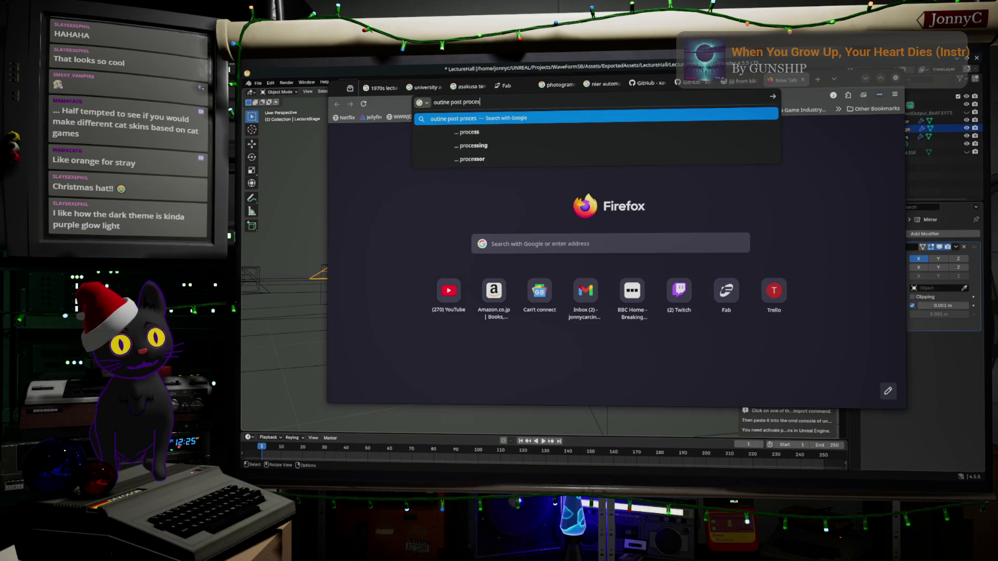
key("Return")
left_click(421, 153)
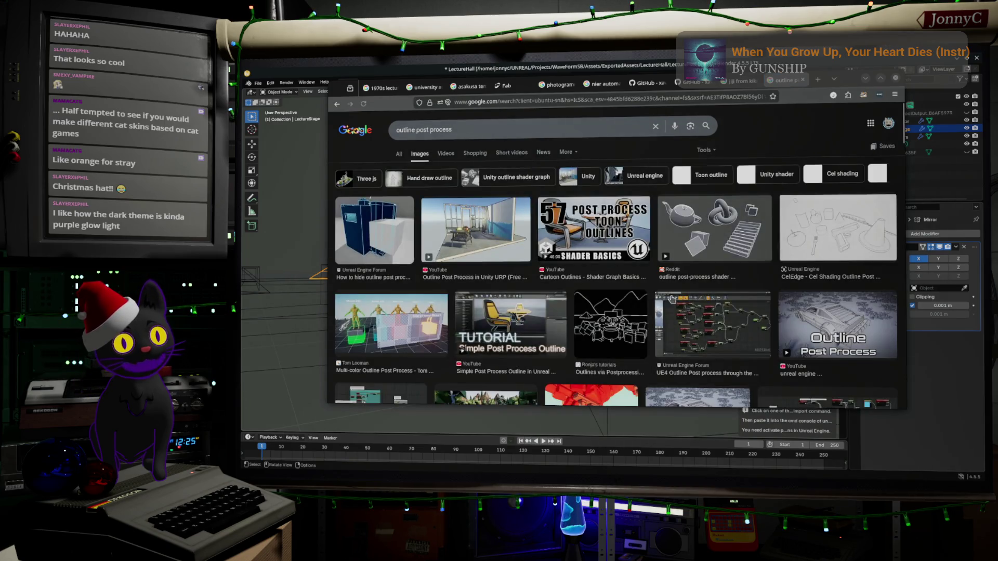
left_click(611, 335)
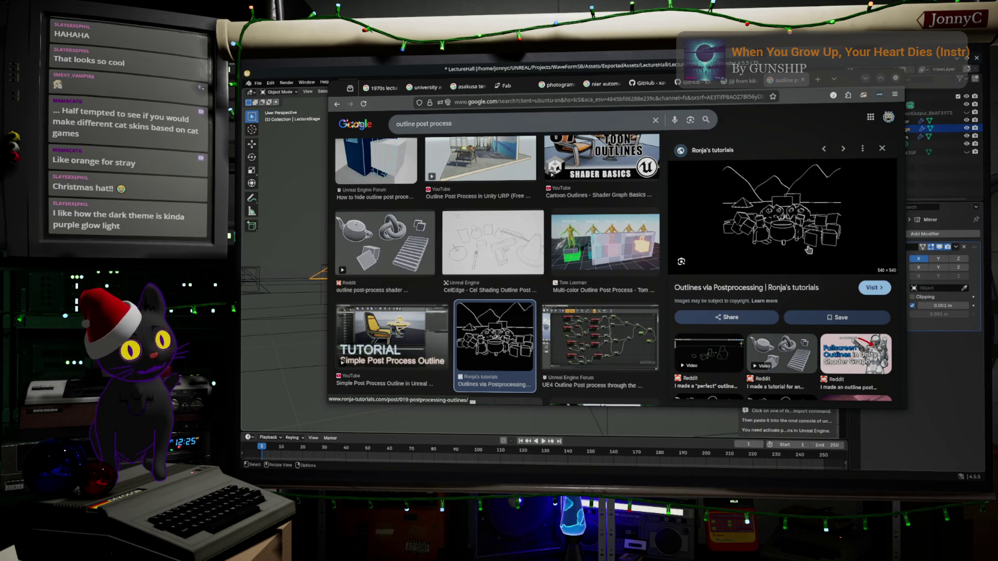
left_click(383, 241)
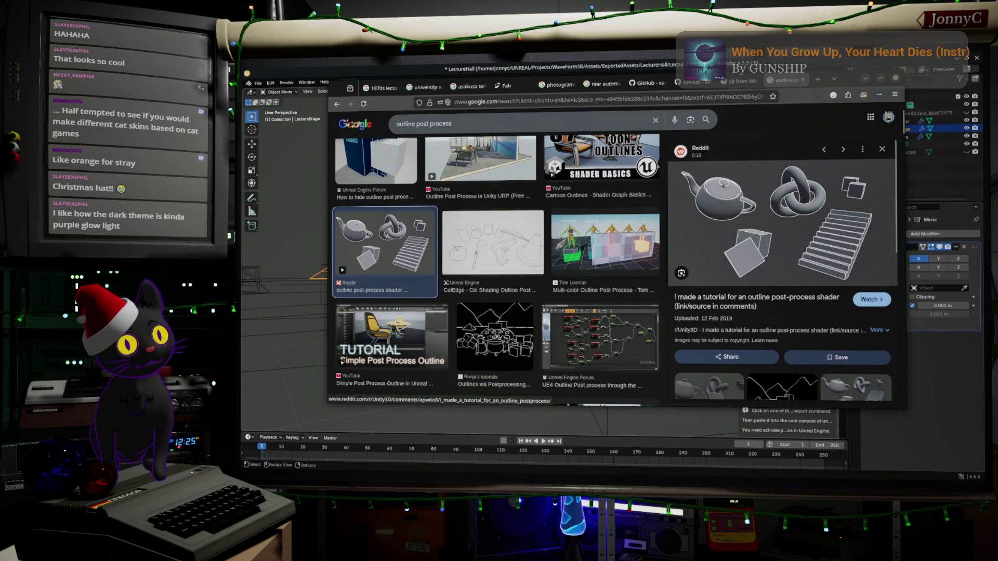
scroll(496, 221, "up", 3)
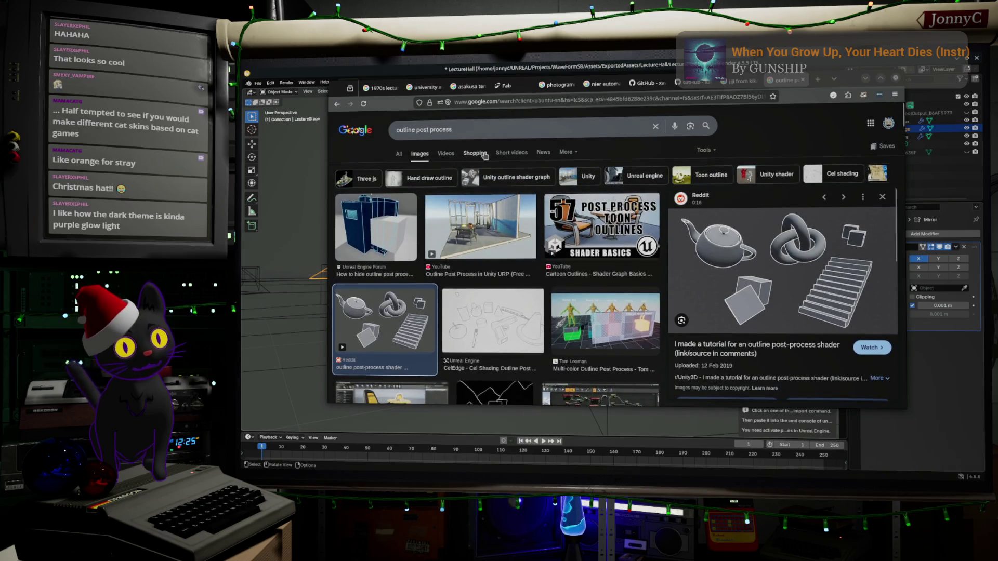
Search images for 'solidify shell blender', preview the Shell/Solidify result, and open another tab
left_click(416, 130)
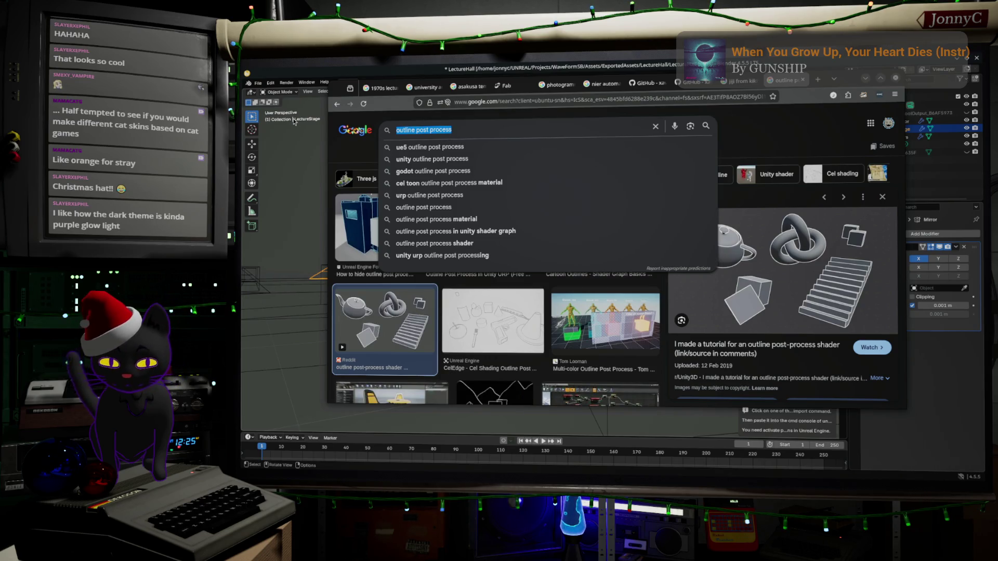
type("soli")
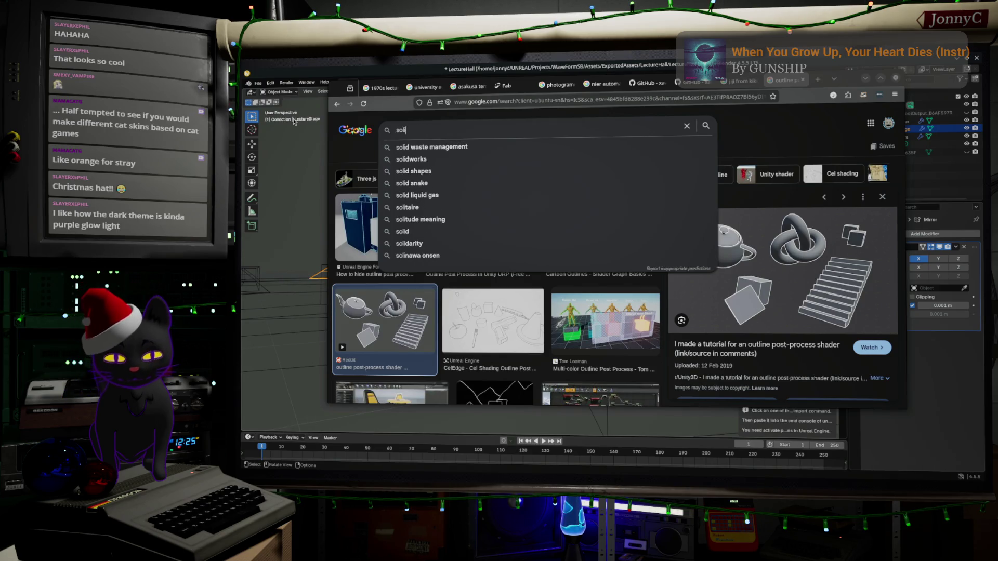
type("dfy shell")
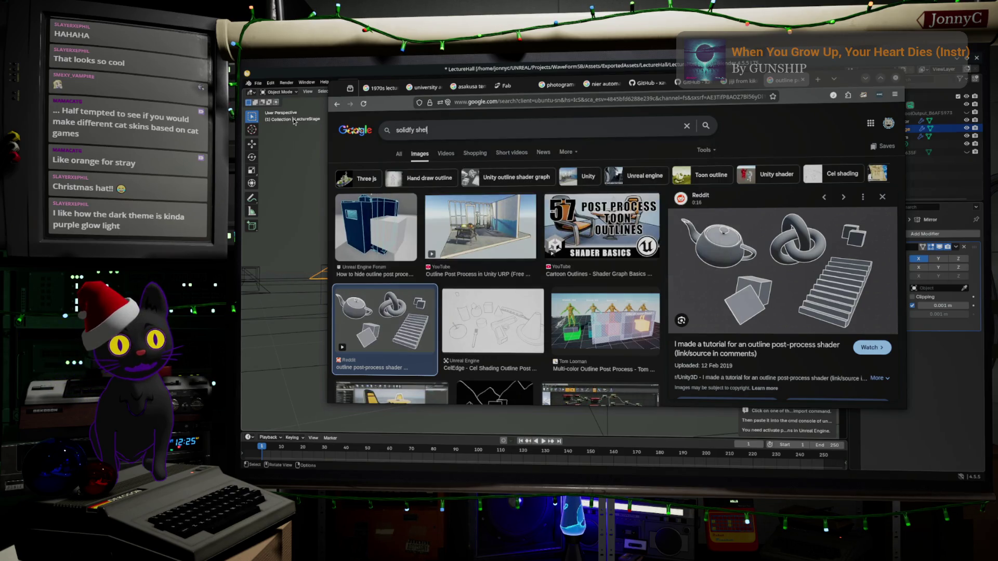
type(" blender")
key("Return")
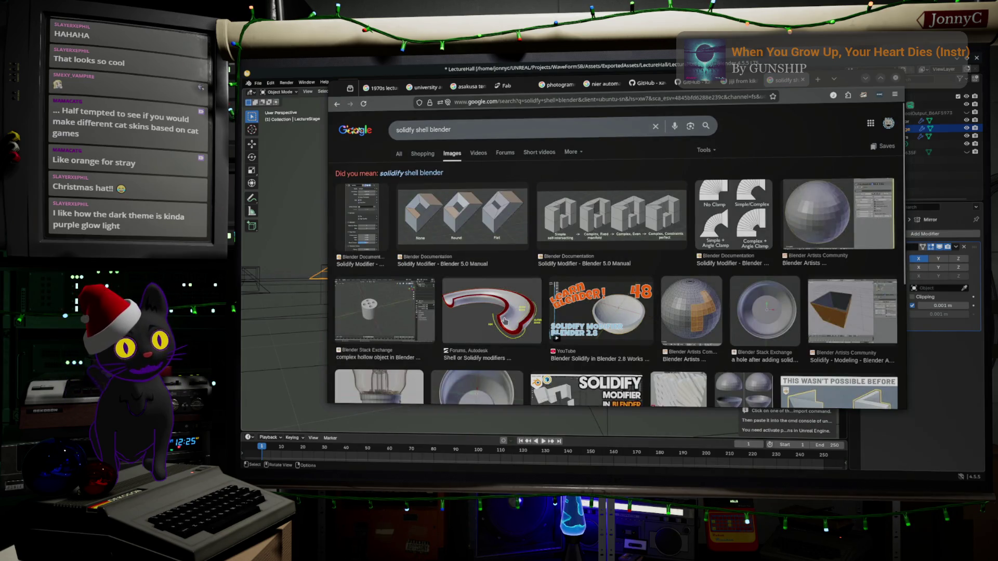
left_click(510, 323)
scroll(510, 323, "down", 2)
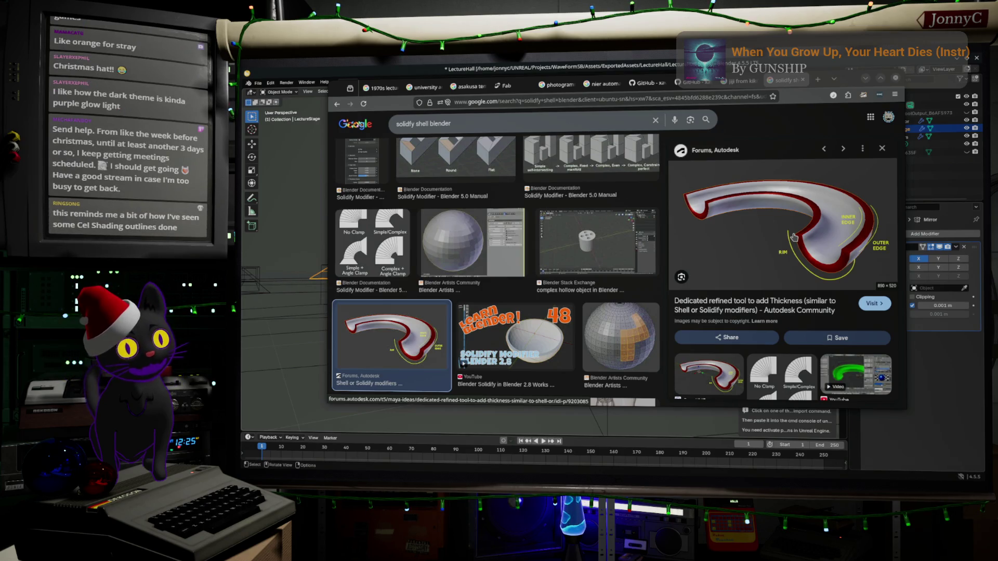
left_click(817, 80)
left_click(677, 97)
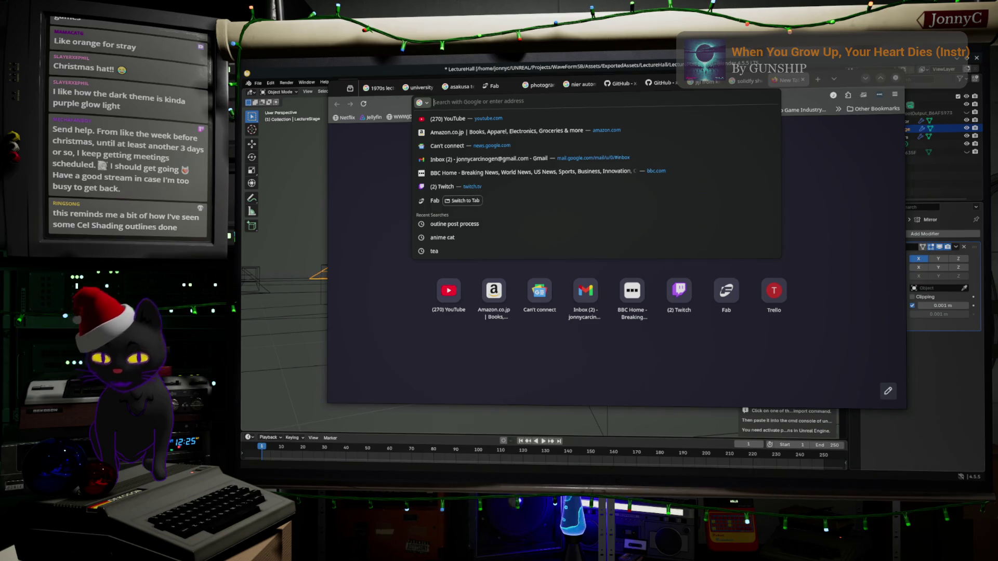
Search images for 'overlay material unreal' and preview the overlay material results
type("overl")
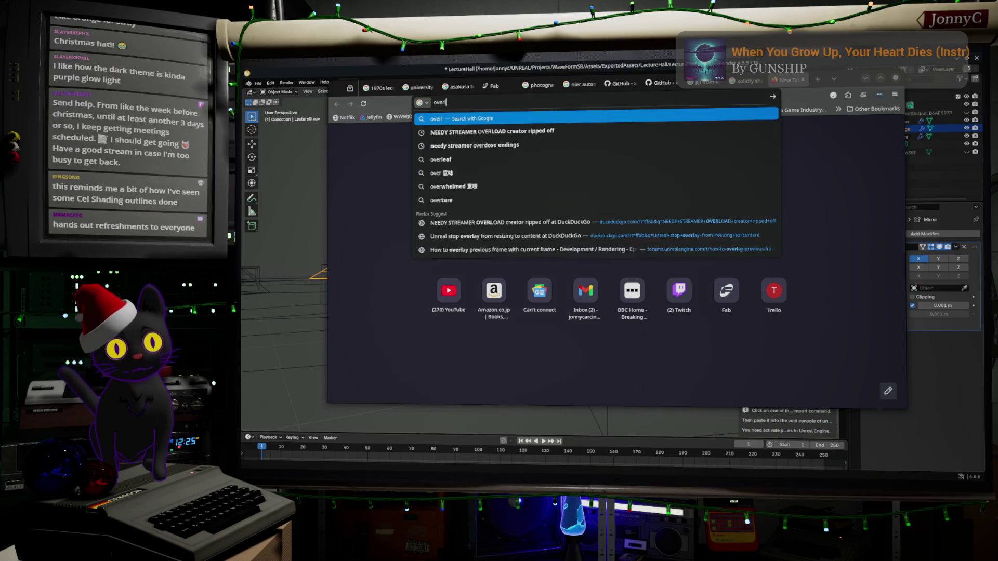
type("ay material")
key("Return")
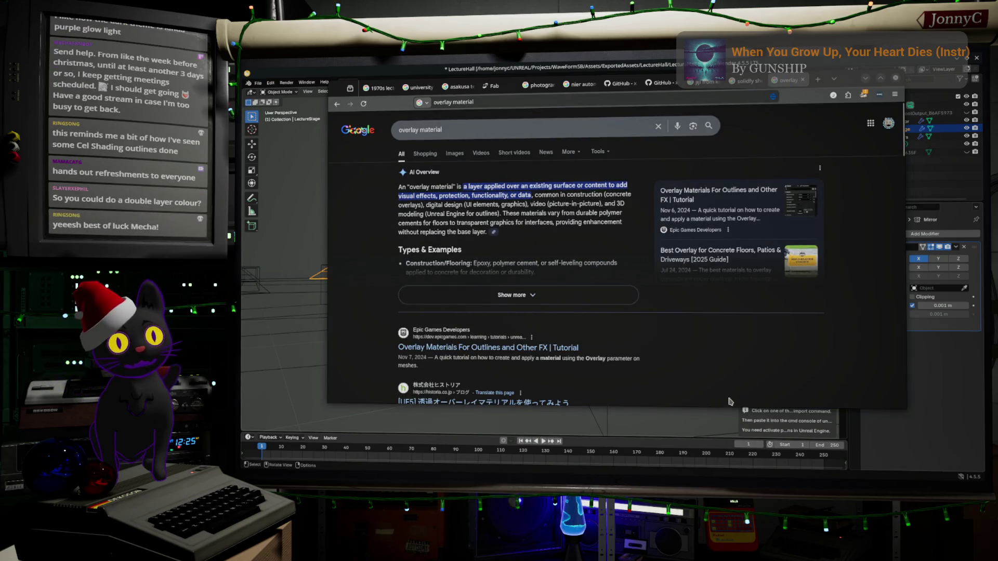
left_click(508, 120)
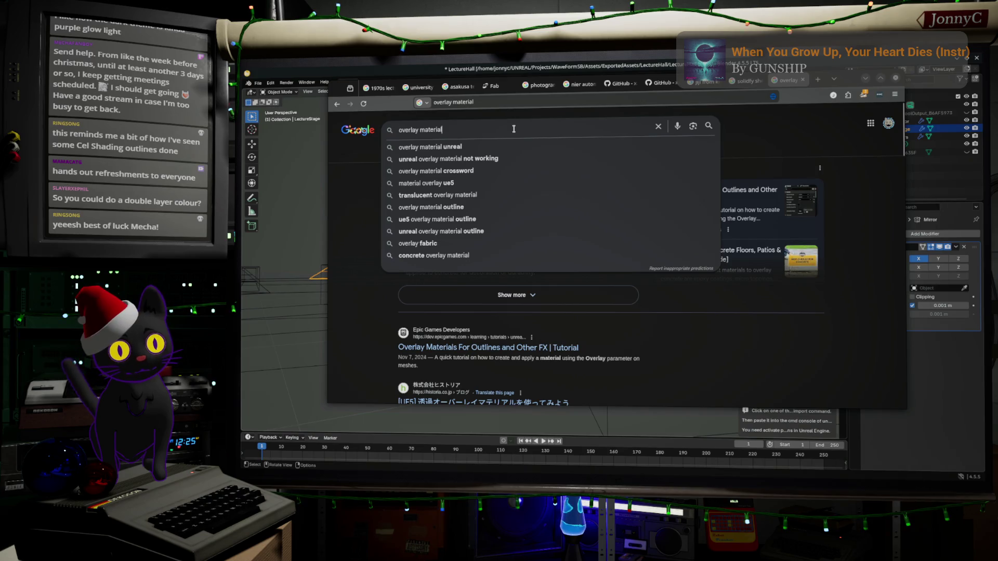
left_click(422, 147)
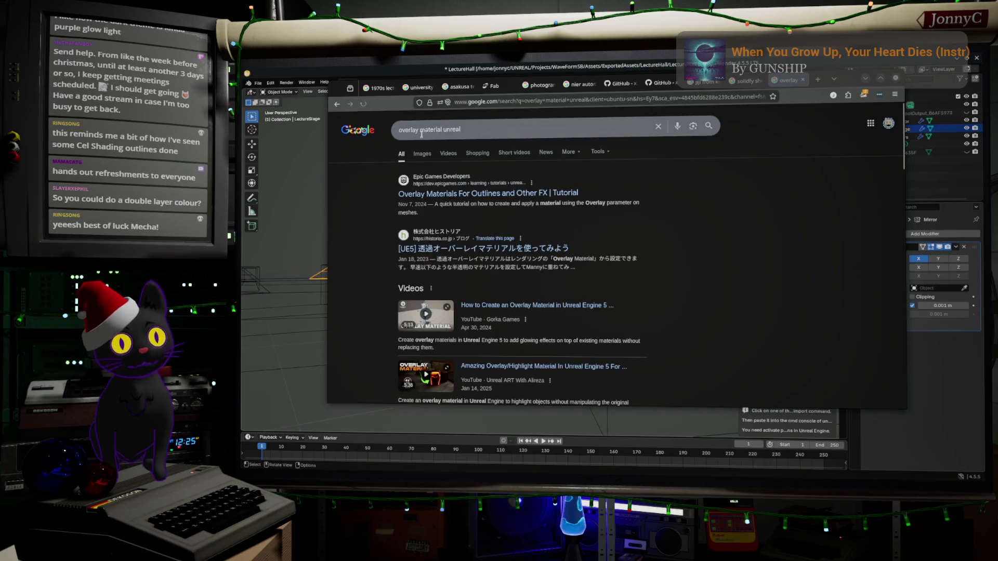
left_click(422, 154)
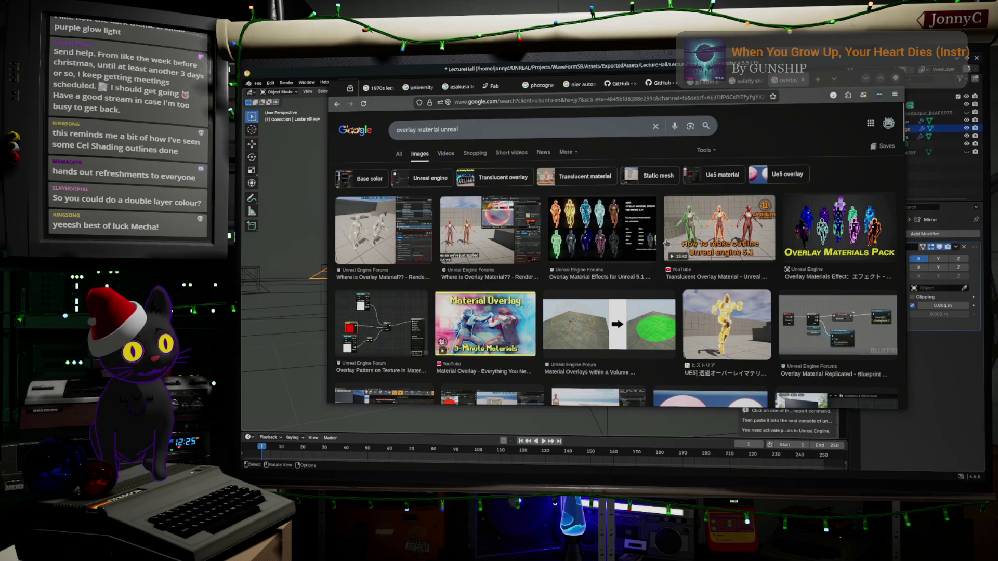
left_click(496, 239)
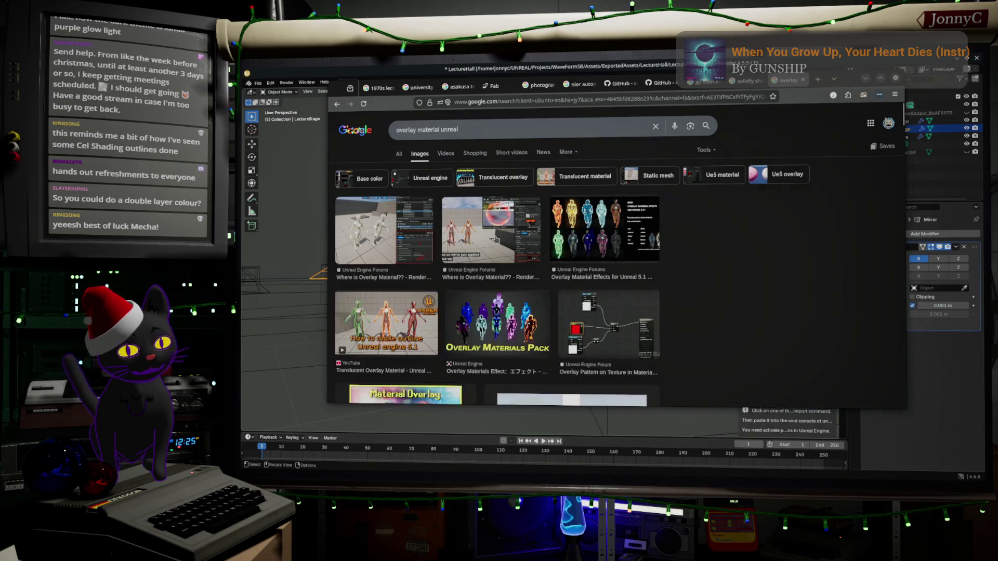
left_click(560, 224)
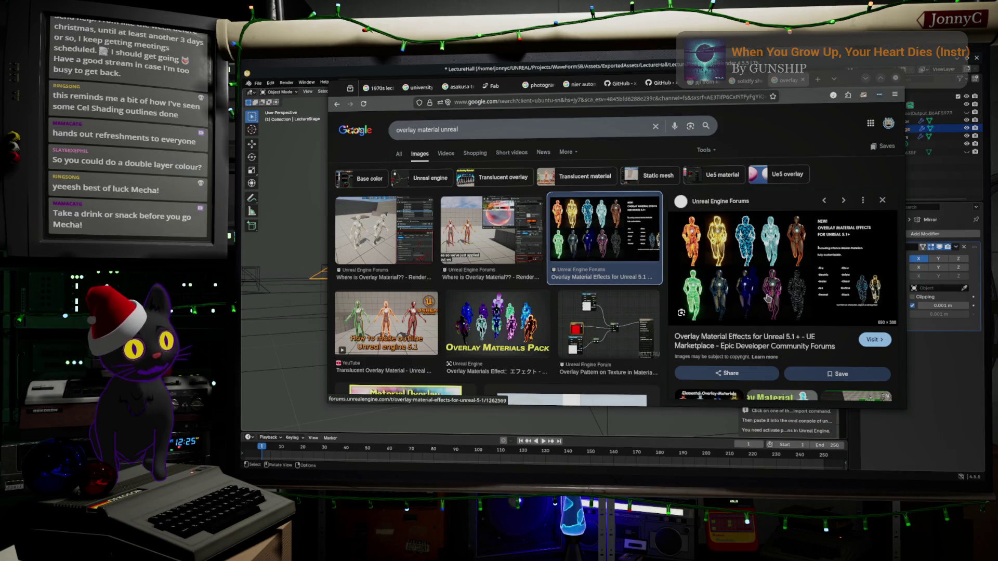
Open the 'Overlay Material Effects for Unreal' forum thread, then minimize the browser
left_click(770, 294)
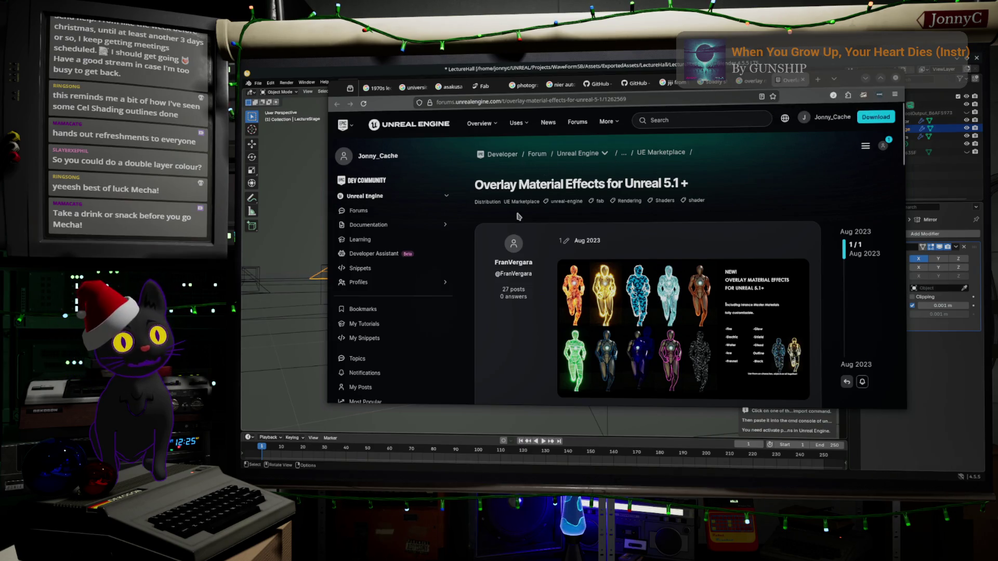
scroll(760, 200, "down", 5)
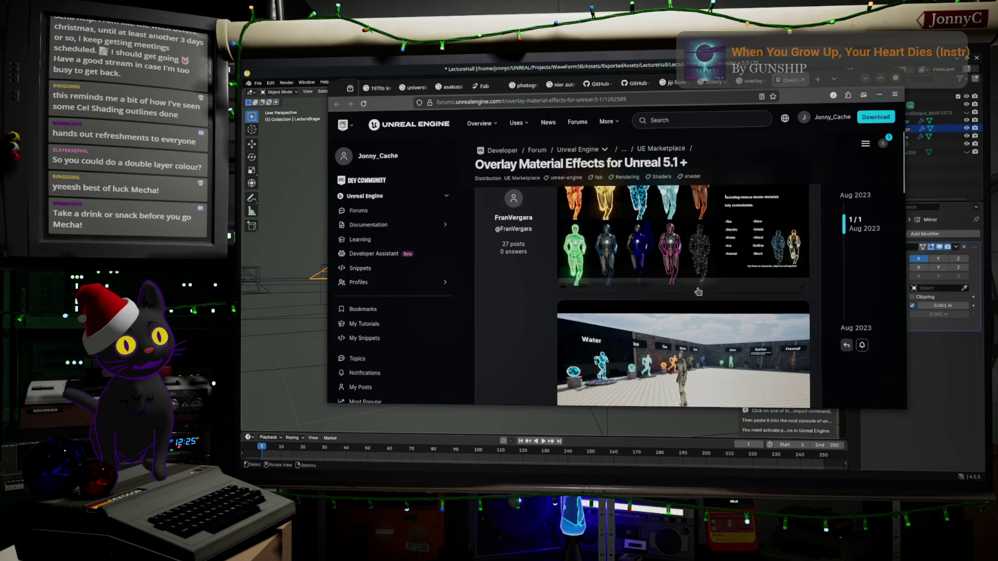
scroll(654, 334, "up", 3)
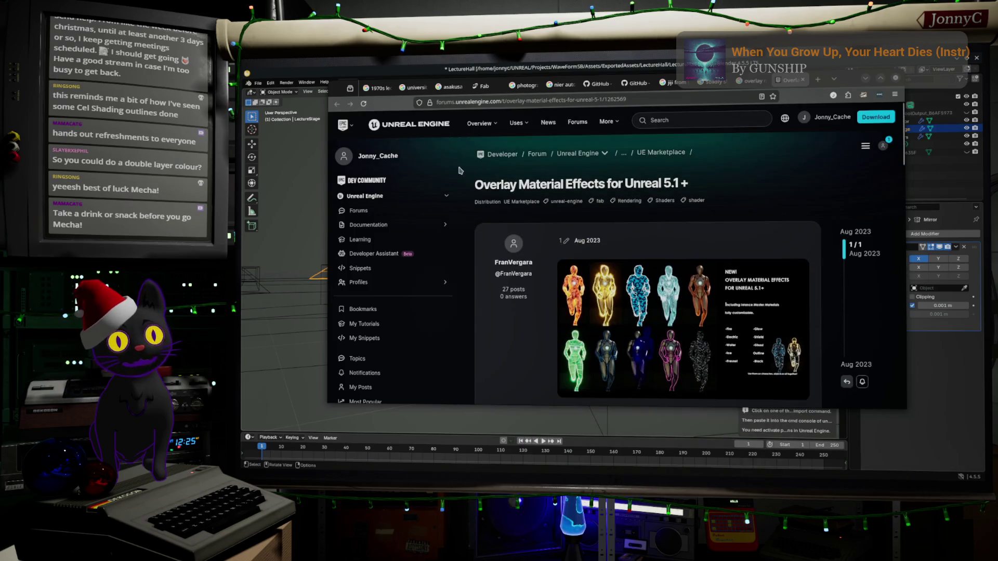
left_click(864, 79)
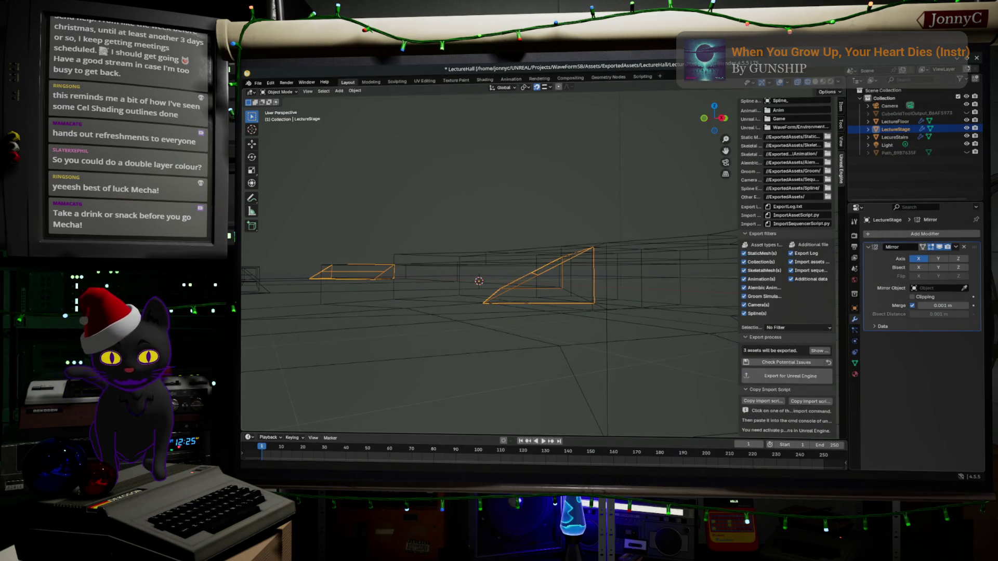
In Unreal, enlarge the Details panel, filter it for 'overlay', clear the filter, then open Dolphin
key("alt+Tab")
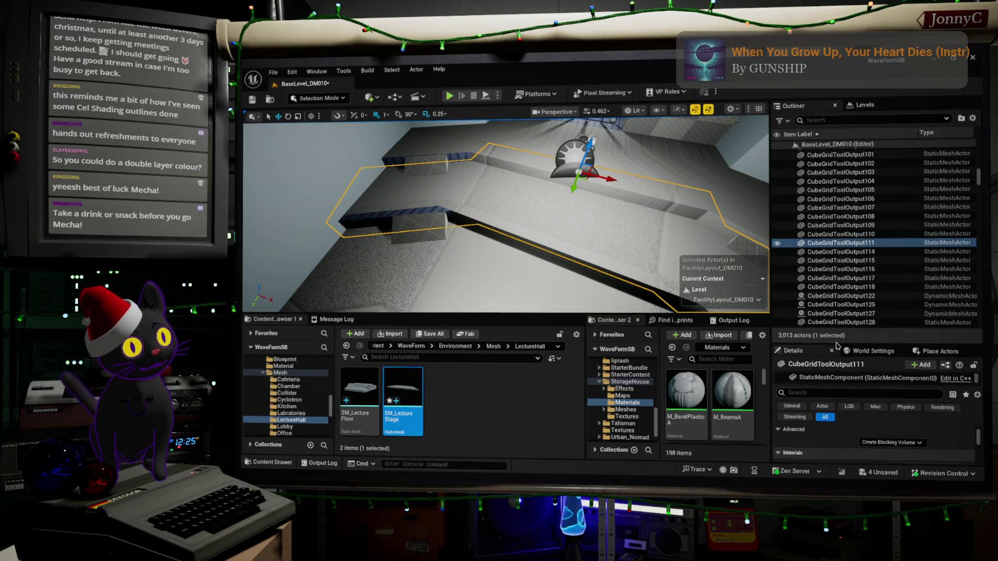
left_click_drag(838, 345, 838, 161)
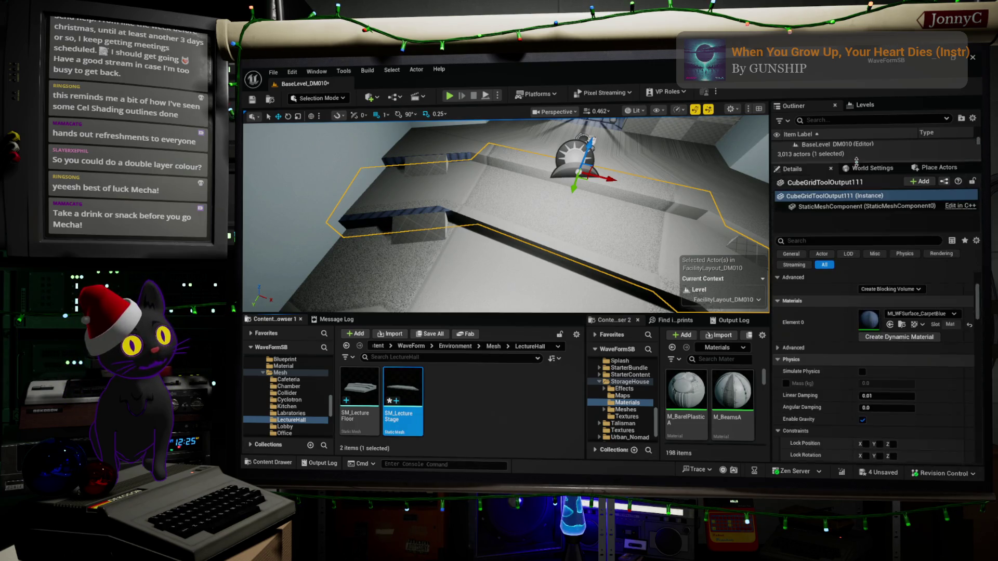
left_click(847, 240)
type("overla")
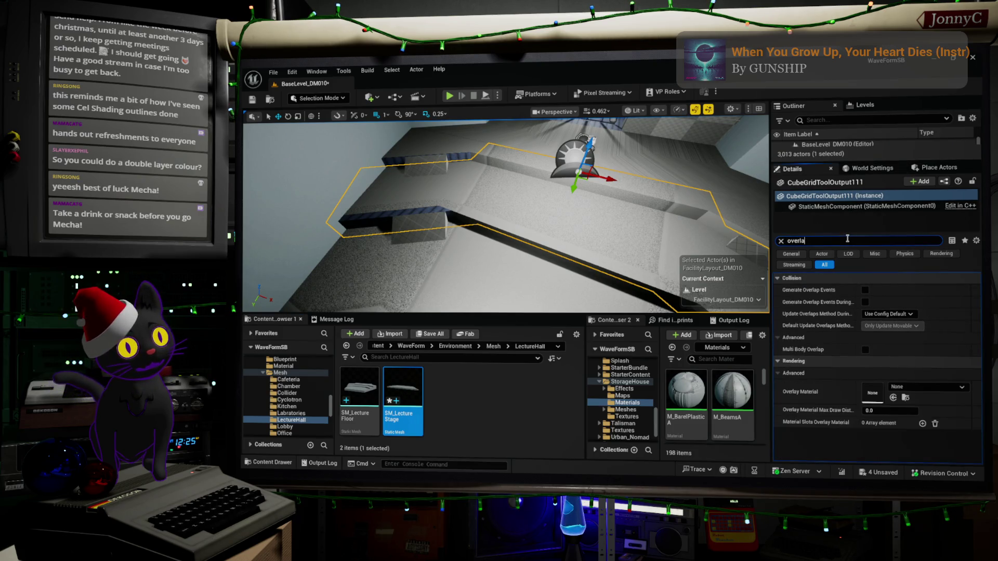
type("y")
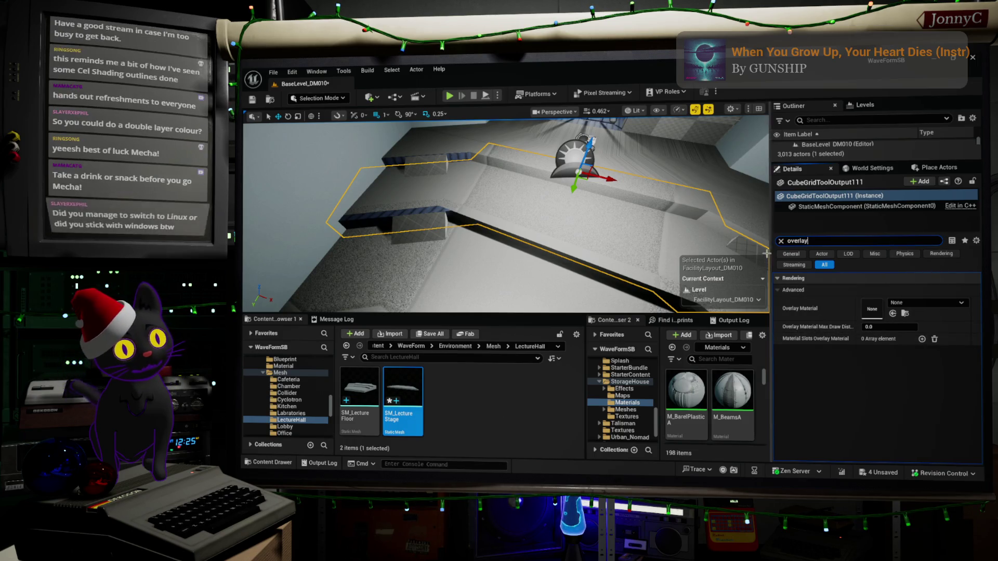
left_click(781, 241)
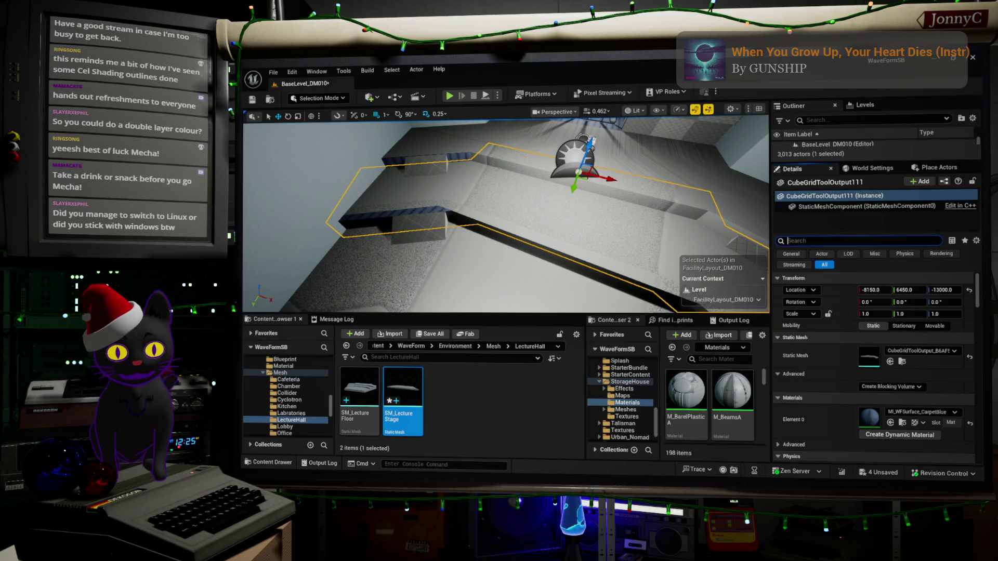
key("super+e")
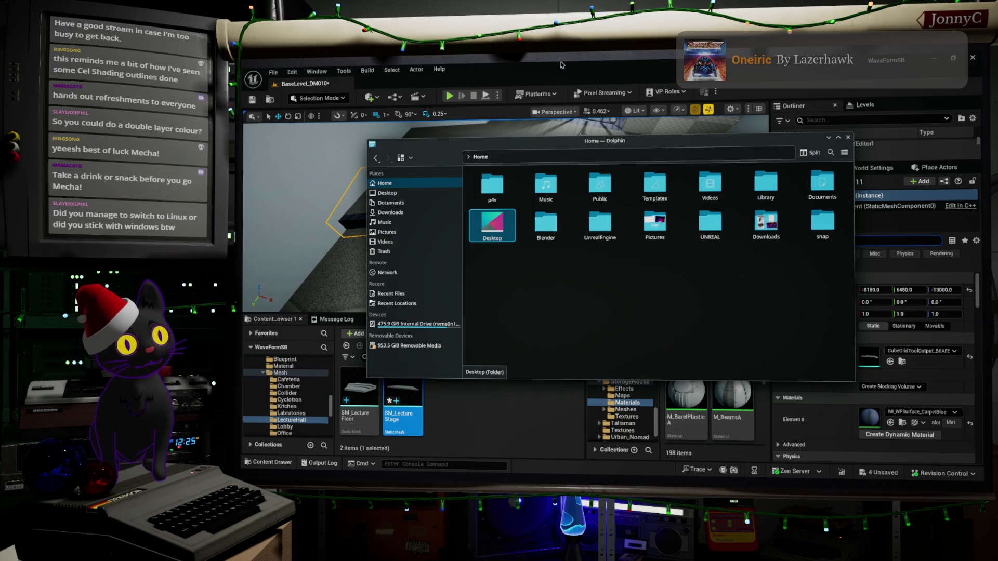
Close the file manager and confirm the editor version 5.6.1 in Help > About Unreal Editor
left_click(431, 77)
left_click(439, 70)
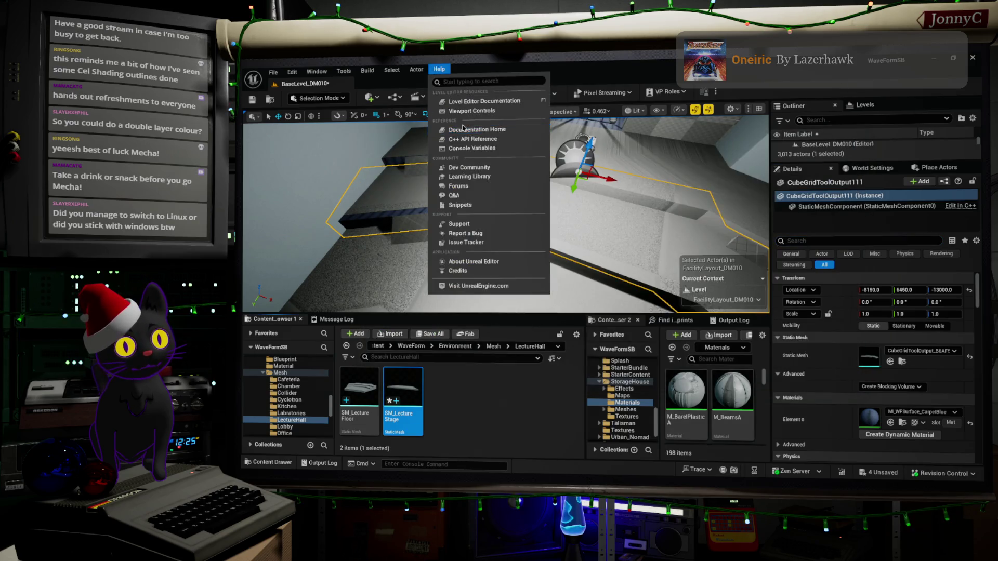
left_click(523, 263)
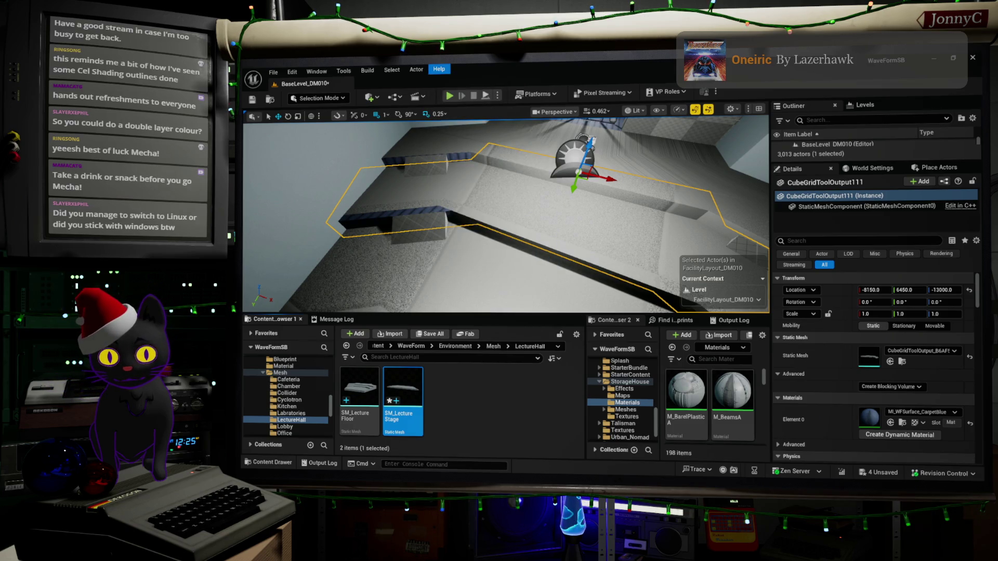
left_click_drag(701, 150, 600, 177)
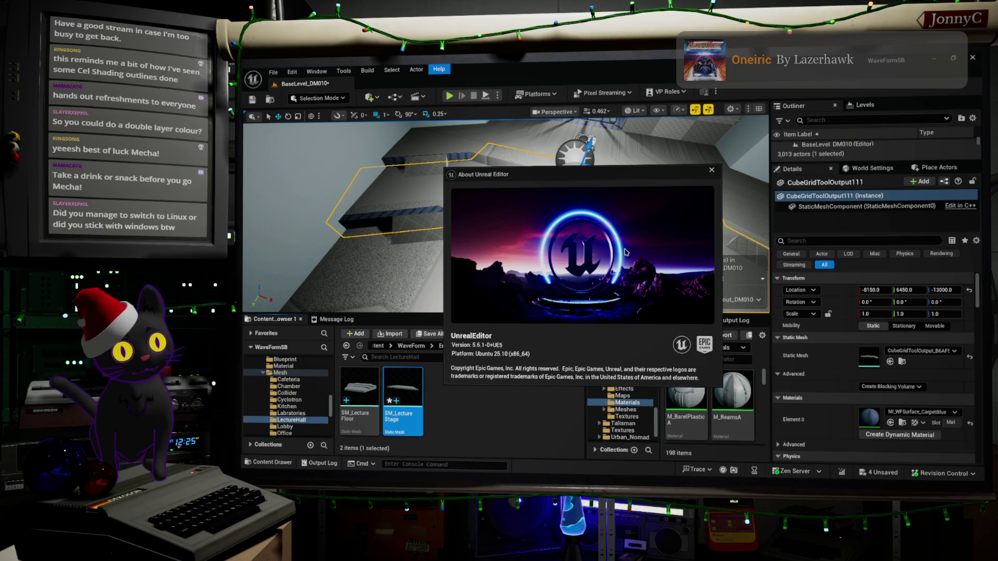
left_click(712, 172)
Open a new Firefox tab, then return to Unreal and open the Tools menu
key("alt+Tab")
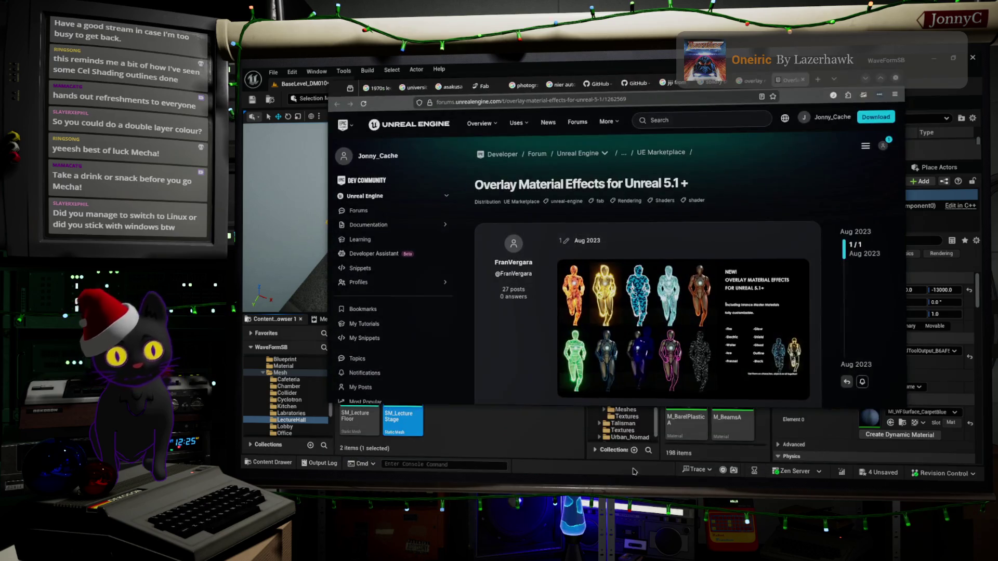
left_click(817, 81)
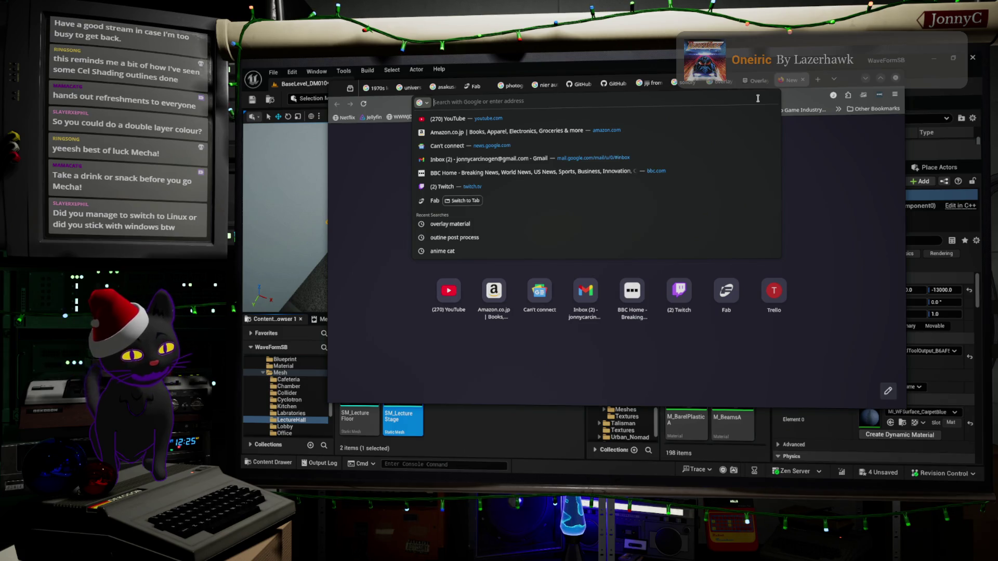
left_click(347, 74)
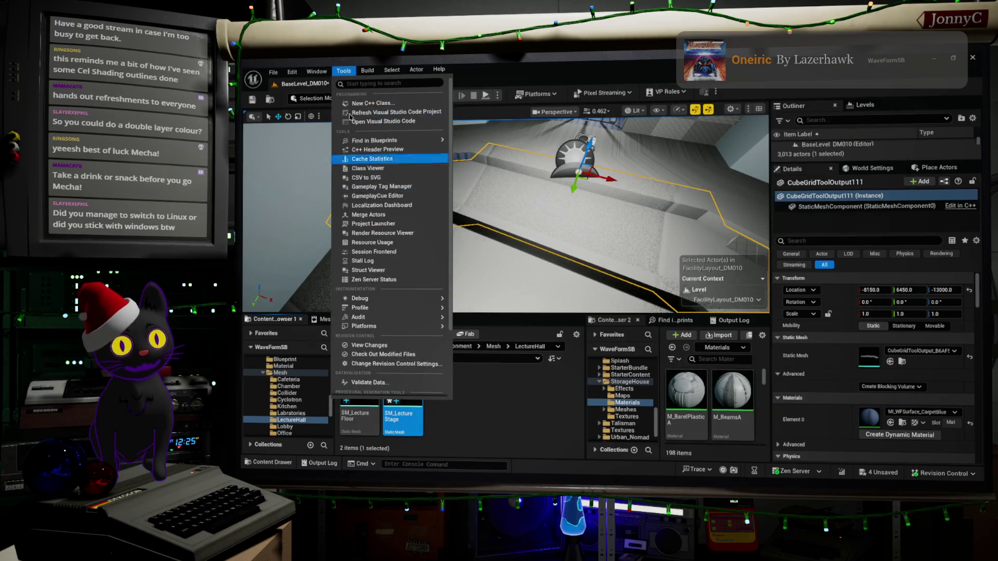
mouse_move(390, 141)
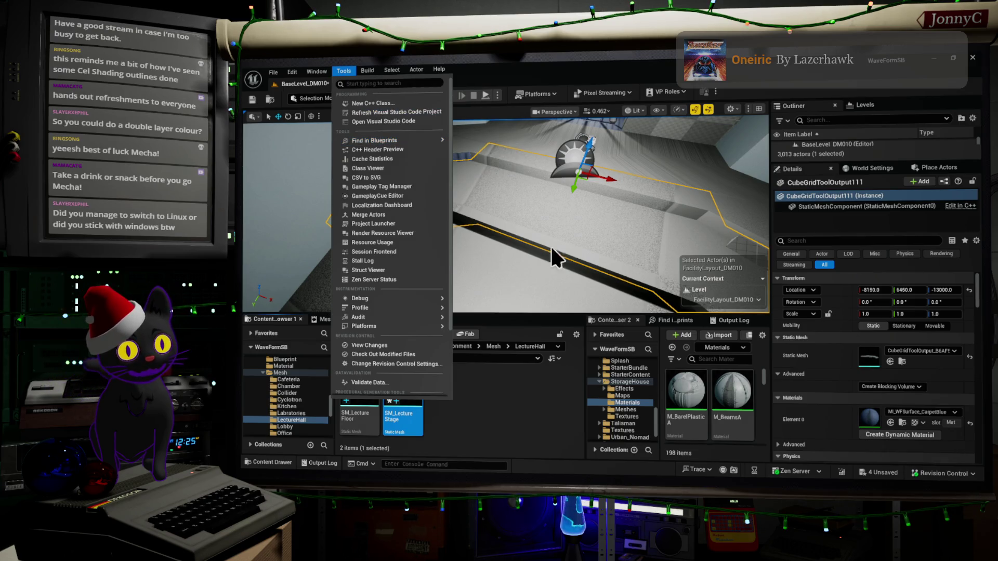
Dismiss the Tools menu and fly the viewport camera toward the lecture hall doors
left_click(546, 69)
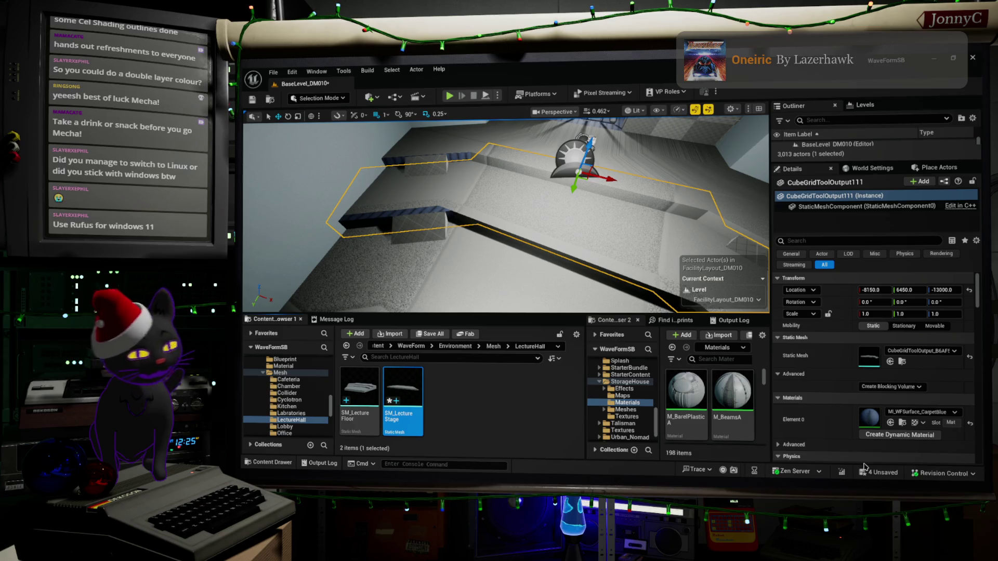
mouse_move(509, 238)
right_mouse_down()
mouse_move(571, 226)
mouse_move(571, 260)
mouse_move(543, 237)
mouse_move(540, 255)
mouse_move(548, 249)
right_mouse_up()
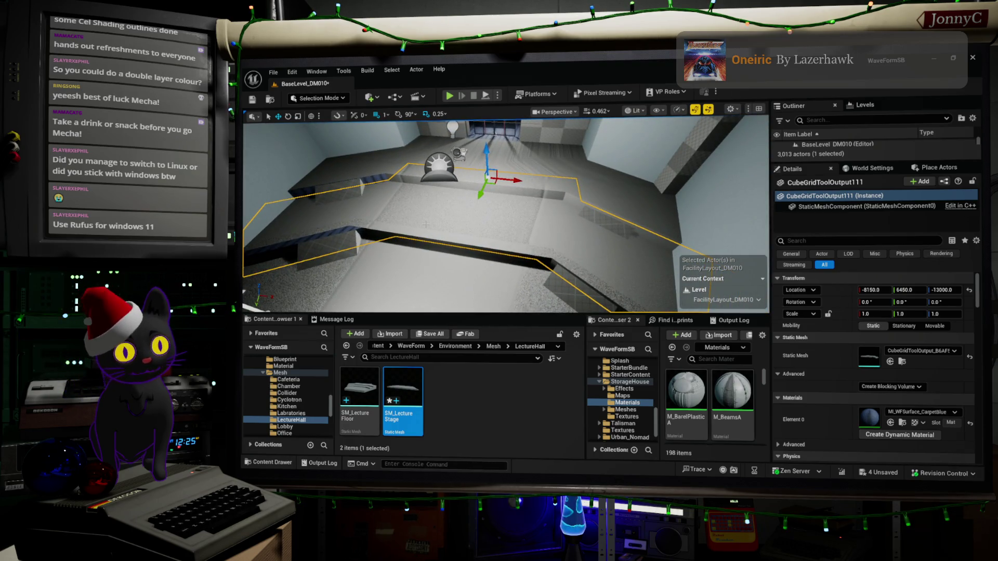
mouse_move(426, 222)
right_mouse_down()
mouse_move(405, 229)
mouse_move(675, 308)
mouse_move(654, 313)
mouse_move(589, 291)
right_mouse_up()
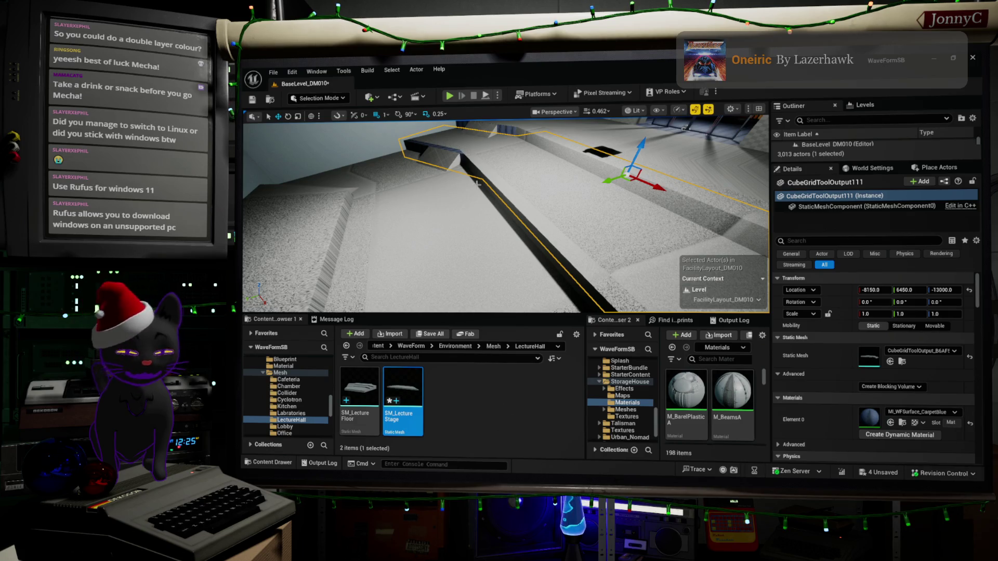
Look down at the stage's trench wall, frame CubeGridToolOutput111, and fly toward the back wall
right_click_drag(557, 174, 761, 197)
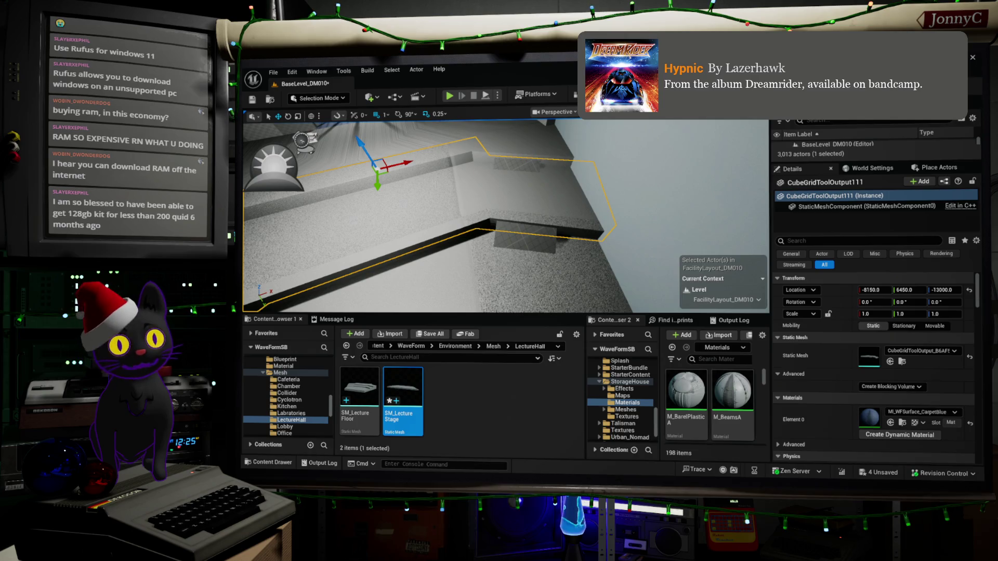
key("f")
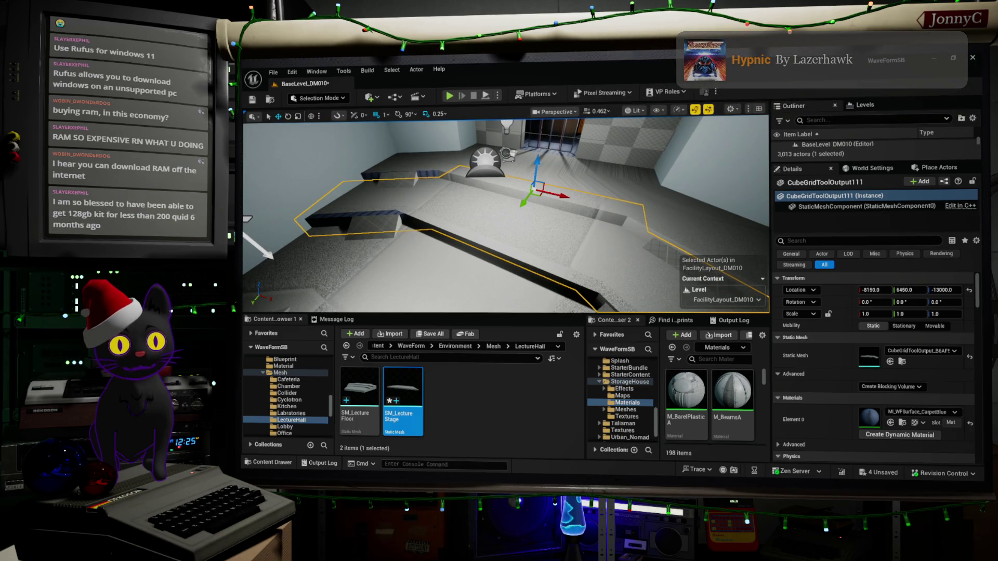
key("w")
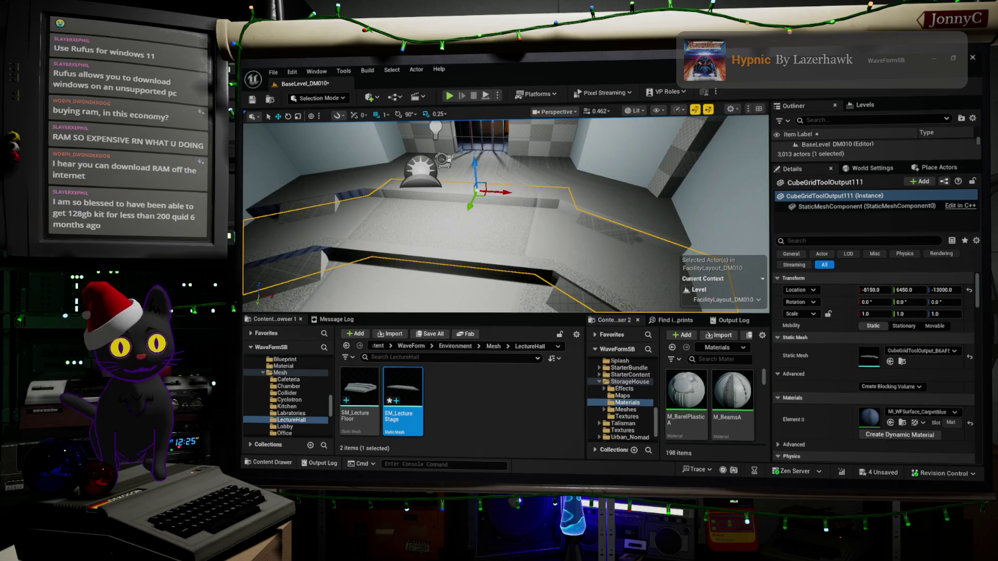
key("w")
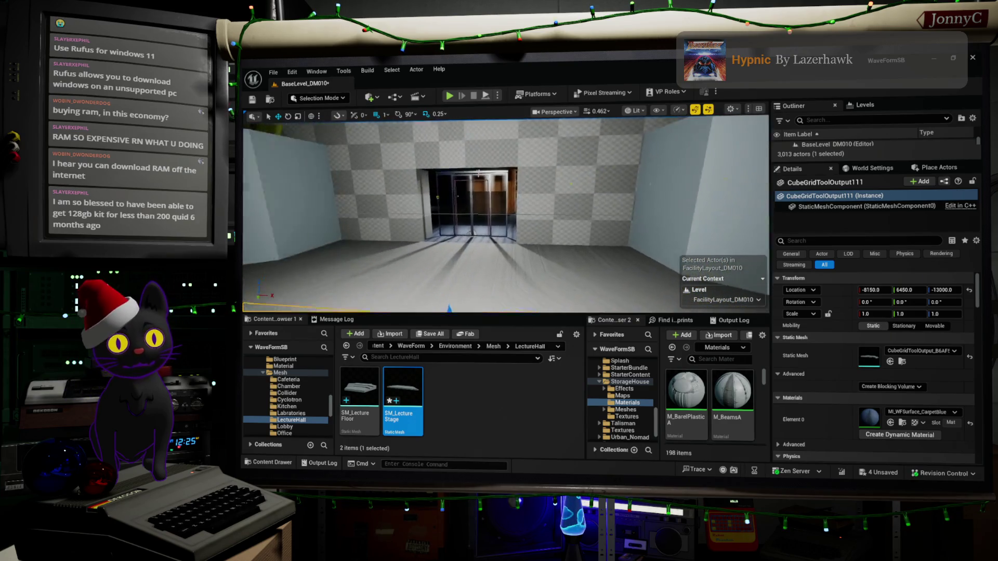
key("f")
right_click_drag(511, 178, 349, 247)
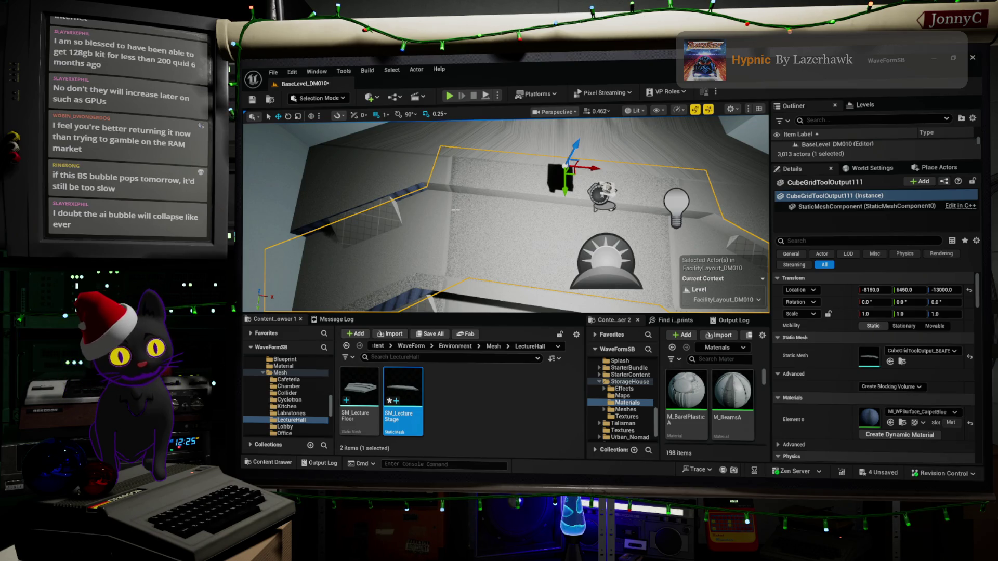
mouse_move(458, 193)
right_mouse_down()
mouse_move(505, 199)
mouse_move(463, 199)
right_mouse_up()
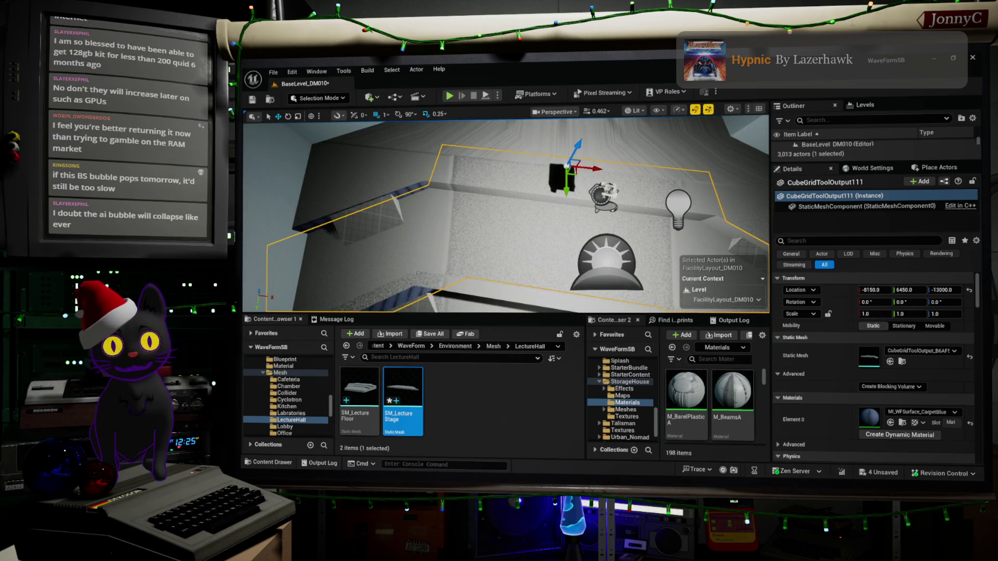
mouse_move(463, 199)
right_mouse_down()
mouse_move(486, 187)
mouse_move(521, 201)
right_mouse_up()
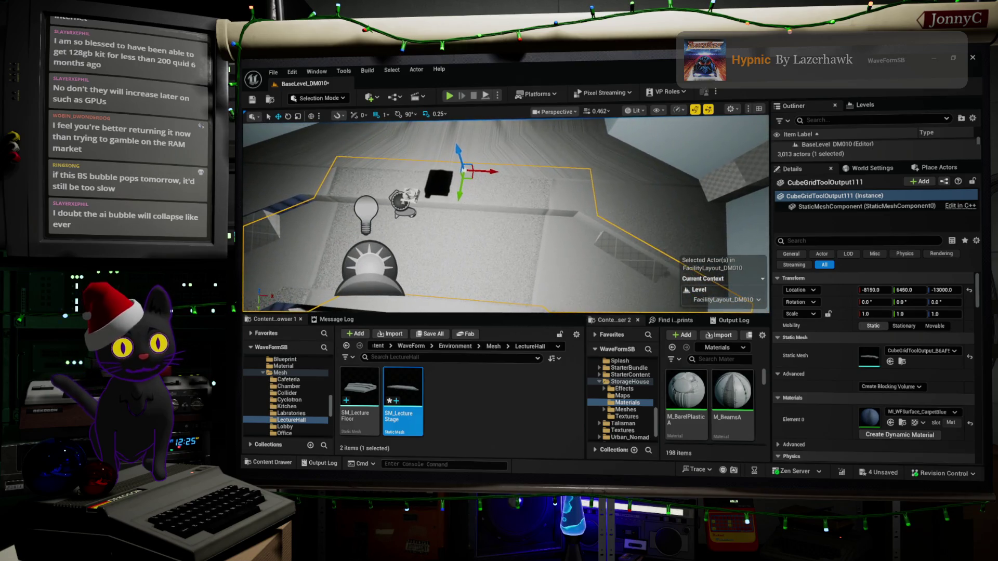
key("f")
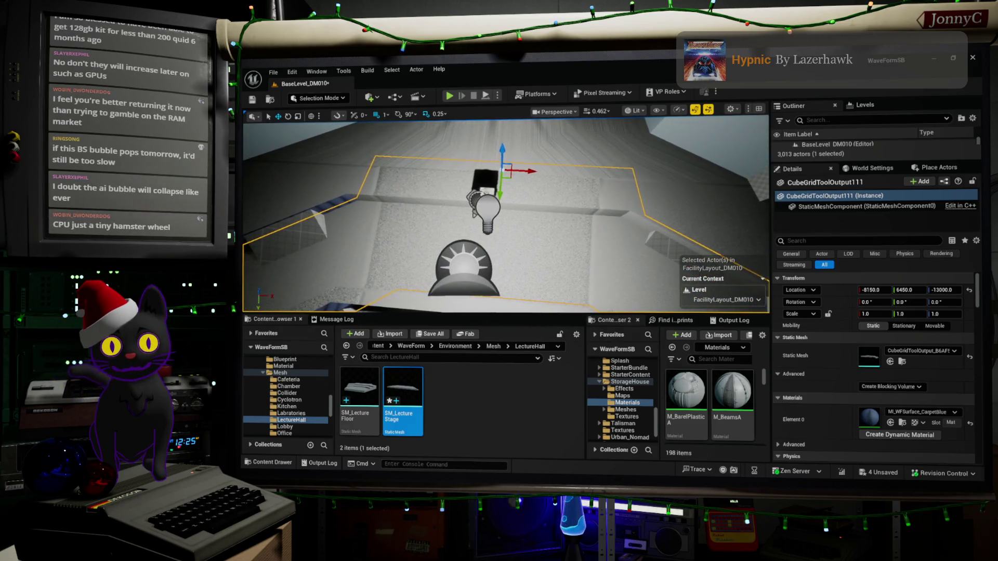
right_click_drag(521, 201, 478, 195)
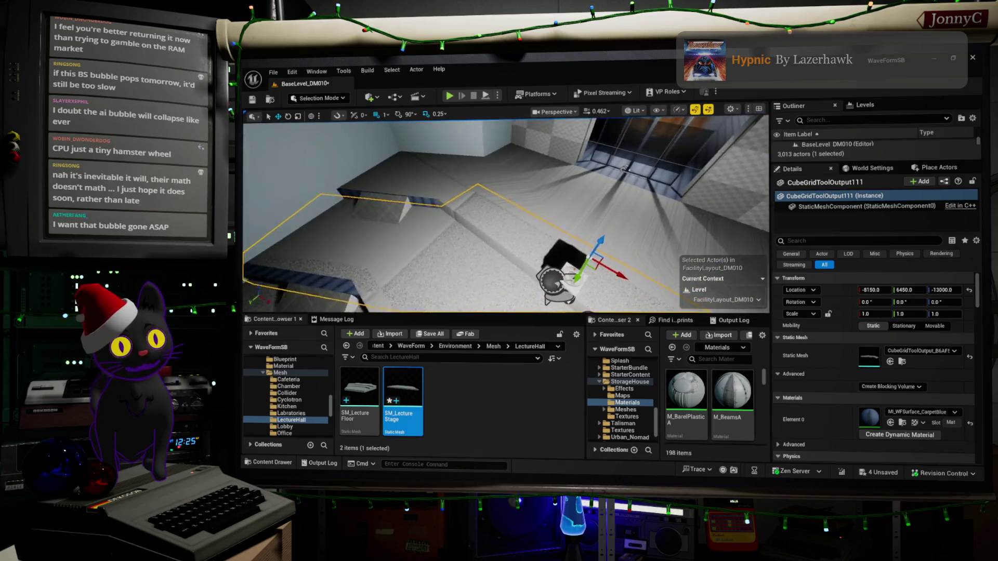
right_click_drag(504, 213, 504, 213)
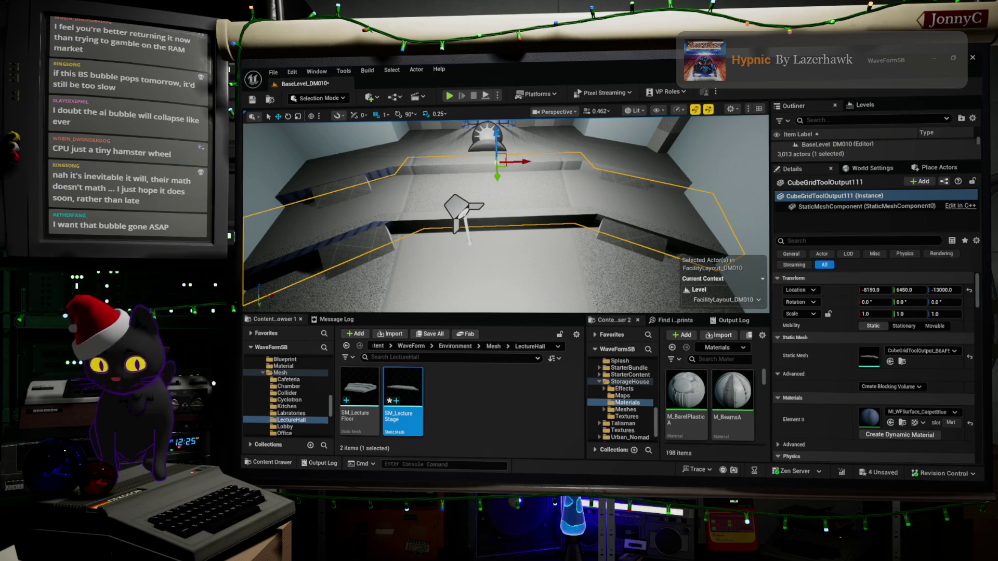
key("alt+Tab")
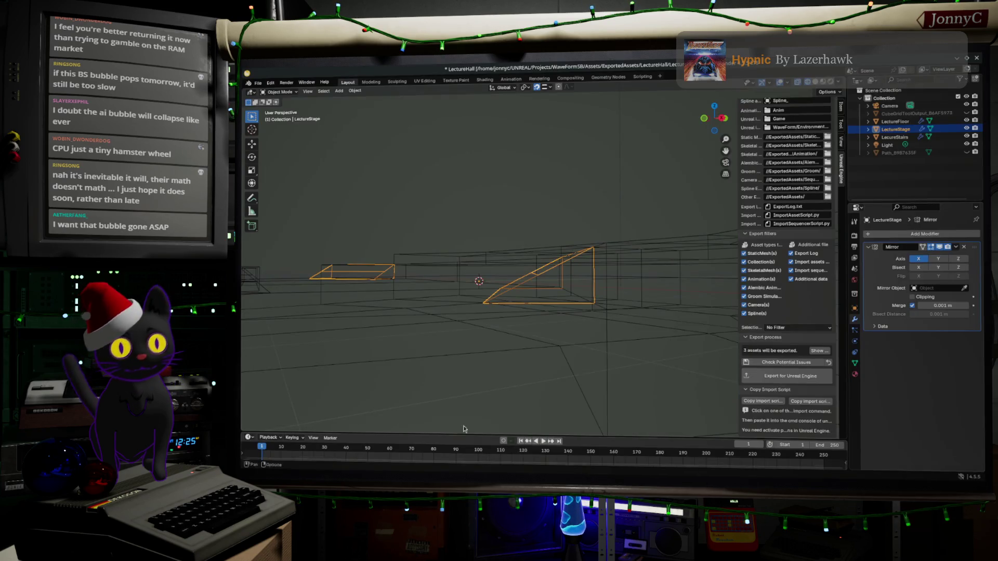
Swap the stage and stairs names via a temporary 'LectureStages', making the large box LectureStage
mouse_move(540, 384)
middle_mouse_down()
mouse_move(541, 357)
mouse_move(520, 328)
middle_mouse_up()
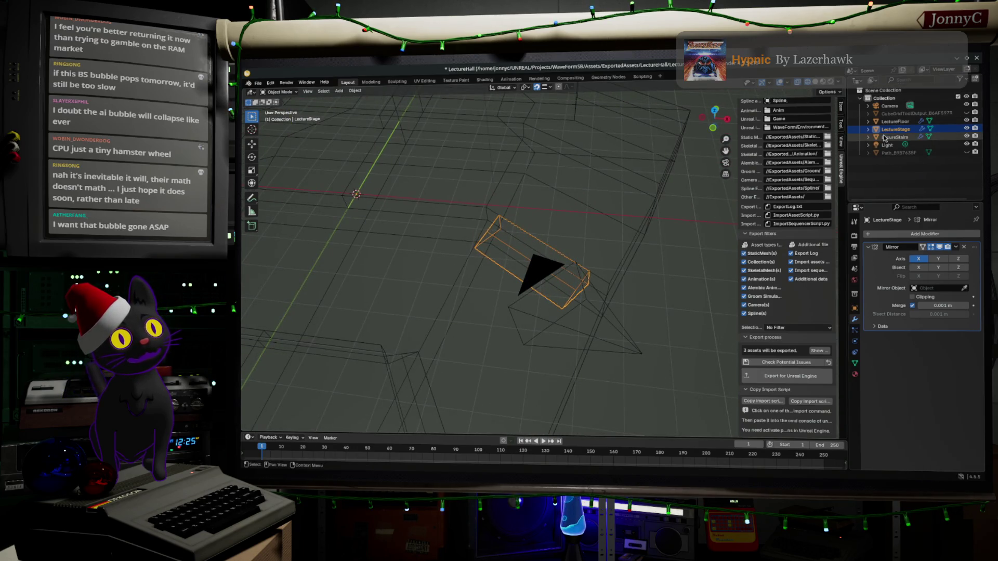
mouse_move(624, 288)
middle_mouse_down()
mouse_move(587, 281)
mouse_move(537, 294)
middle_mouse_up()
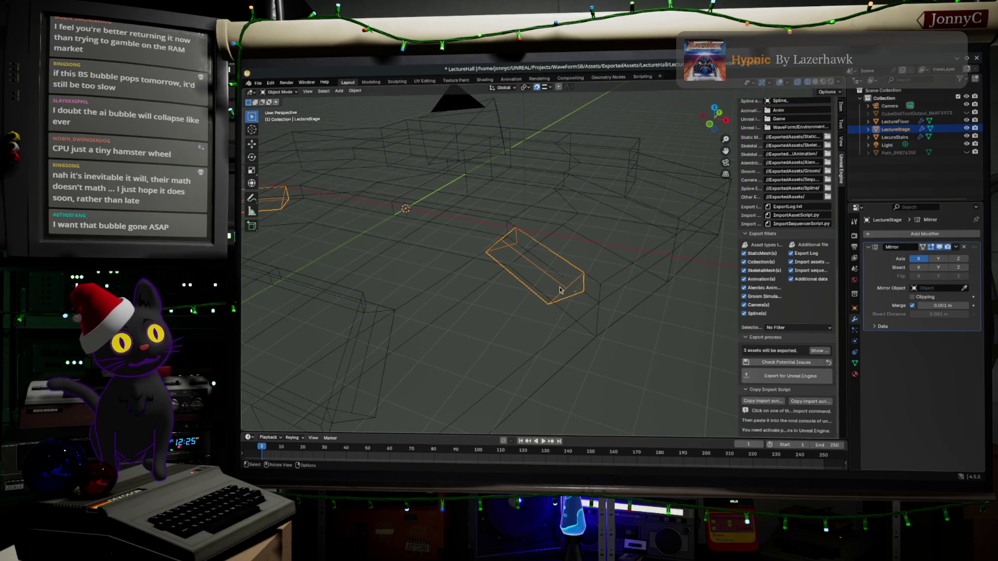
left_click(903, 137)
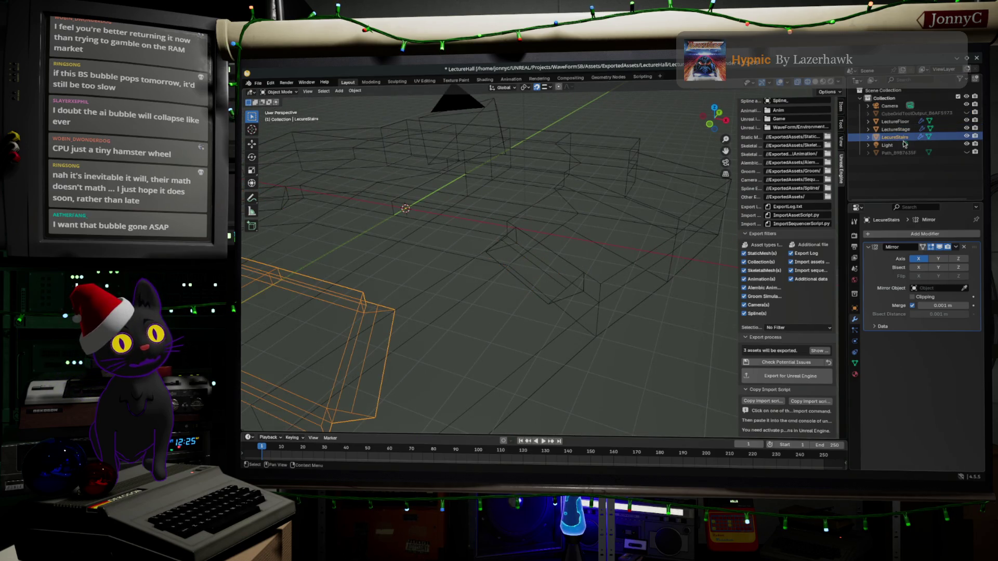
double_click(902, 129)
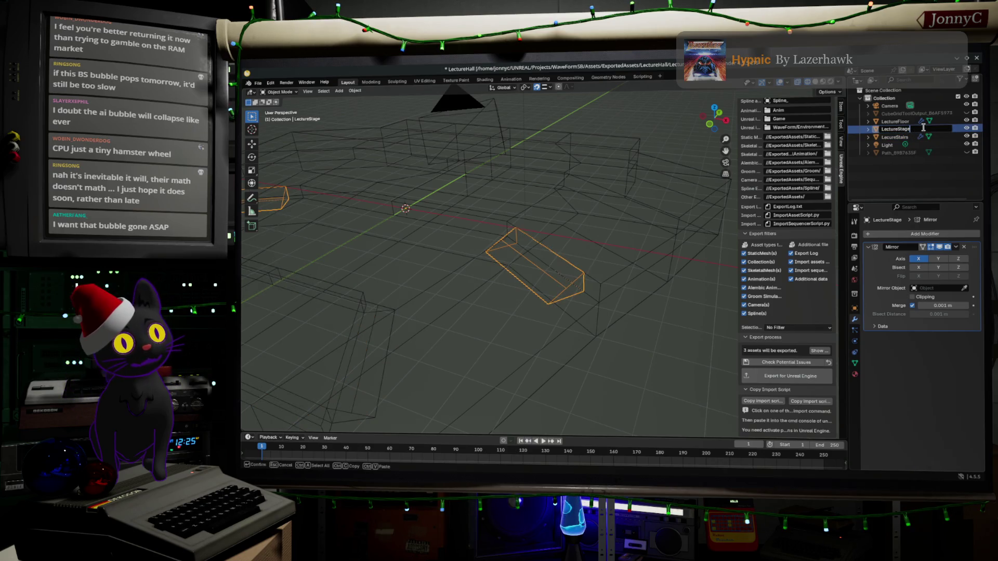
key("Return")
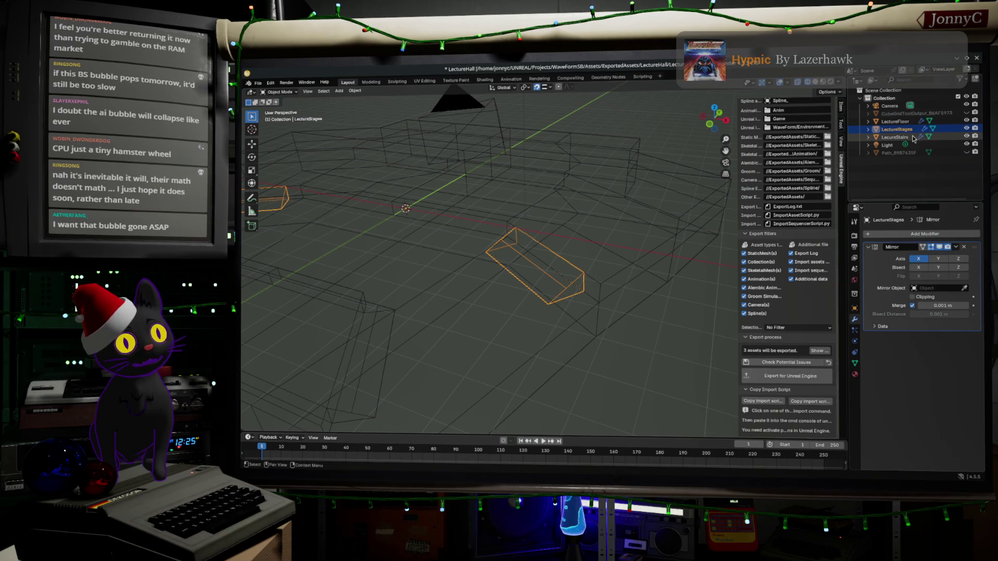
left_click(907, 138)
double_click(907, 138)
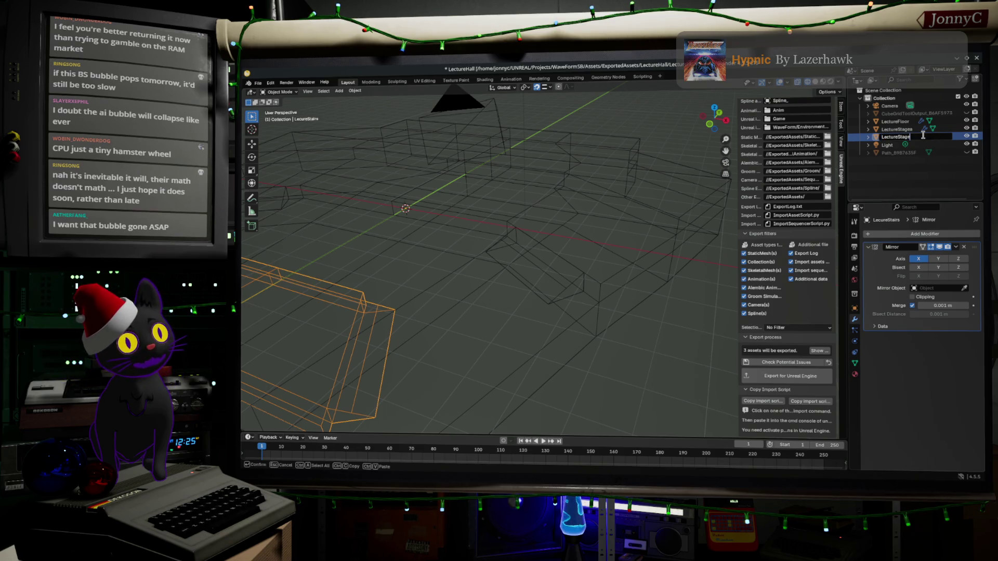
key("Return")
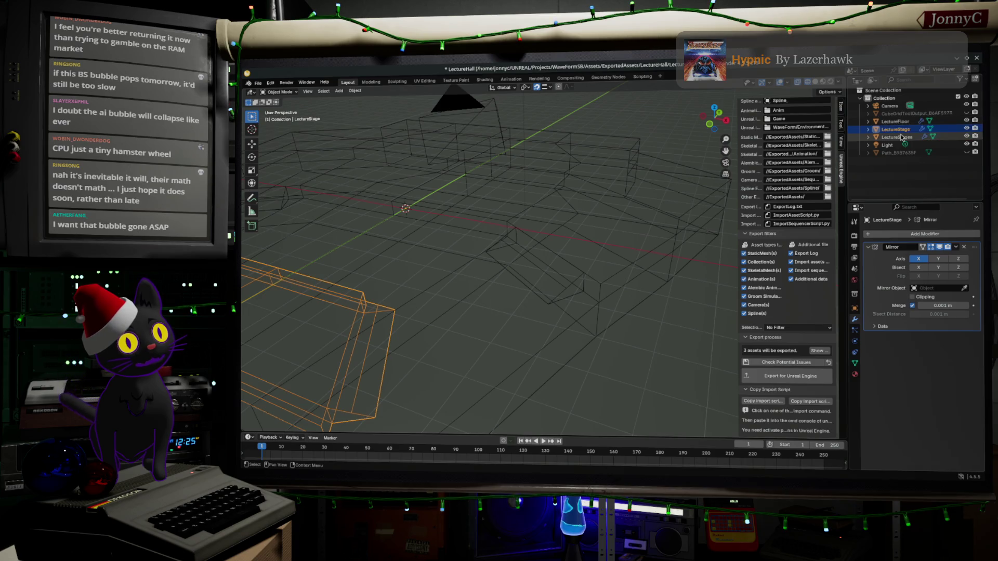
left_click(901, 137)
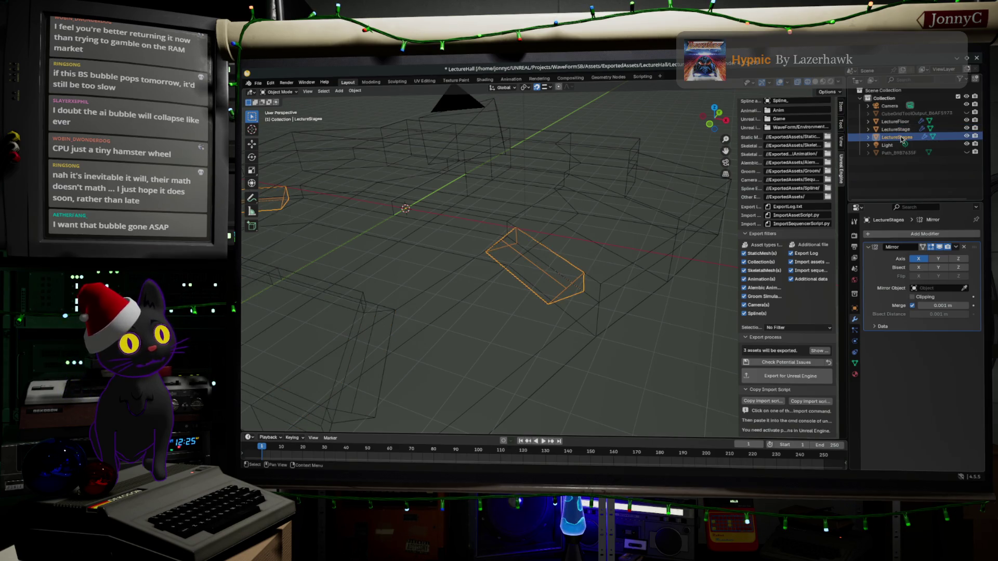
double_click(901, 138)
key("Return")
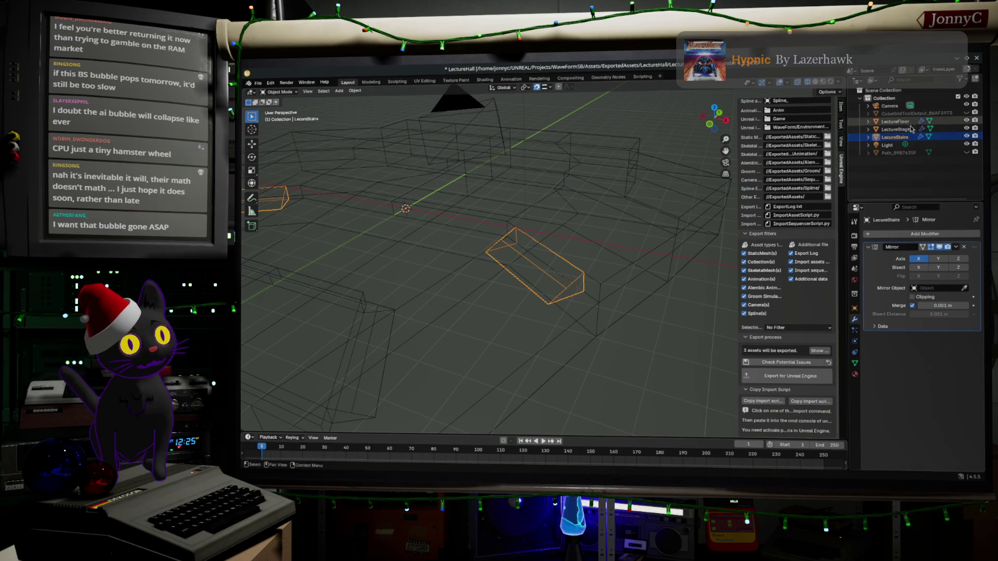
left_click(899, 129)
Export the 3 assets for Unreal Engine, then bring Firefox to the front
left_click(762, 379)
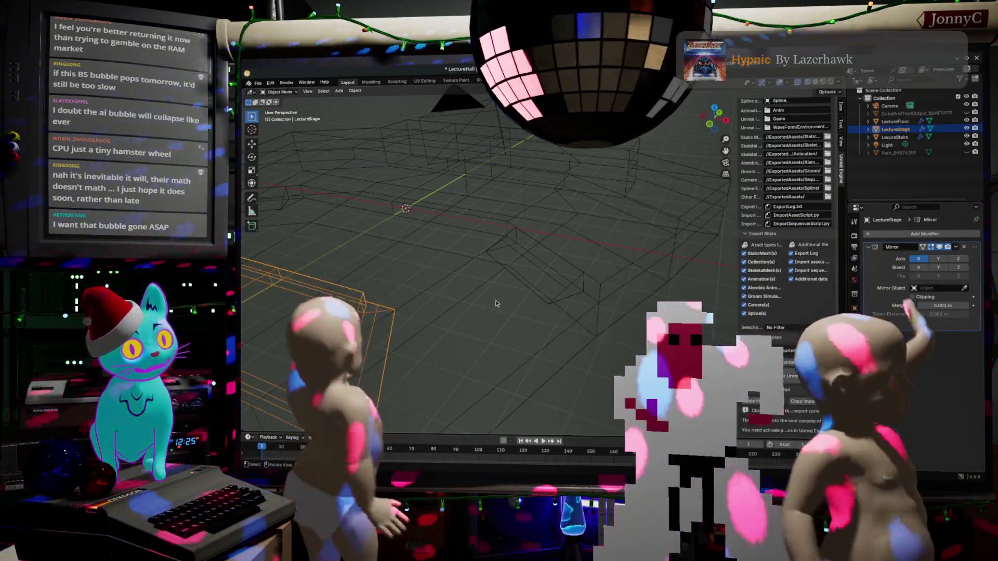
left_click(781, 376)
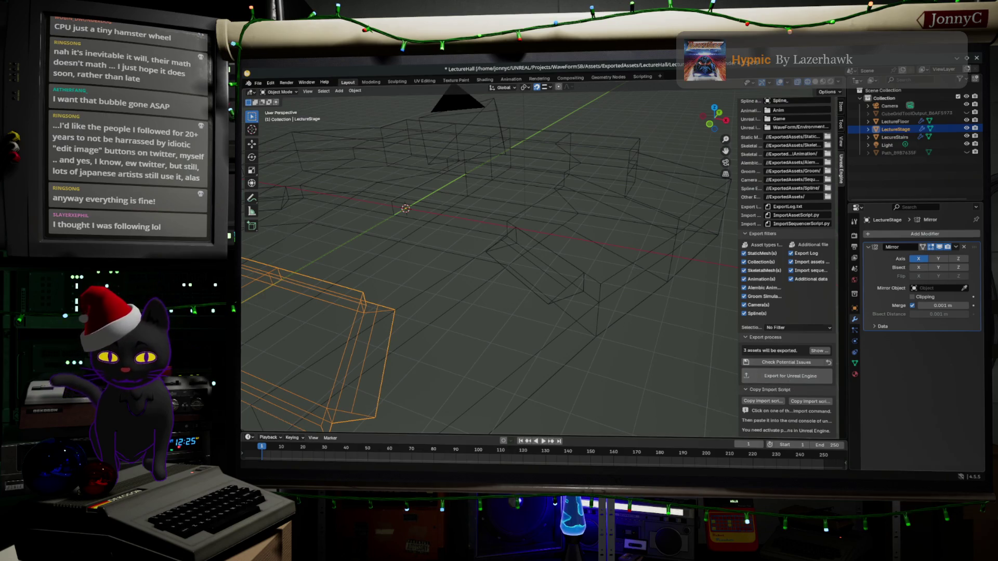
key("alt+Tab")
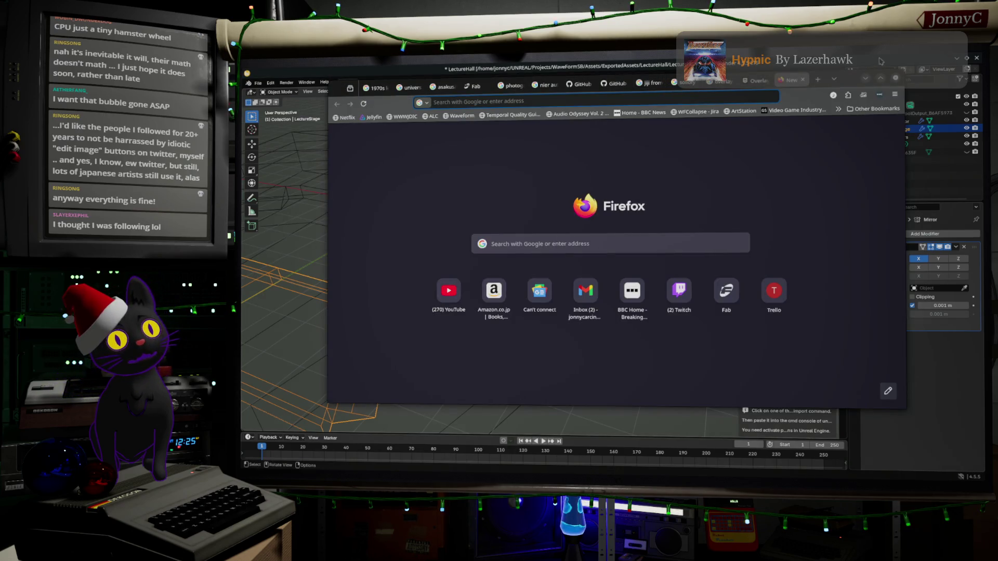
Dismiss the promotional popup on the pixiv comic page and scroll through the page
left_click(864, 78)
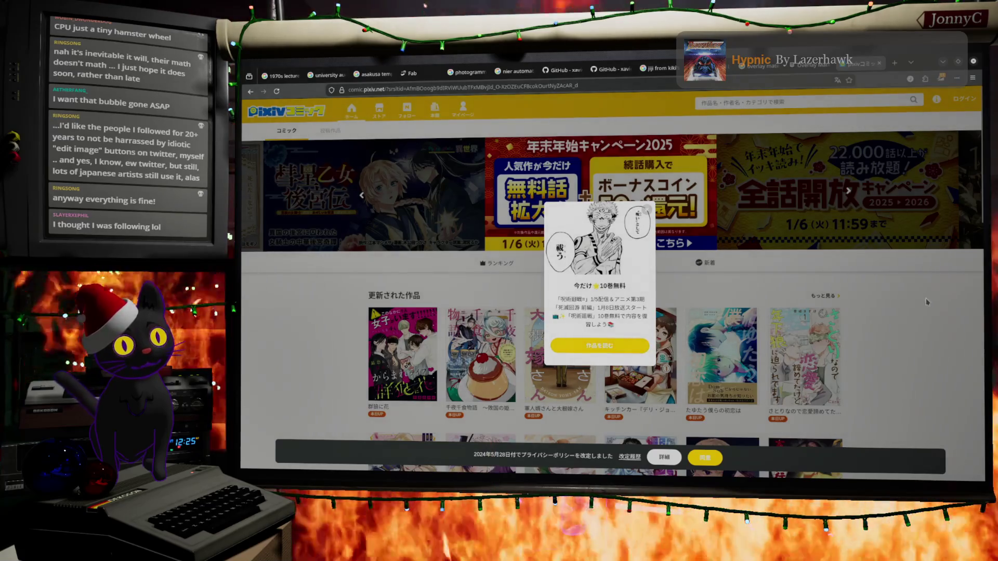
left_click(779, 274)
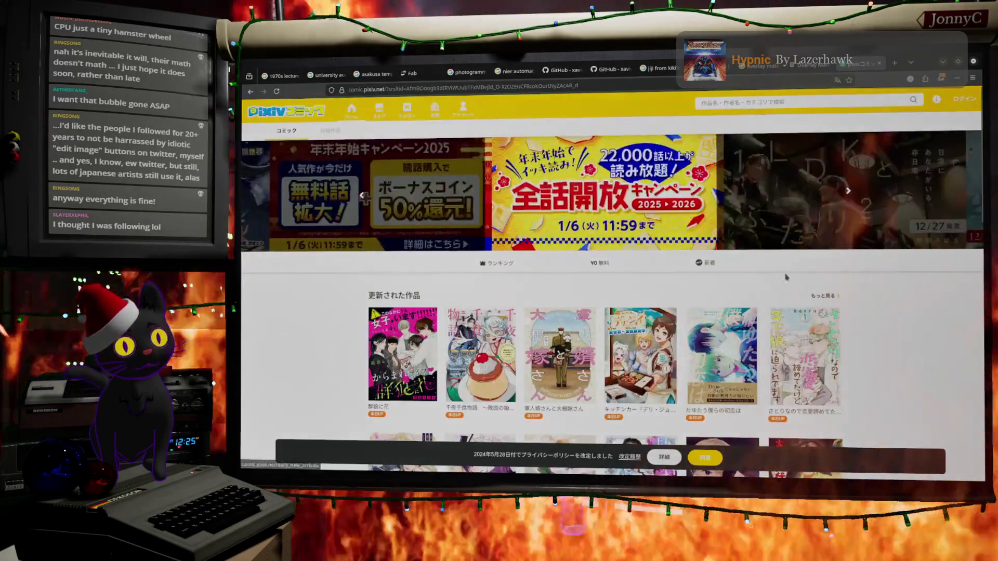
scroll(797, 280, "down", 3)
scroll(797, 280, "down", 10)
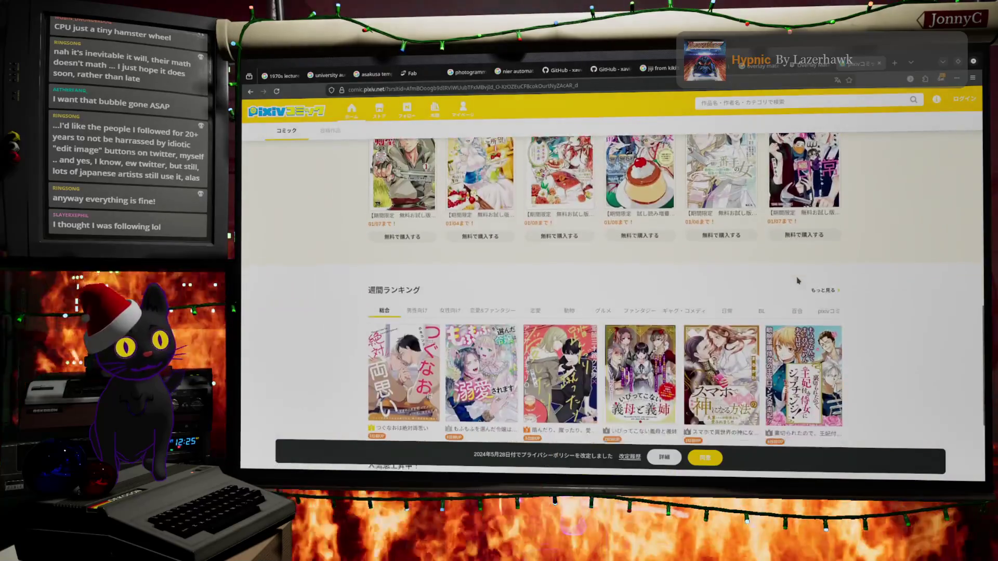
scroll(796, 281, "up", 12)
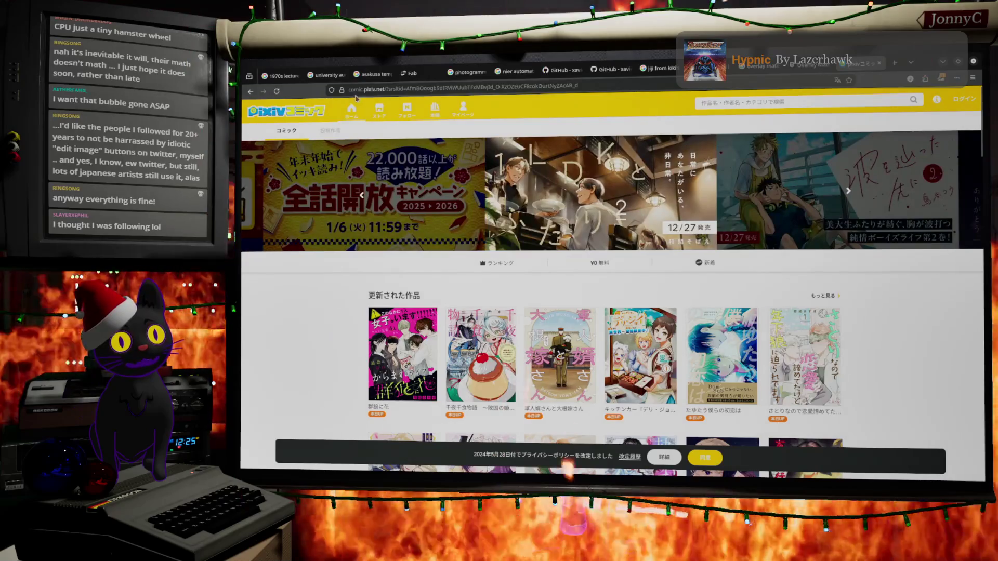
Restore Firefox to a smaller window, then minimize it to bring Blender back
double_click(934, 60)
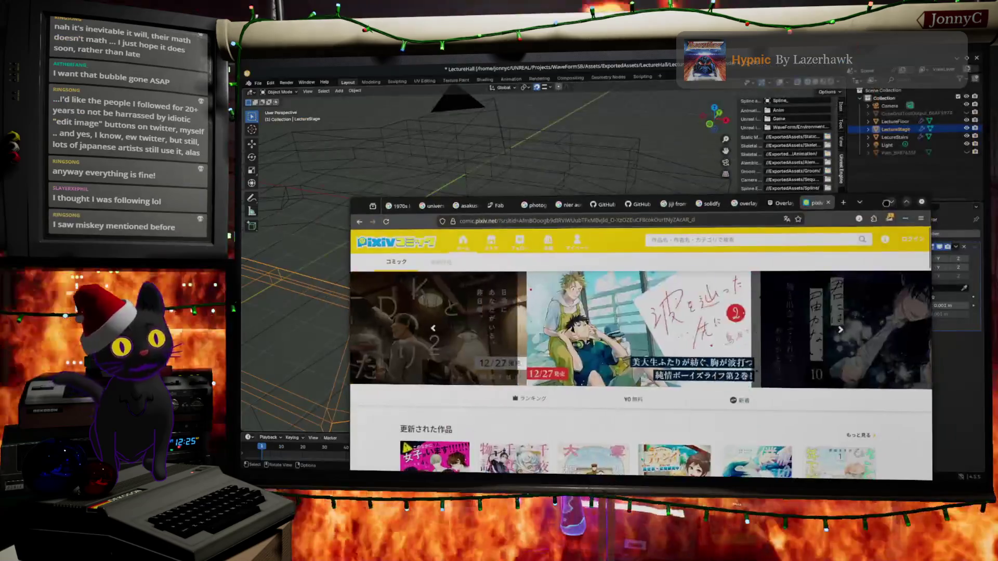
left_click(886, 202)
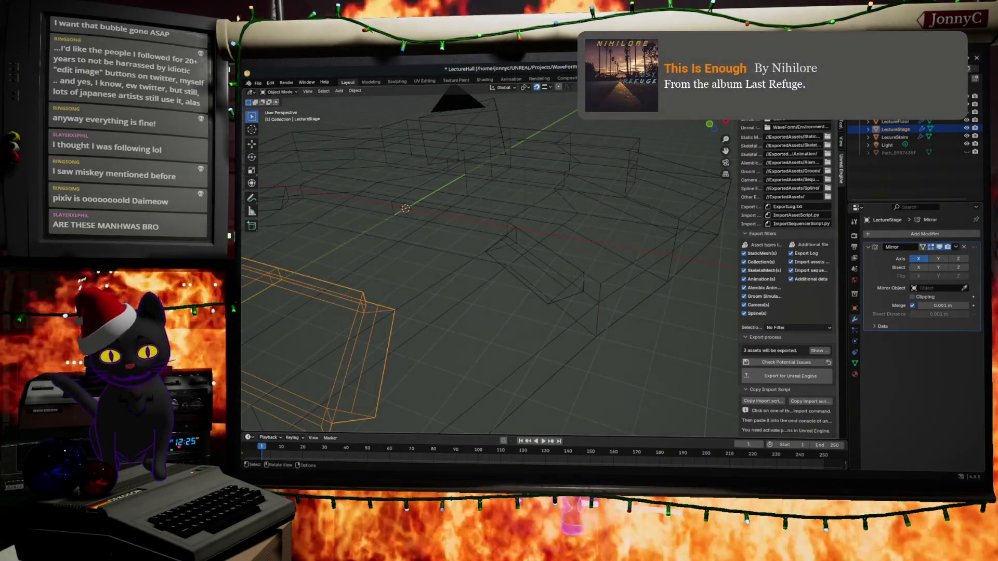
key("alt+Tab")
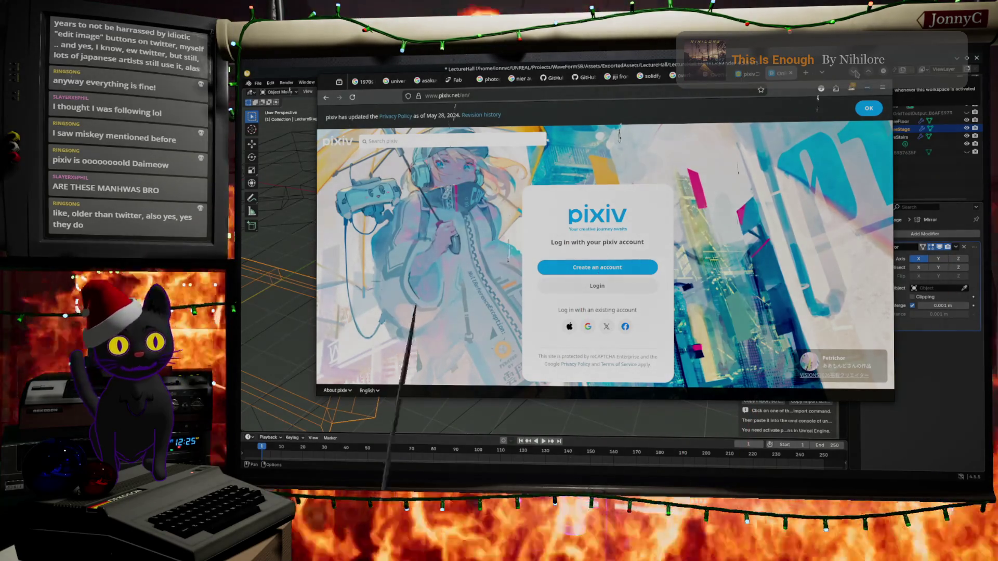
left_click(855, 72)
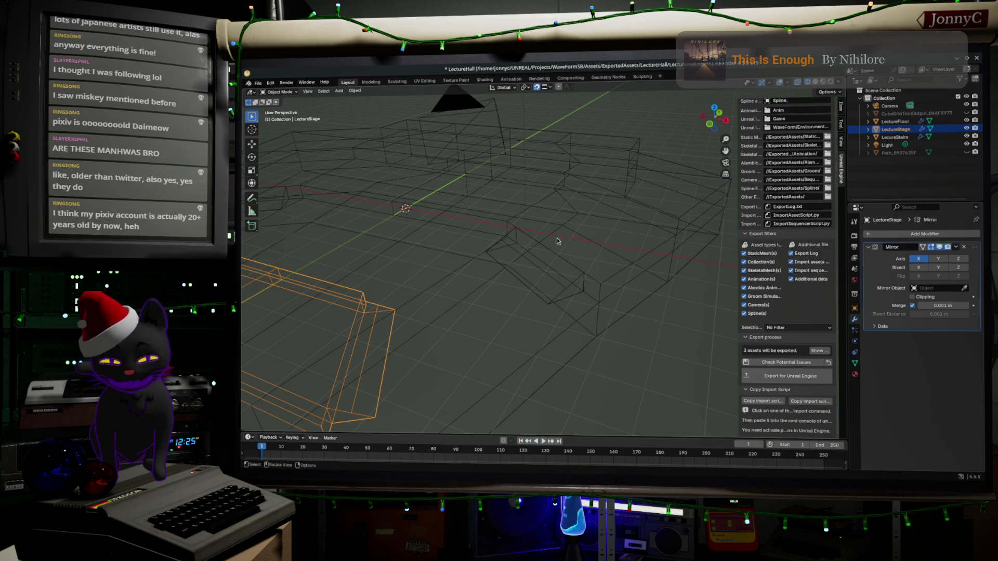
Inspect the stage mesh in Edit Mode, then select the LectureStairs object
mouse_move(544, 221)
middle_mouse_down()
mouse_move(530, 241)
mouse_move(544, 230)
mouse_move(527, 232)
mouse_move(515, 276)
mouse_move(539, 272)
mouse_move(447, 261)
mouse_move(510, 265)
mouse_move(470, 252)
mouse_move(588, 276)
mouse_move(579, 291)
mouse_move(510, 281)
middle_mouse_up()
key("Tab")
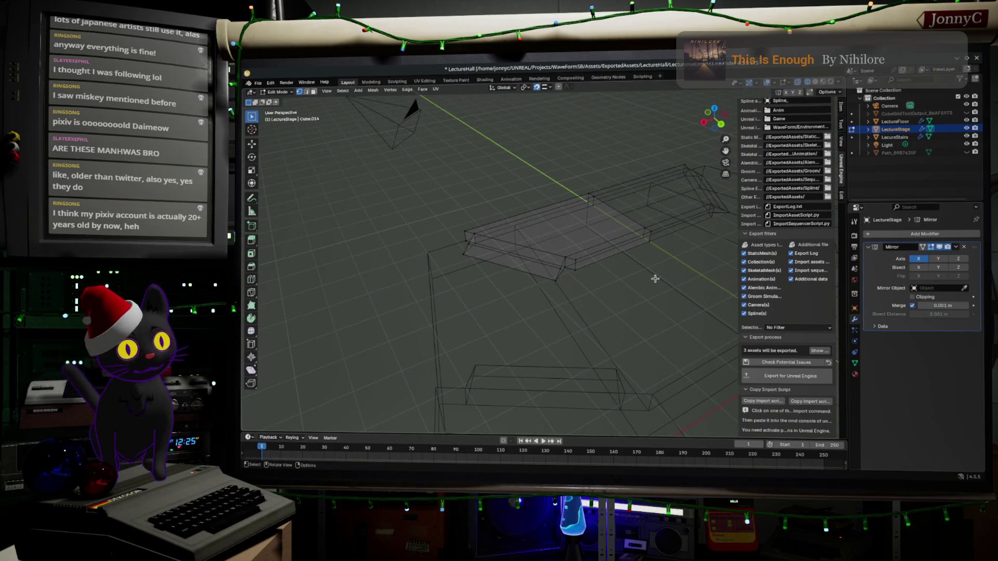
mouse_move(660, 279)
middle_mouse_down()
mouse_move(646, 296)
mouse_move(701, 290)
middle_mouse_up()
mouse_move(654, 235)
middle_mouse_down()
mouse_move(665, 218)
mouse_move(575, 251)
mouse_move(552, 305)
mouse_move(630, 312)
mouse_move(644, 289)
mouse_move(613, 322)
mouse_move(620, 349)
middle_mouse_up()
key("Tab")
key("Tab")
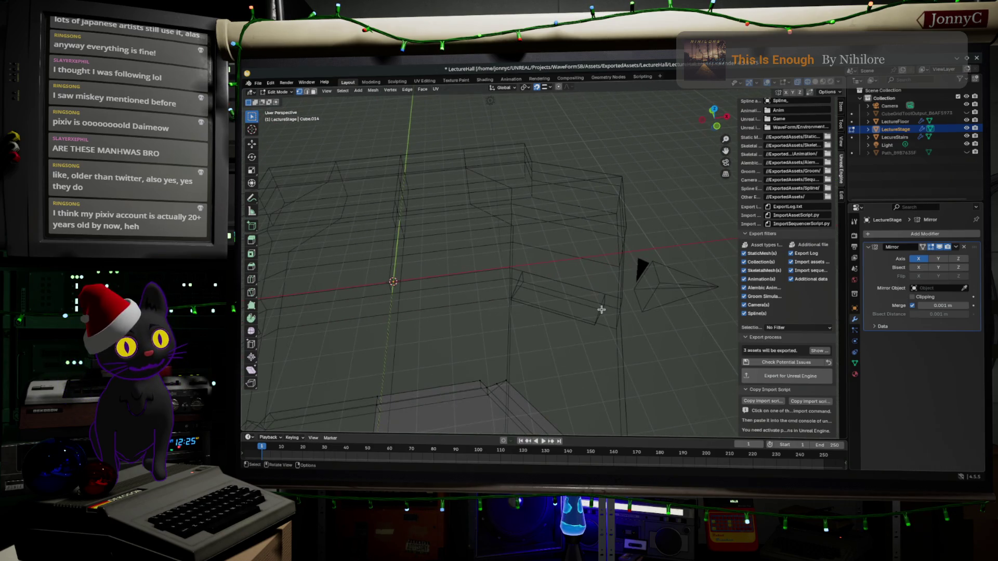
key("Tab")
left_click(590, 310)
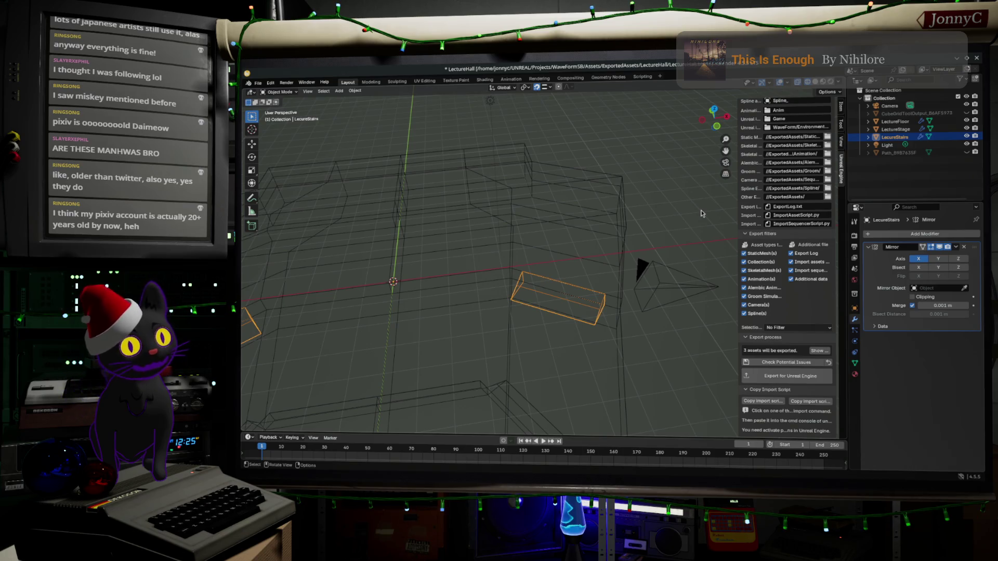
middle_click_drag(607, 297, 604, 286)
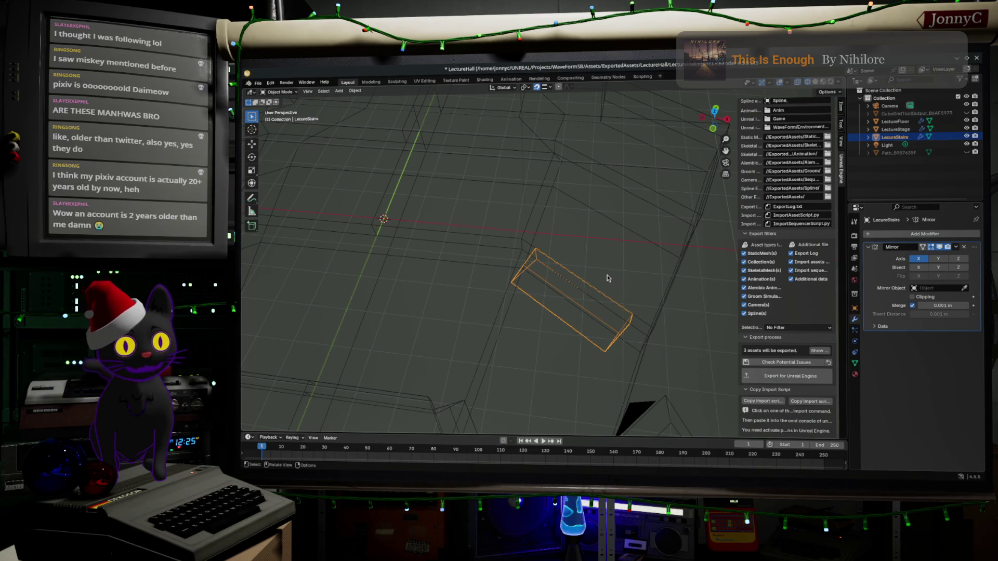
middle_click_drag(608, 267, 596, 243)
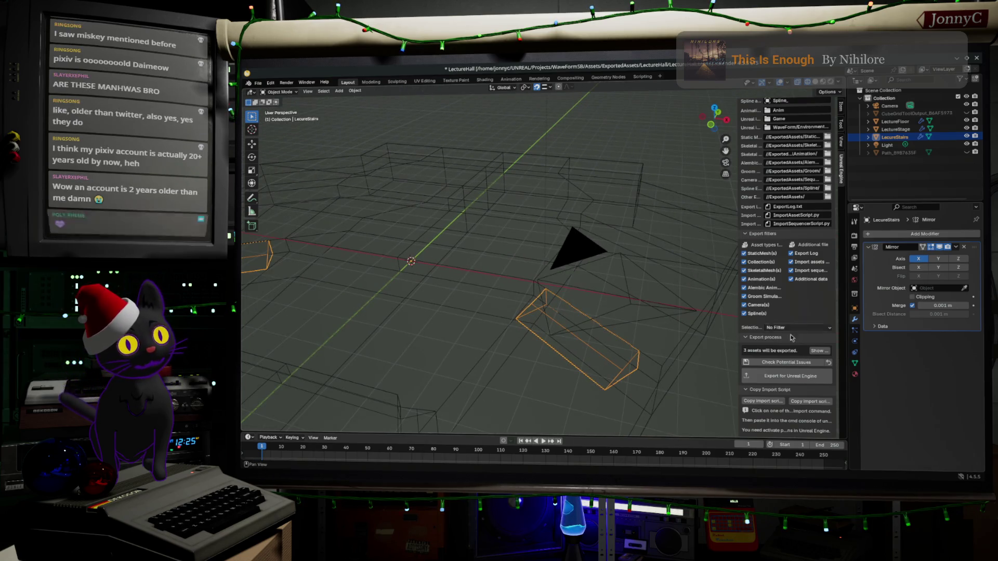
Export the three assets for Unreal Engine and copy the ImportAssetScript.py command
left_click(787, 379)
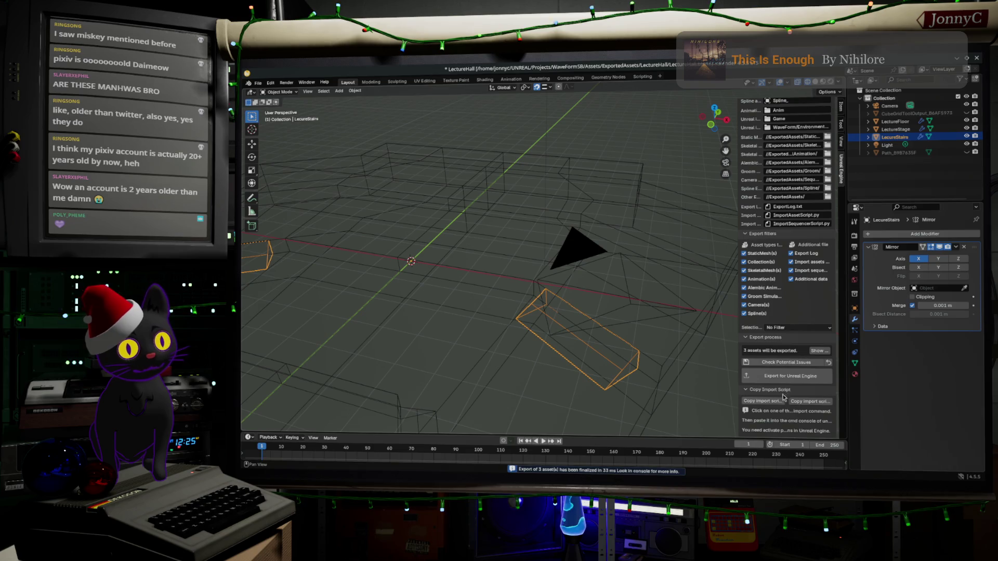
left_click(772, 401)
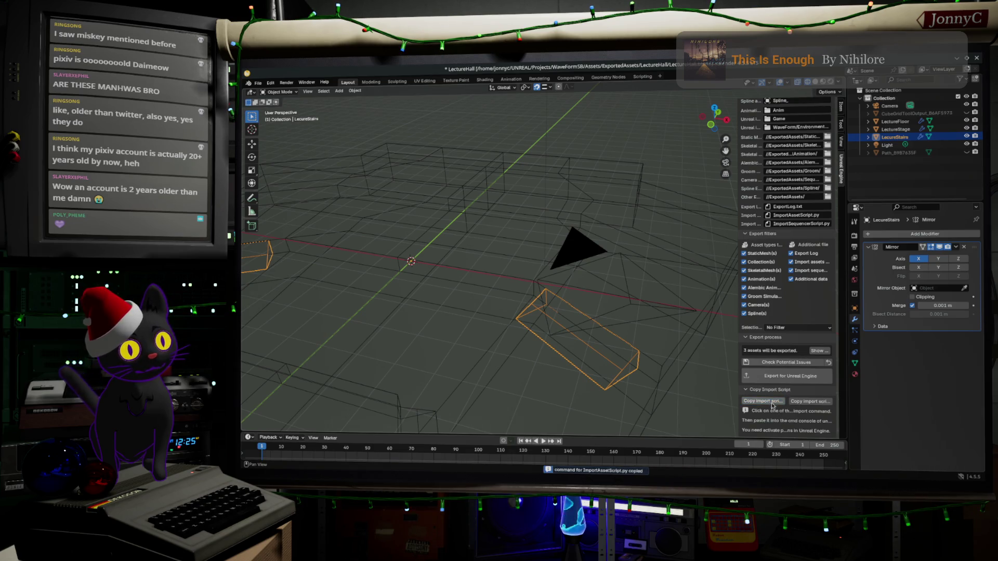
key("alt+Tab")
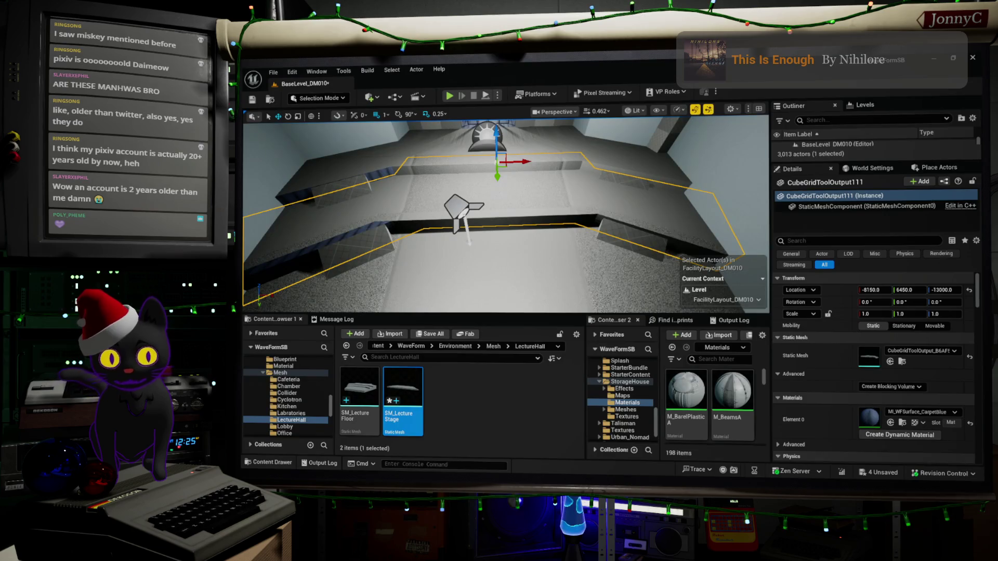
Run the pasted import script in the Cmd console and place SM_LecureStairs in the level
left_click(474, 464)
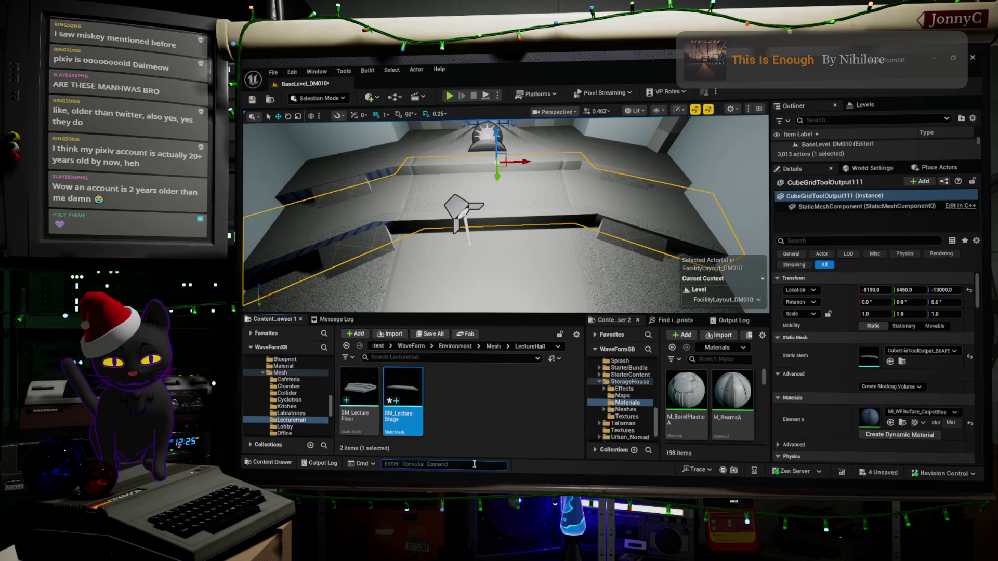
key("ctrl+v")
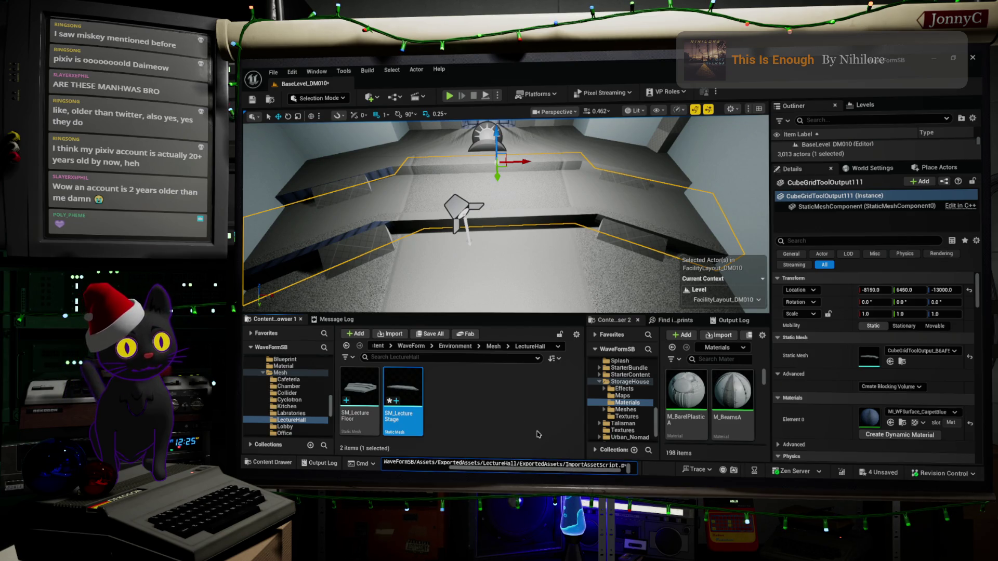
key("Return")
left_click(447, 400)
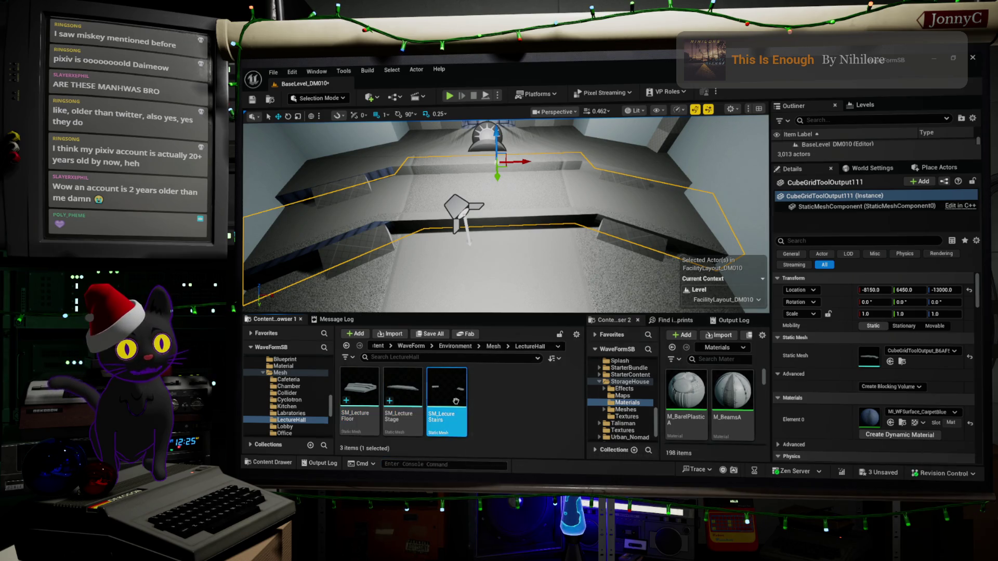
right_click_drag(560, 264, 552, 296)
left_click_drag(445, 385, 538, 234)
key("f")
right_click_drag(575, 219, 573, 223)
Copy the lecture floor's Transform and paste it onto the stairs
left_click(574, 223)
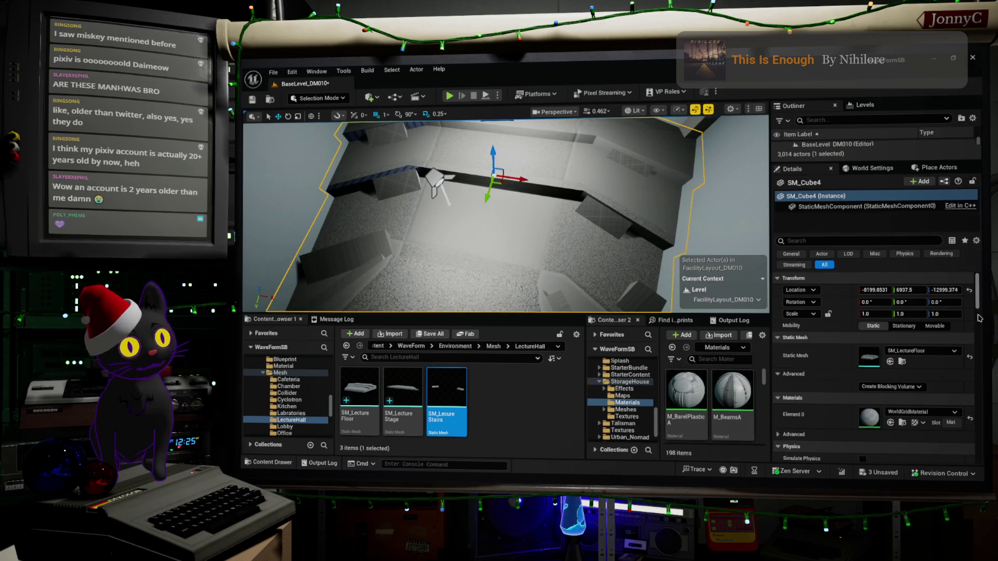
right_click(823, 282)
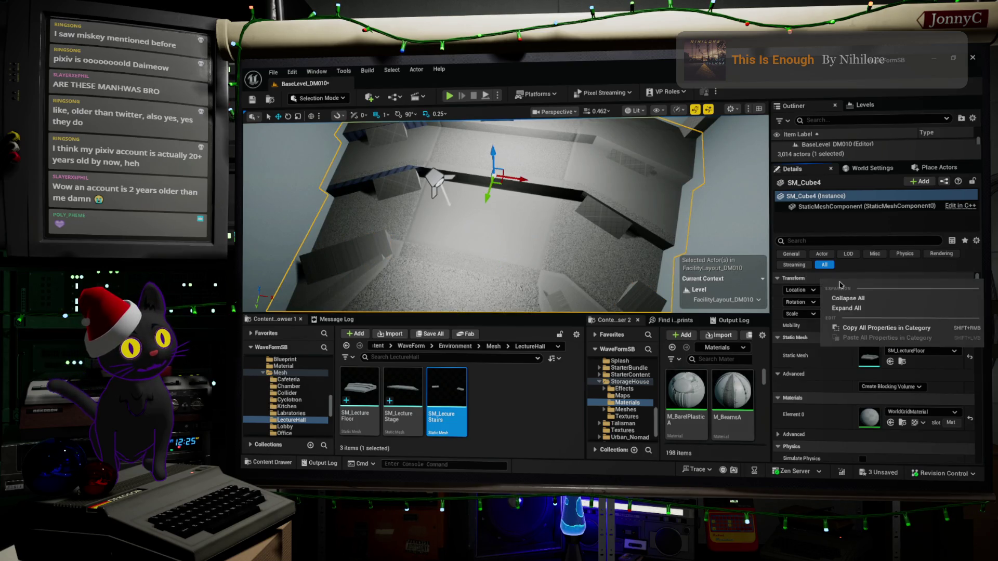
left_click(863, 327)
key("ctrl+z")
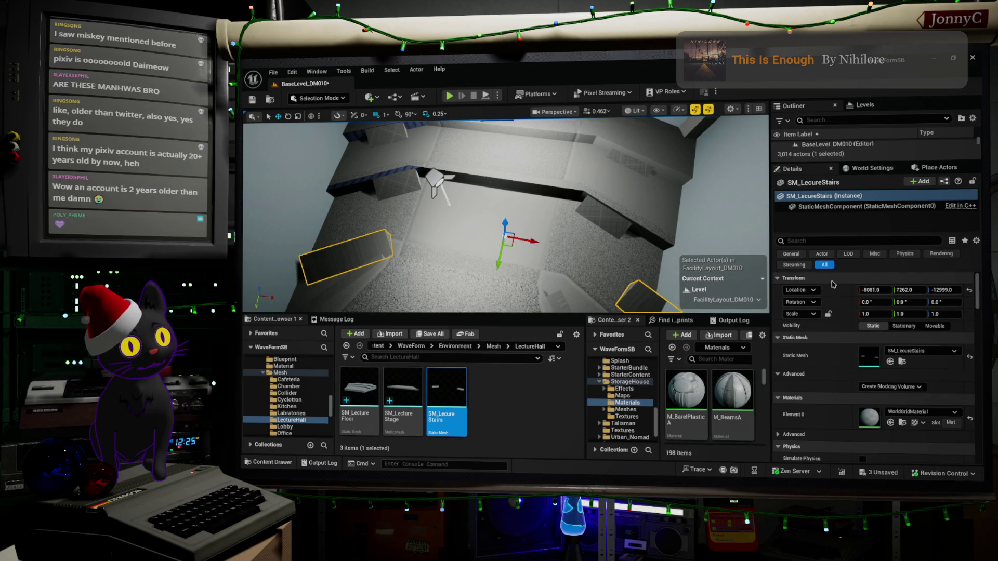
right_click(824, 284)
left_click(873, 339)
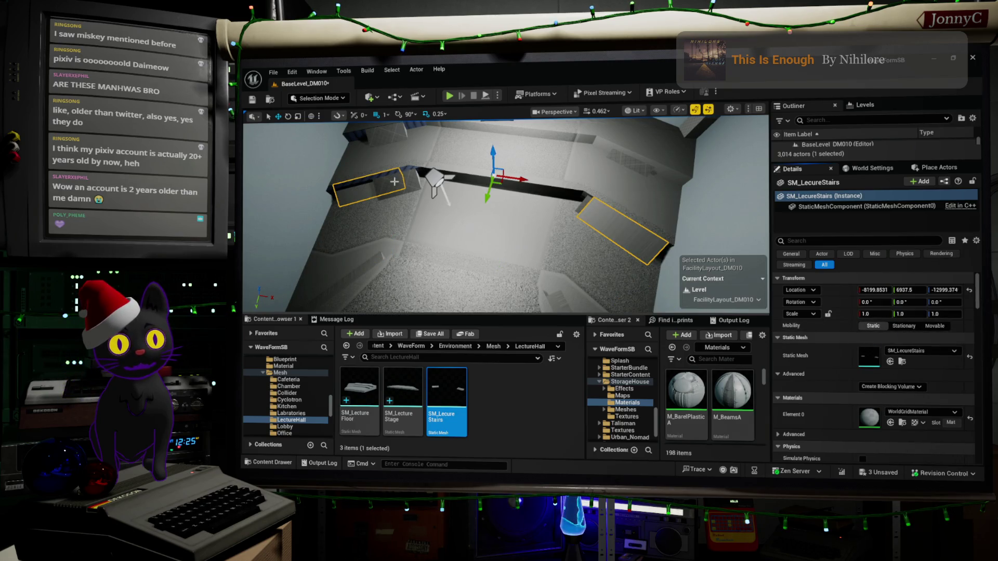
left_click(410, 180)
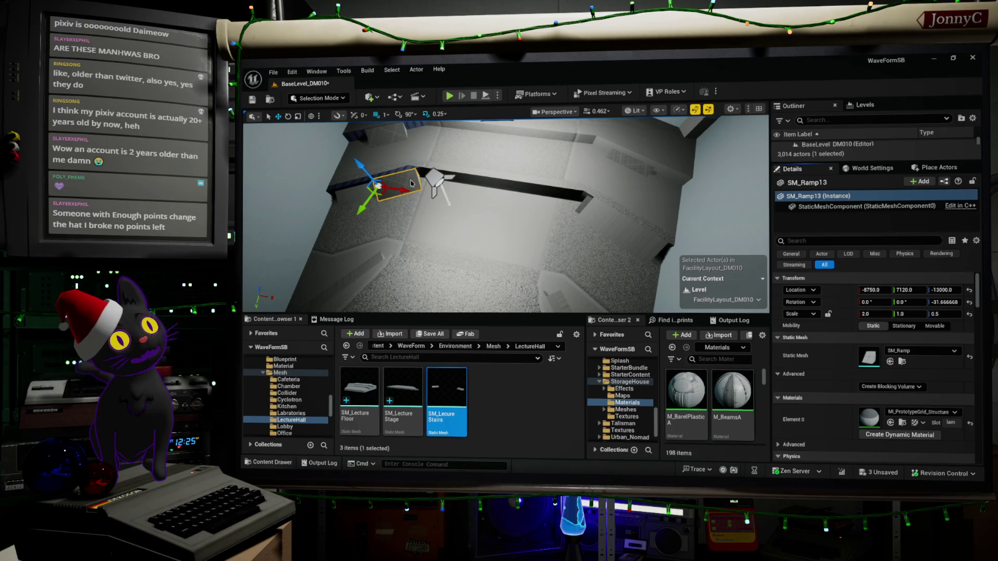
Delete the left ramp SM_Ramp13 and the small block beside it
mouse_move(411, 183)
right_mouse_down()
mouse_move(411, 166)
mouse_move(538, 198)
mouse_move(574, 218)
mouse_move(582, 244)
right_mouse_up()
key("Delete")
left_click(582, 245)
key("Delete")
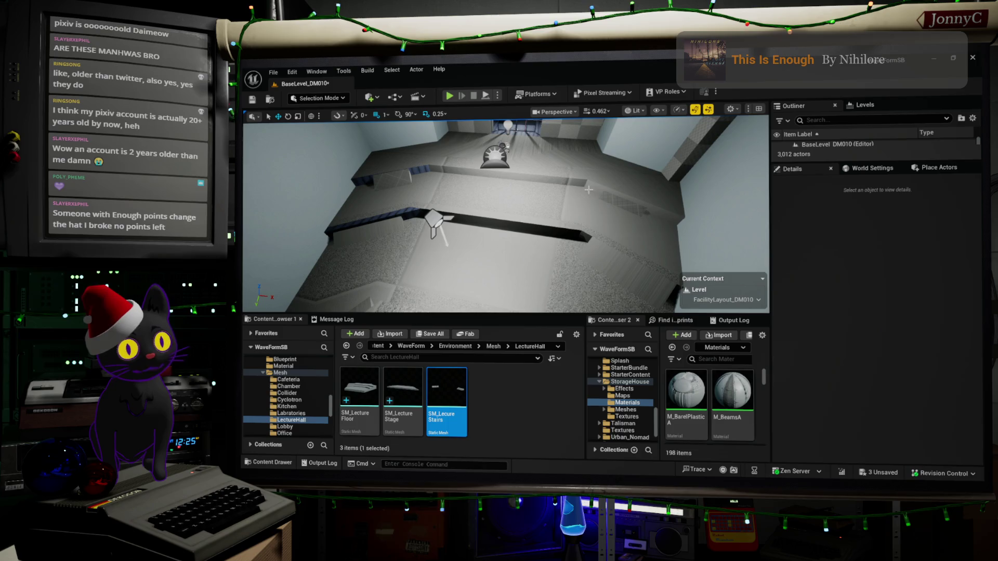
right_click_drag(468, 218, 395, 213)
right_click_drag(505, 213, 505, 213)
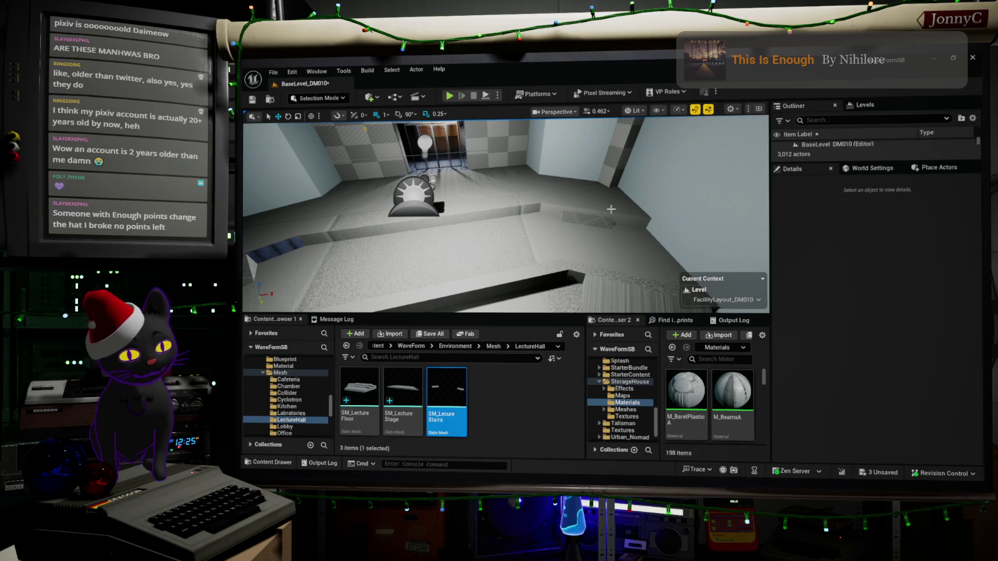
mouse_move(544, 227)
right_mouse_down()
mouse_move(555, 240)
mouse_move(546, 229)
mouse_move(550, 245)
mouse_move(535, 240)
right_mouse_up()
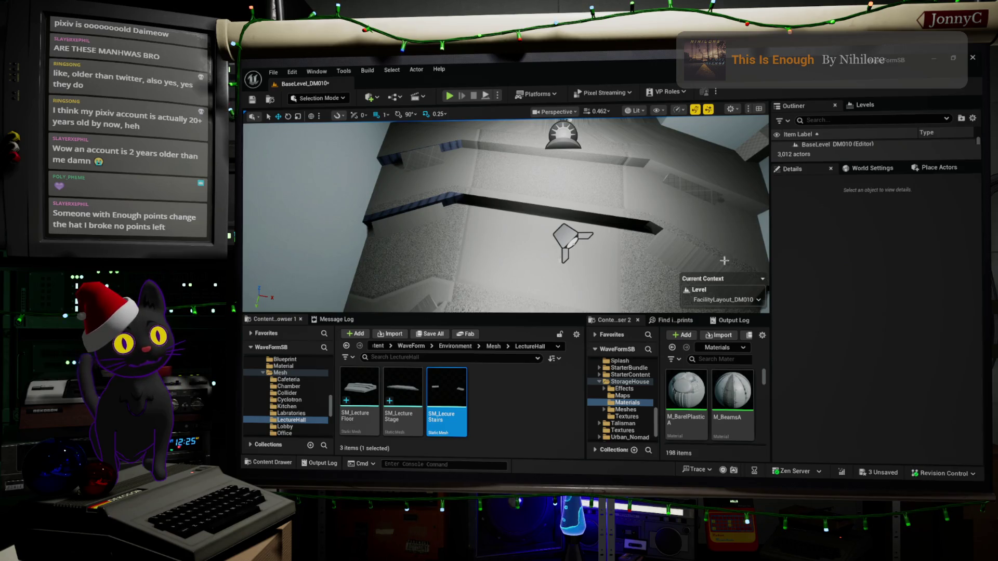
left_click(535, 229)
right_click_drag(535, 228, 523, 235)
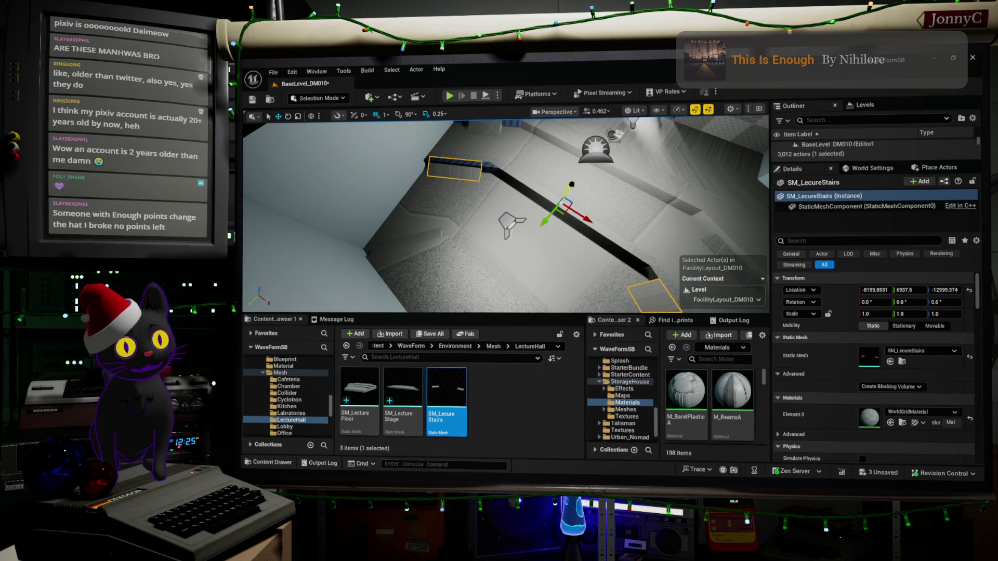
key("super+Down")
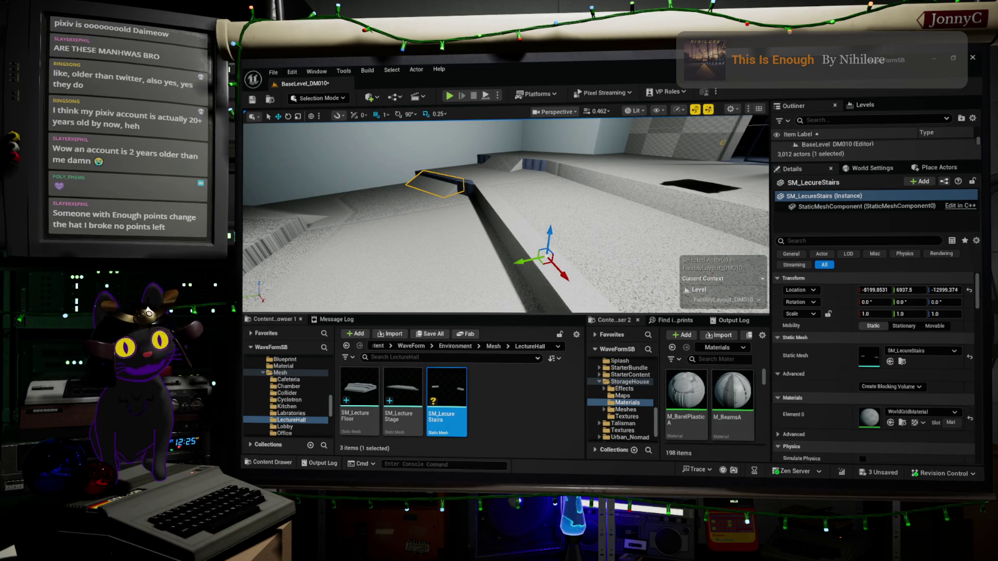
mouse_move(549, 229)
left_mouse_down()
mouse_move(552, 209)
mouse_move(561, 230)
left_mouse_up()
key("ctrl+z")
mouse_move(550, 230)
left_mouse_down("alt")
mouse_move(522, 224)
mouse_move(658, 207)
left_mouse_up("alt")
mouse_move(658, 207)
right_mouse_down()
mouse_move(613, 239)
mouse_move(561, 219)
right_mouse_up()
mouse_move(699, 191)
right_mouse_down()
mouse_move(686, 197)
mouse_move(700, 191)
right_mouse_up()
right_click_drag(493, 270, 493, 270)
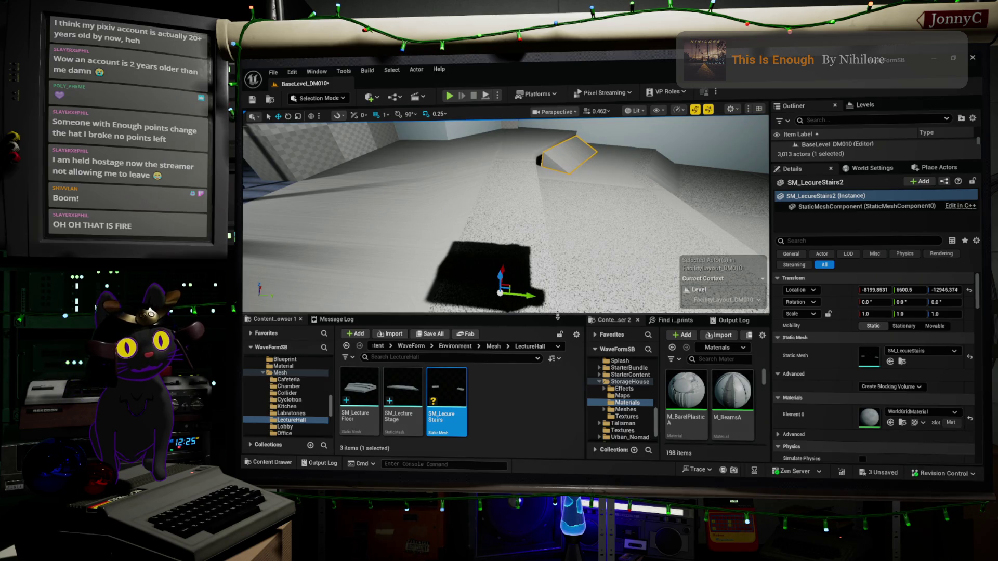
left_click_drag(530, 292, 499, 281)
right_click_drag(500, 280, 500, 280)
right_click_drag(304, 247, 304, 247)
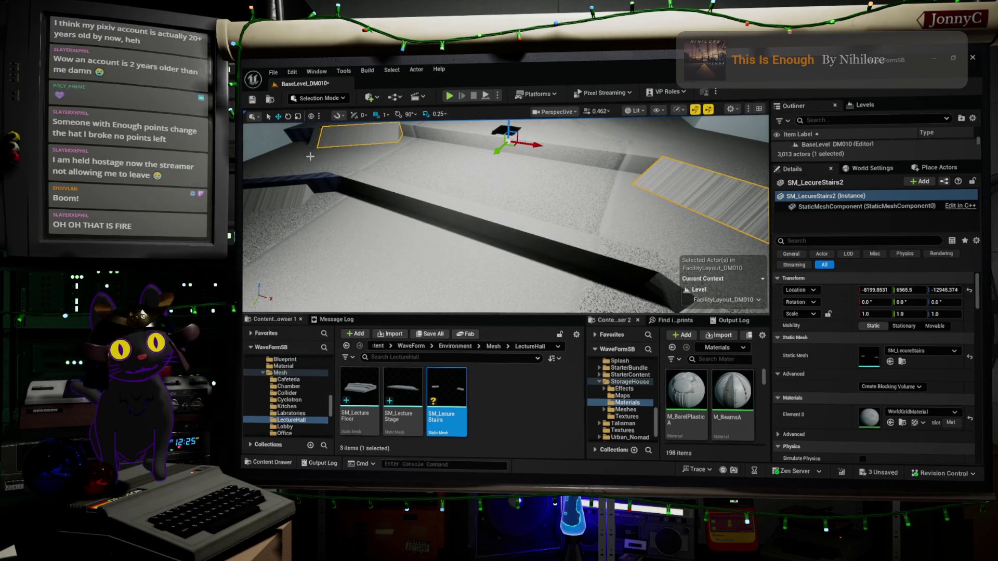
key("Delete")
right_click_drag(313, 181, 313, 181)
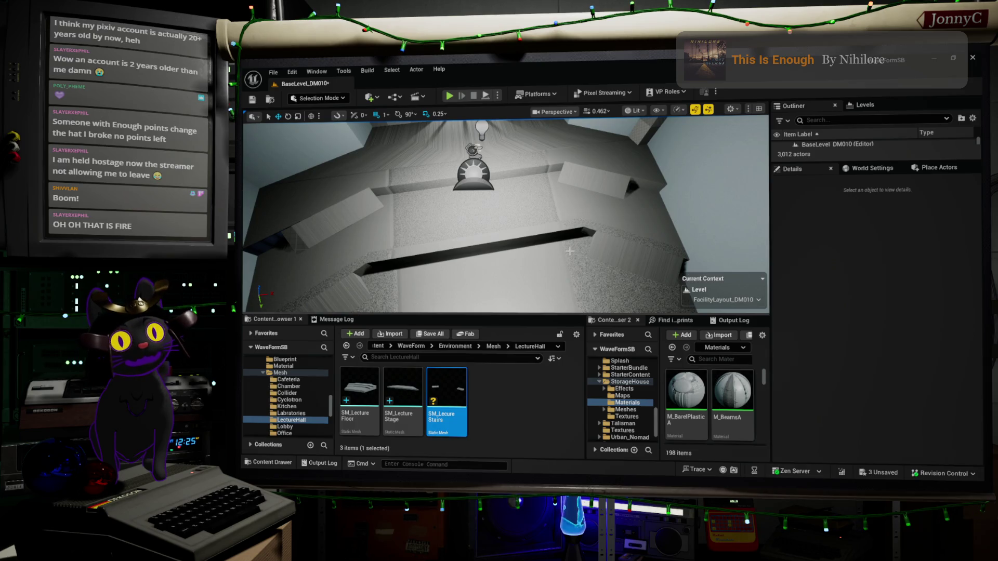
mouse_move(560, 253)
right_mouse_down()
mouse_move(540, 249)
mouse_move(546, 223)
mouse_move(556, 229)
mouse_move(543, 265)
mouse_move(515, 250)
mouse_move(524, 252)
mouse_move(515, 262)
mouse_move(496, 255)
right_mouse_up()
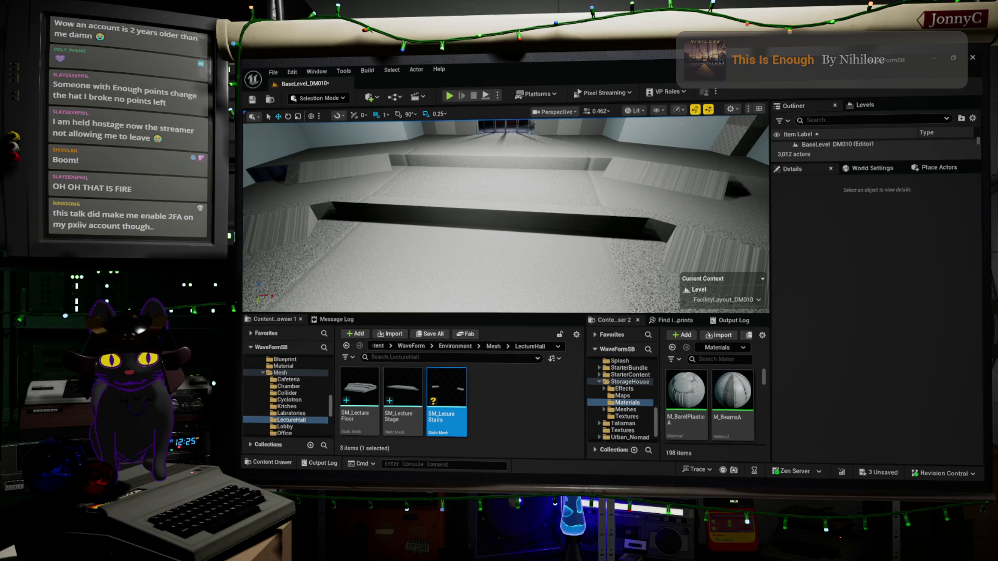
key("alt+Tab")
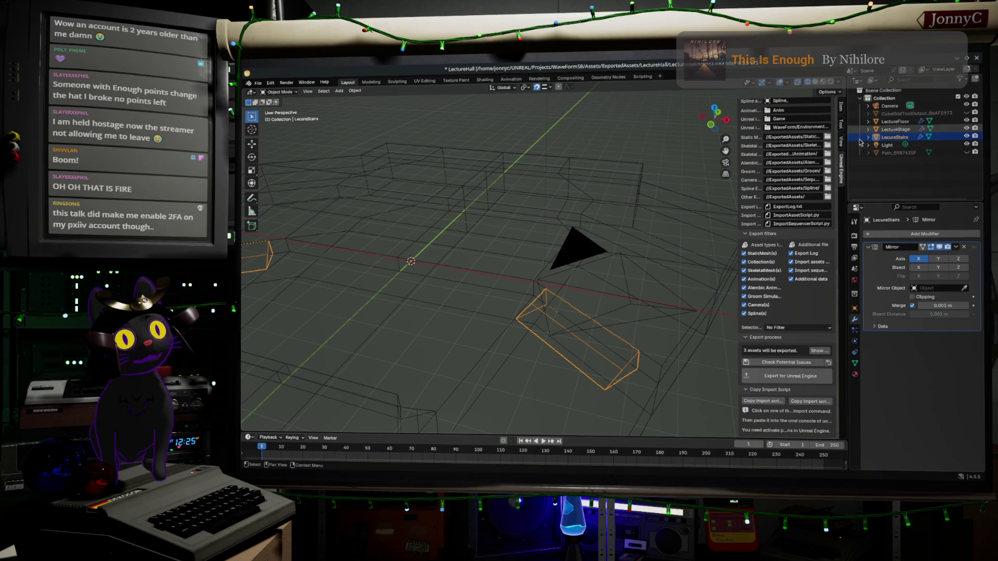
Deselect the stairs and add a 2 m Mesh > Cube at the origin, viewed in Front Orthographic
left_click(914, 182)
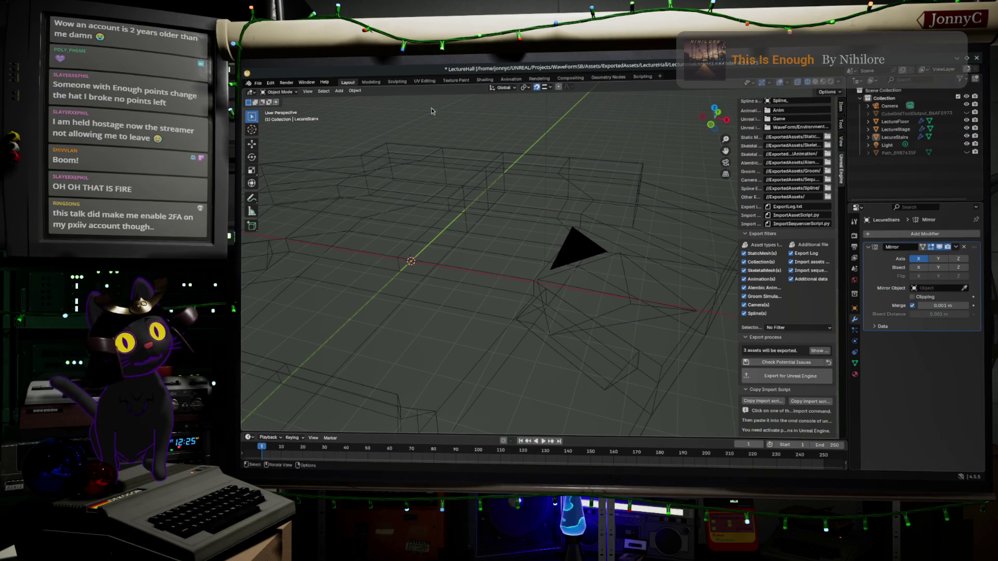
left_click(340, 91)
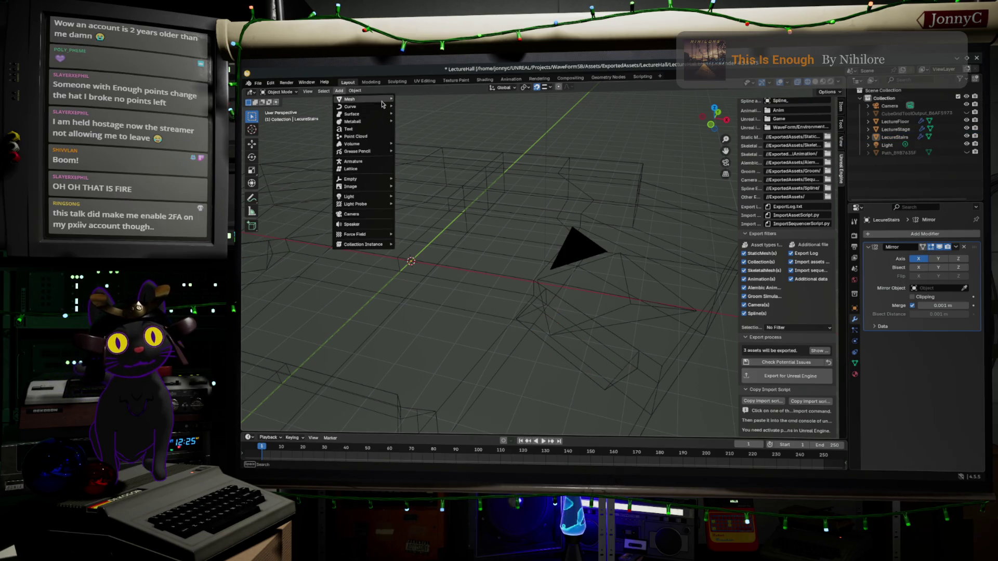
mouse_move(364, 99)
left_click(442, 107)
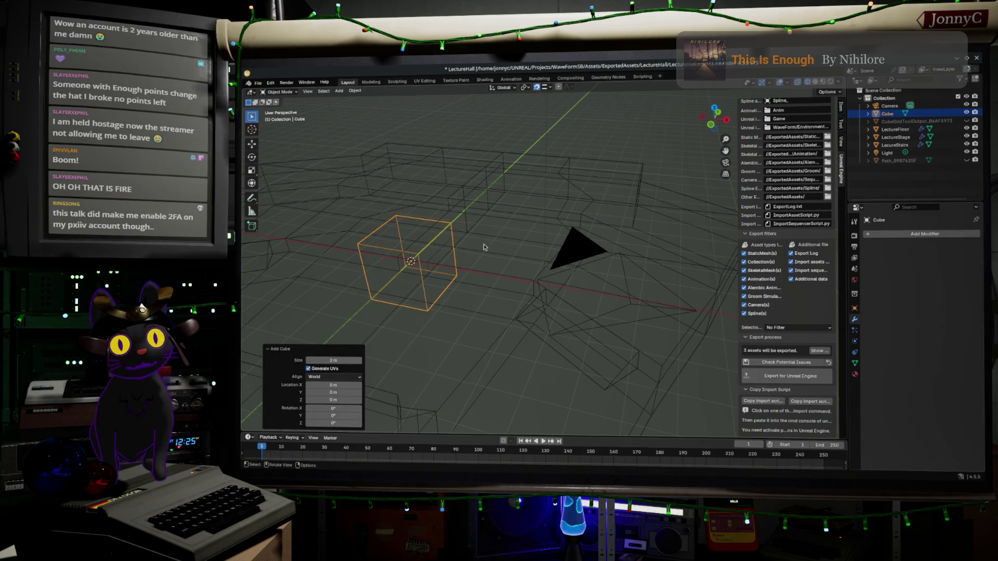
mouse_move(522, 249)
middle_mouse_down()
mouse_move(556, 238)
mouse_move(494, 272)
mouse_move(794, 198)
mouse_move(625, 310)
mouse_move(613, 280)
middle_mouse_up()
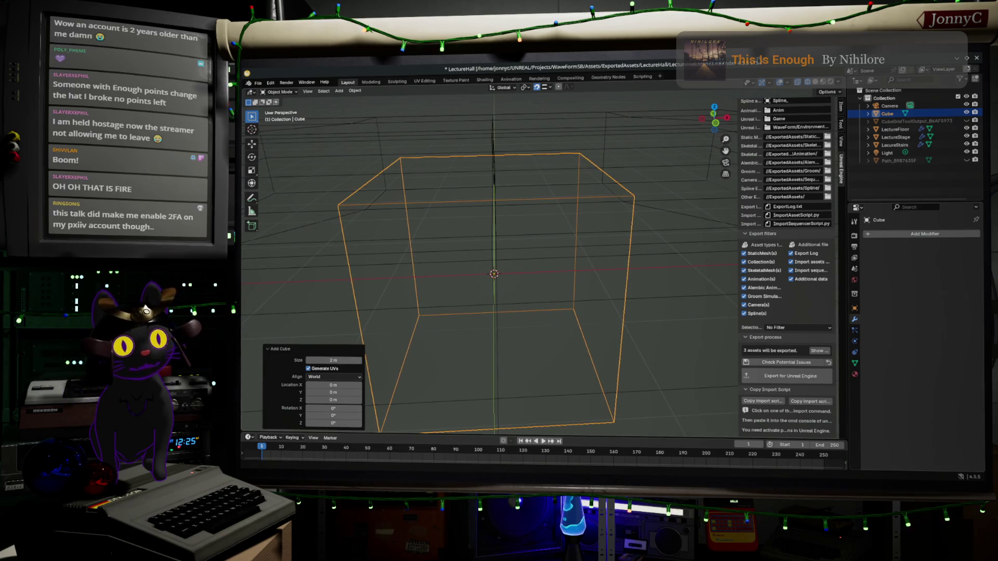
left_click(718, 125)
scroll(594, 264, "down", 5)
middle_click_drag(594, 264, 593, 279, "shift")
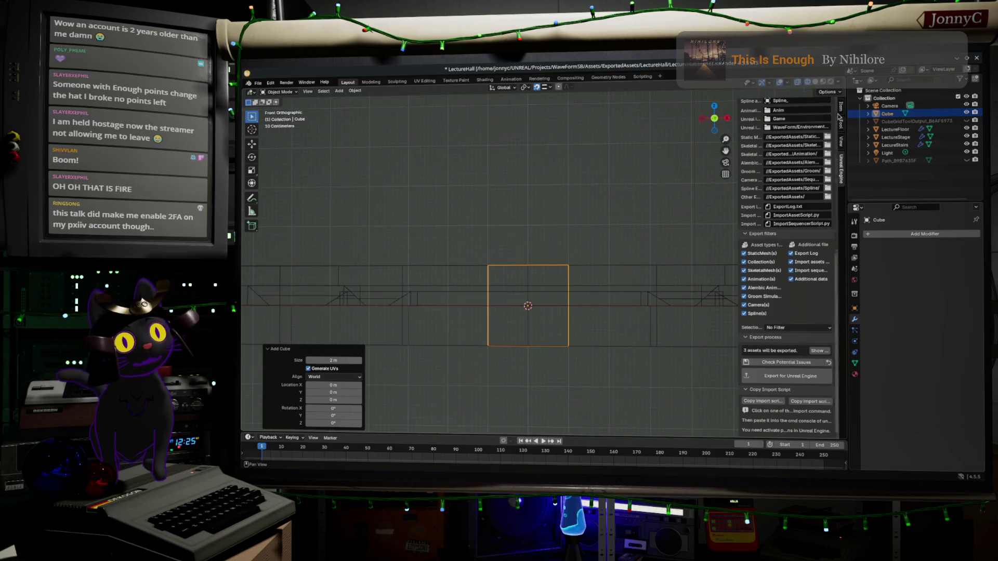
left_click(895, 129)
Create a LevelGeo collection and move LectureFloor, LectureStage and the stairs into it
left_click(892, 146, "shift")
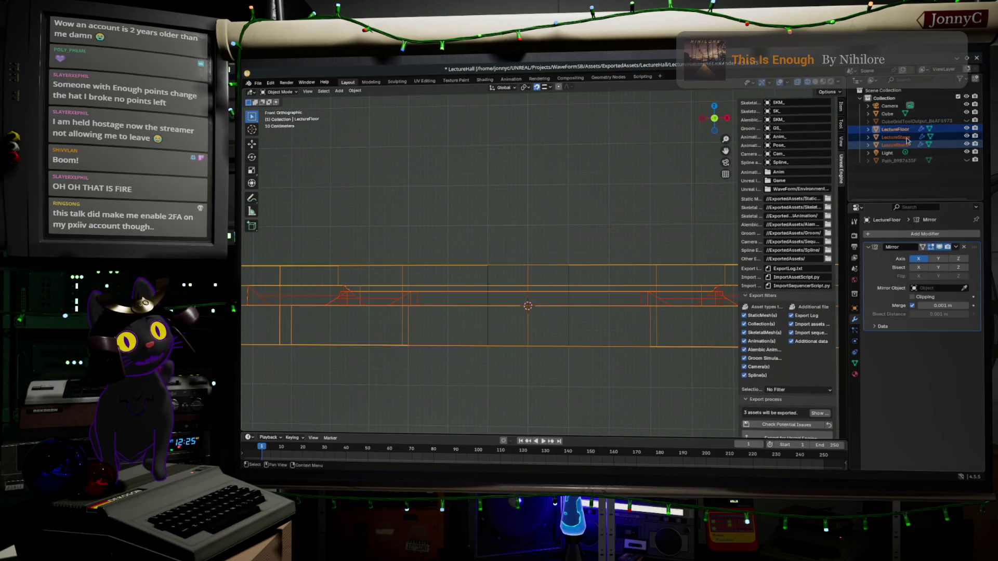
left_click(977, 80)
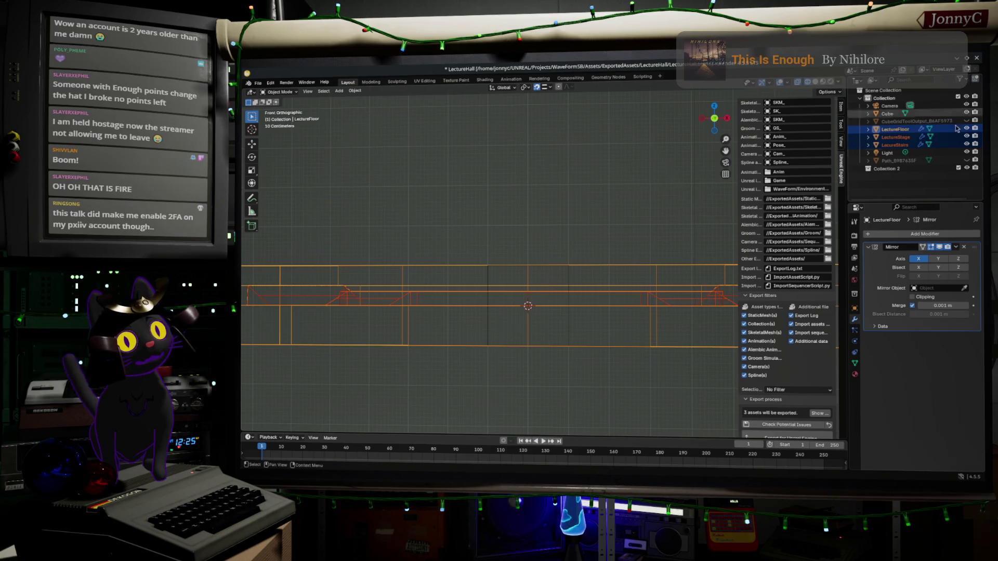
double_click(890, 170)
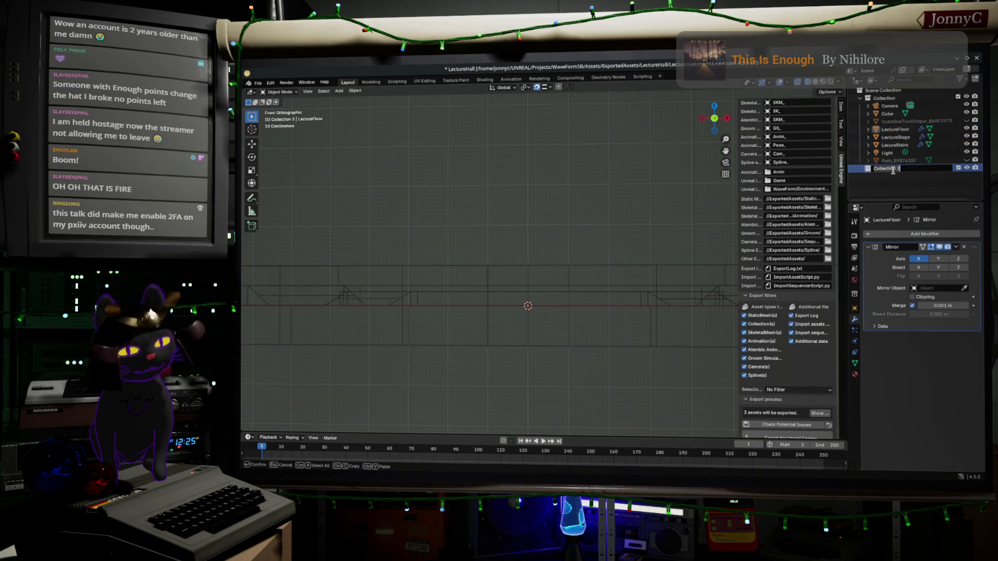
type("LevelGe")
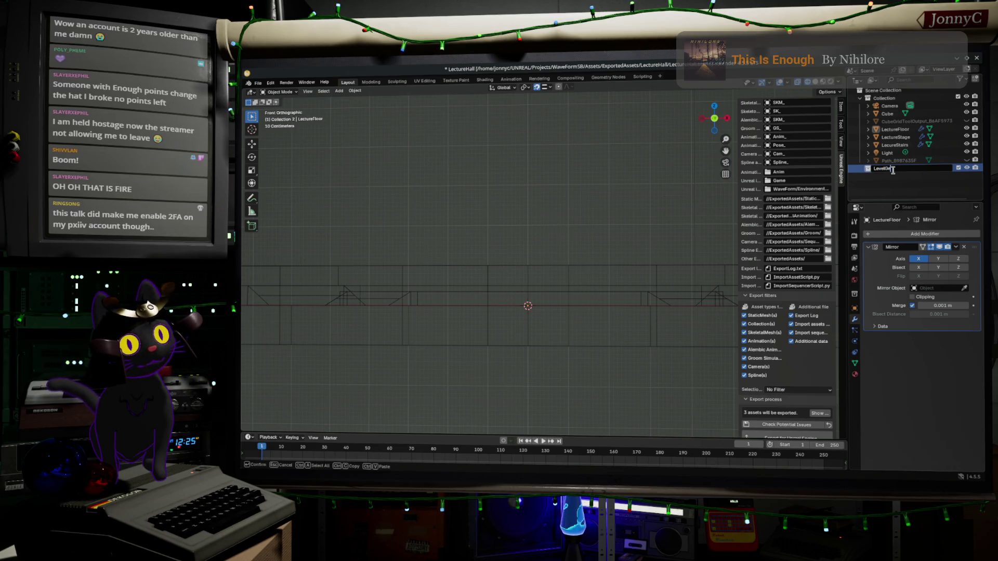
key("Return")
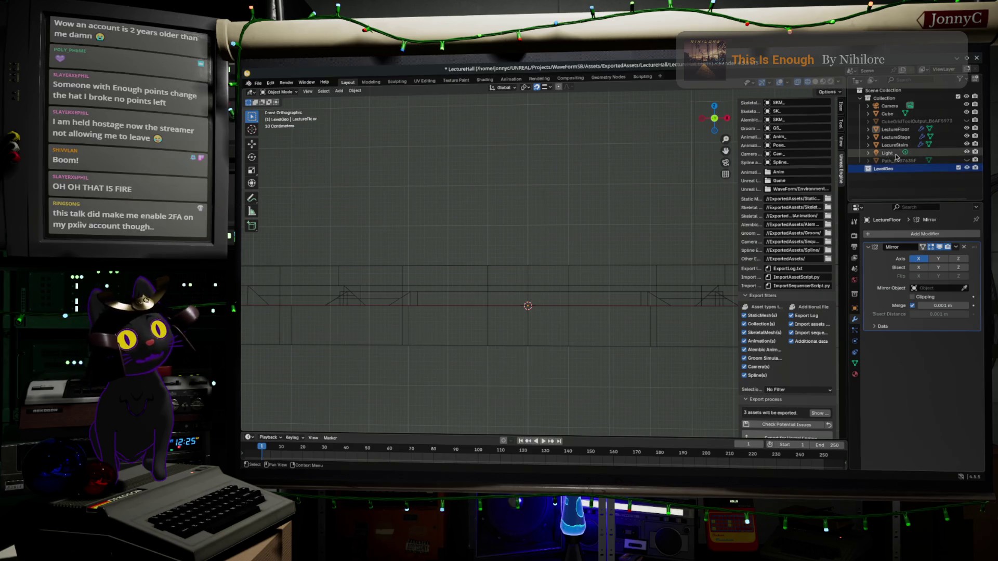
left_click(894, 129)
left_click(895, 145, "shift")
left_click_drag(895, 145, 879, 182)
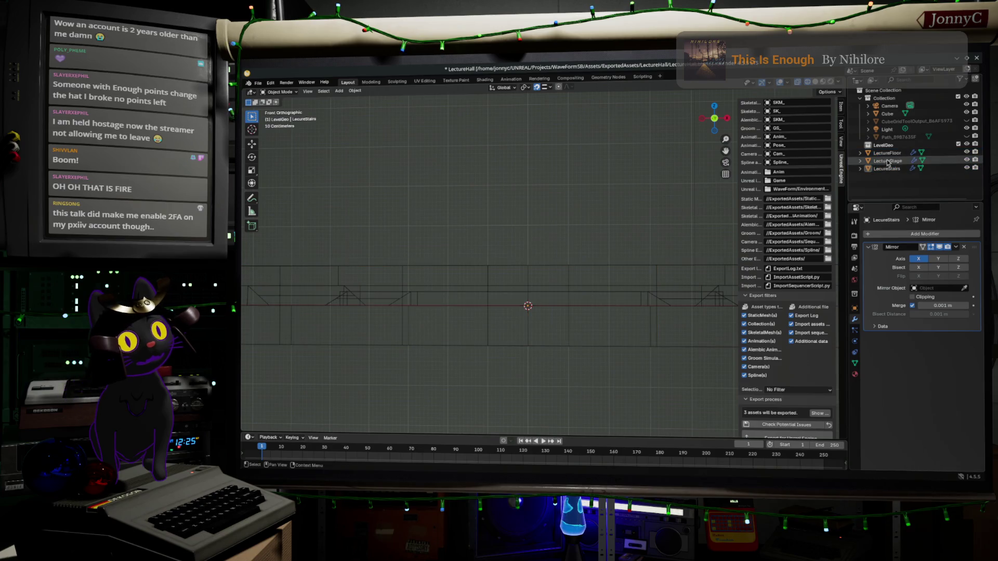
Create a LectureProps collection and move the Cube into it
left_click(890, 152)
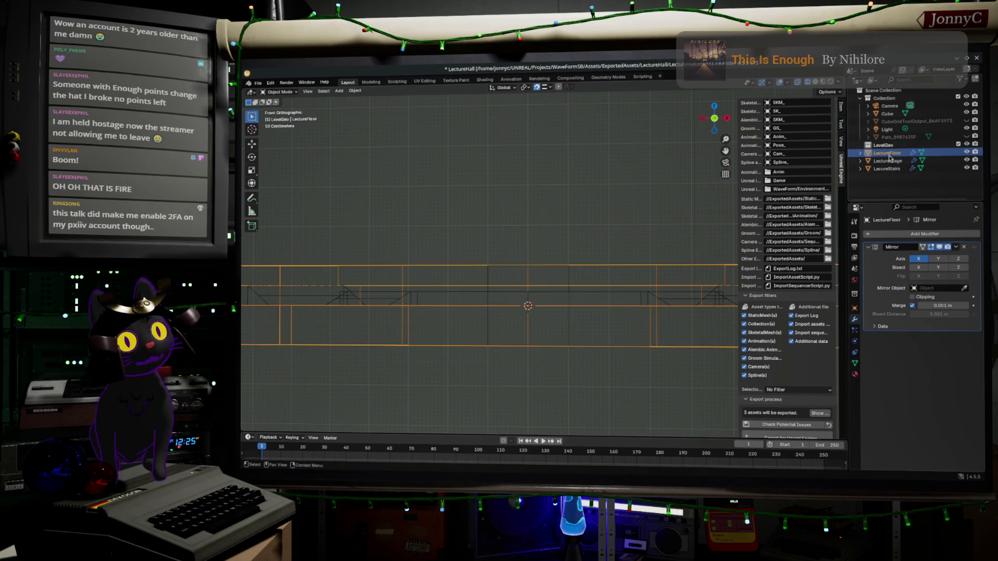
left_click(886, 169, "shift")
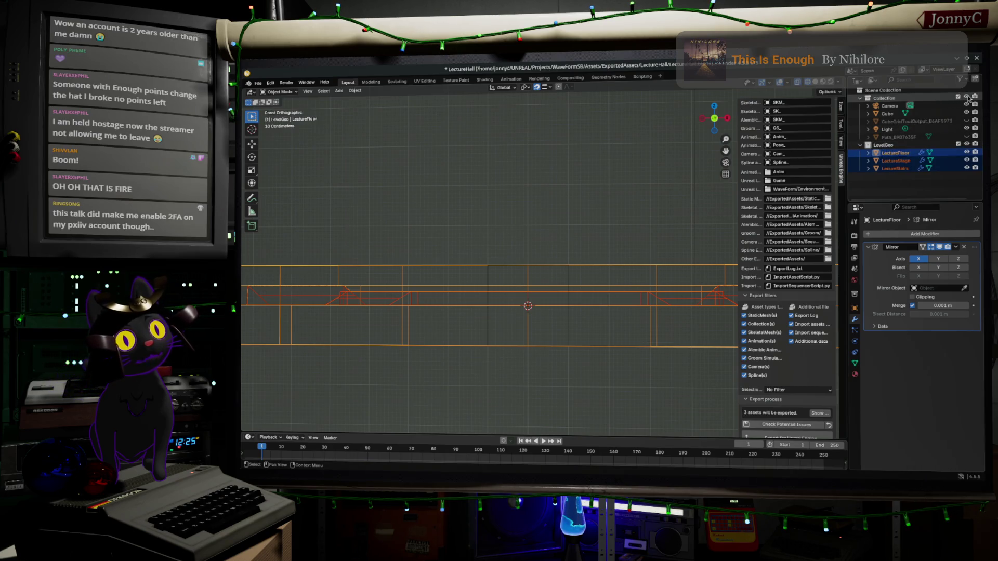
left_click(975, 79)
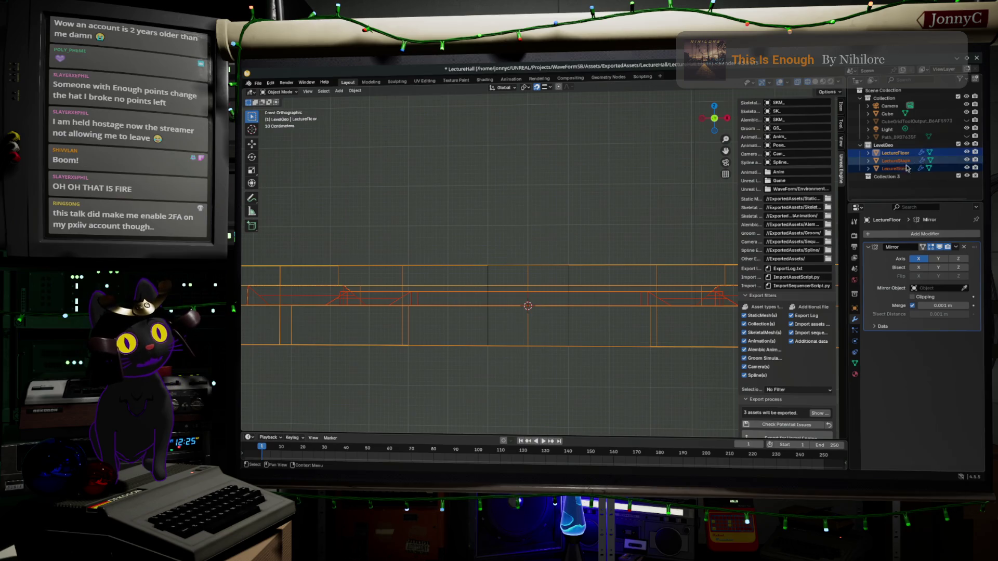
double_click(885, 176)
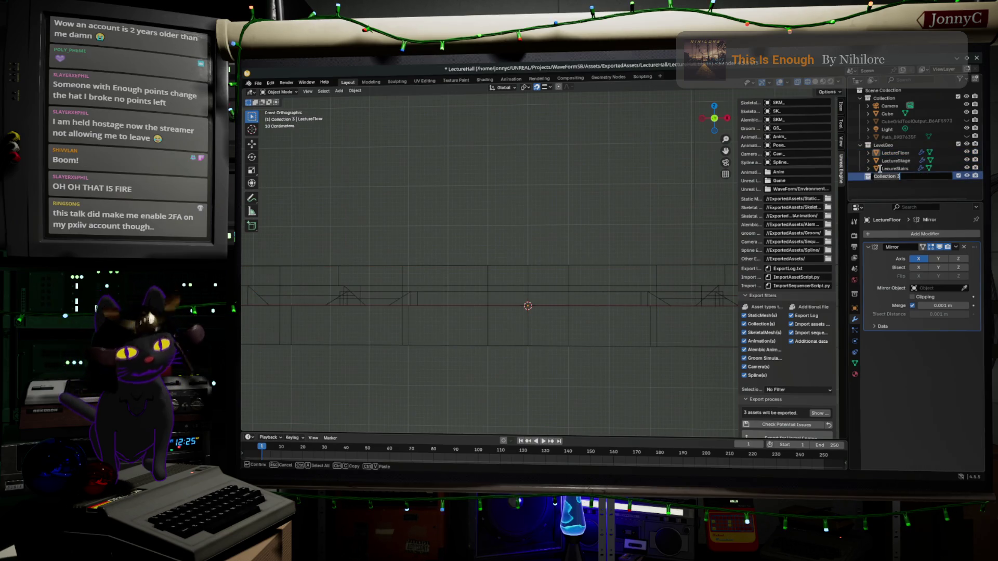
type("LectureF")
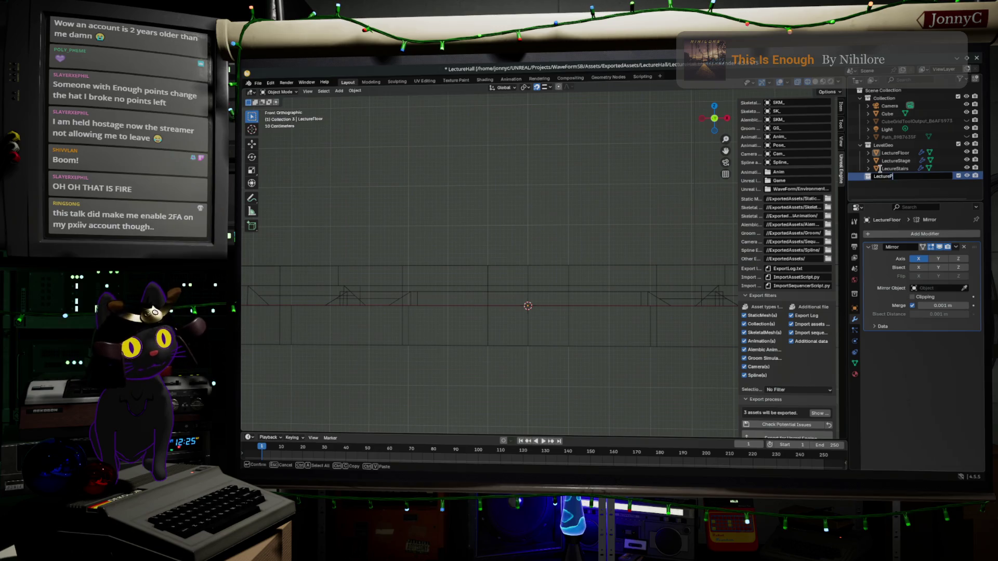
key("Return")
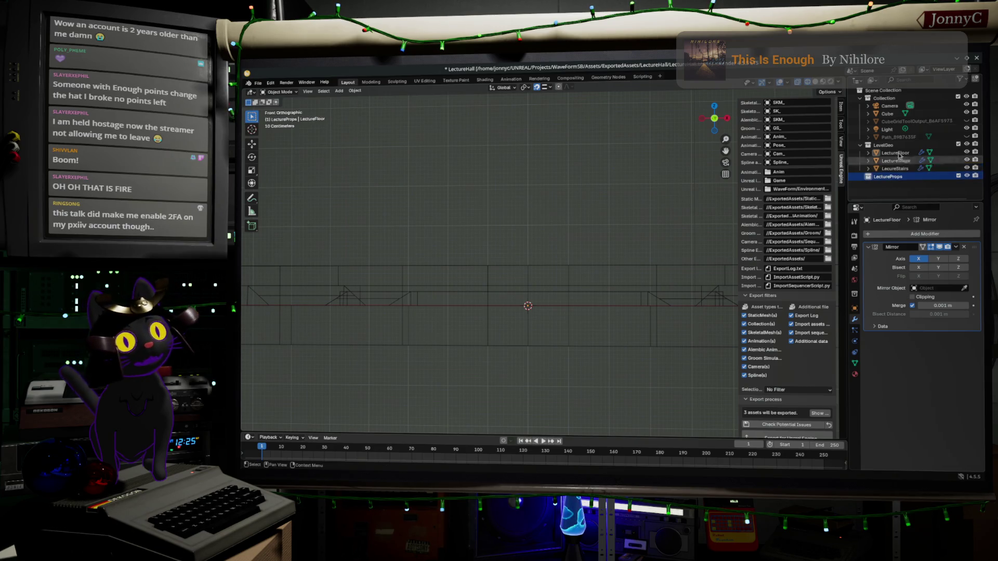
left_click_drag(874, 115, 889, 177)
Rename the Cube to Chair and snap its bottom edge down onto the floor
double_click(888, 177)
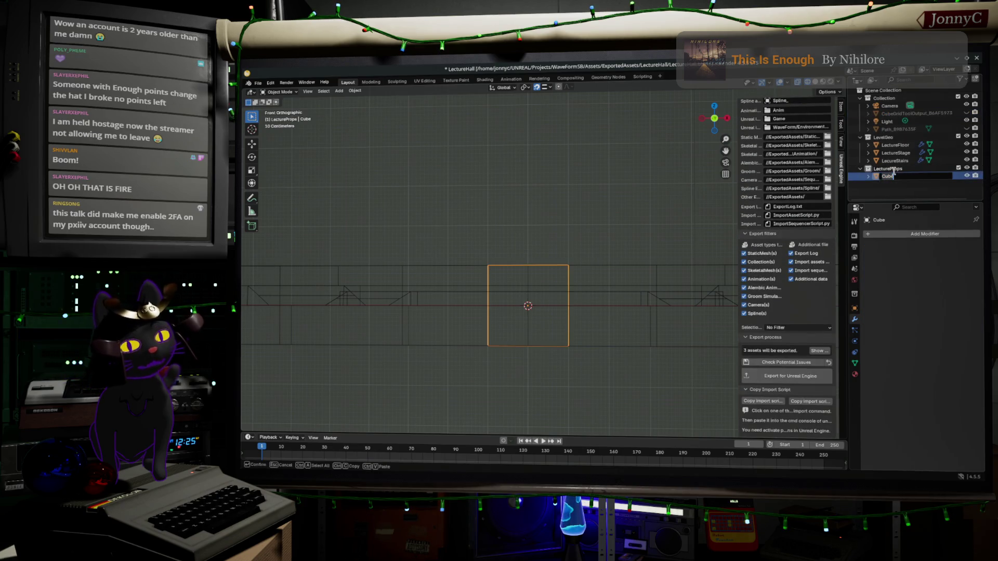
type("Chai")
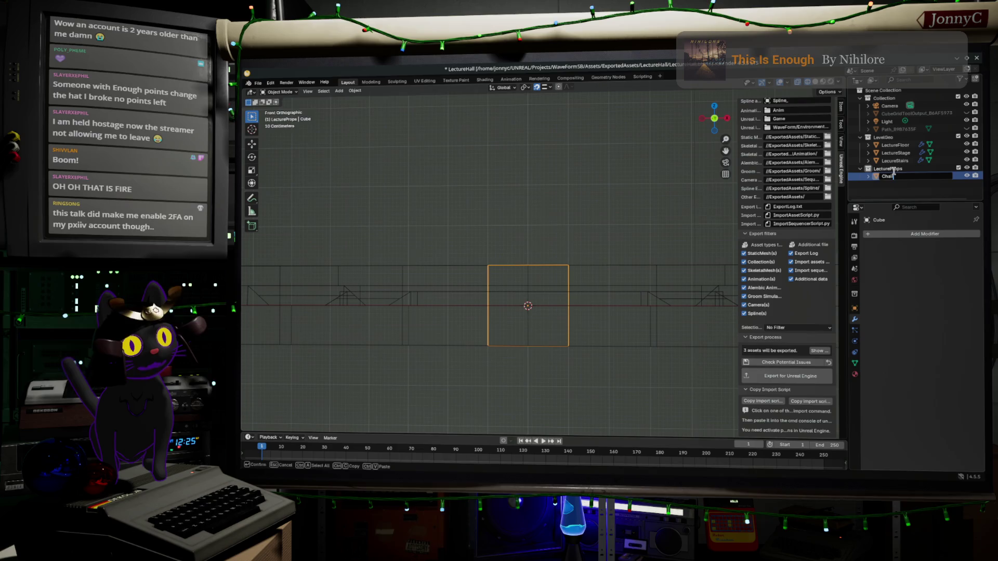
type("r")
key("Return")
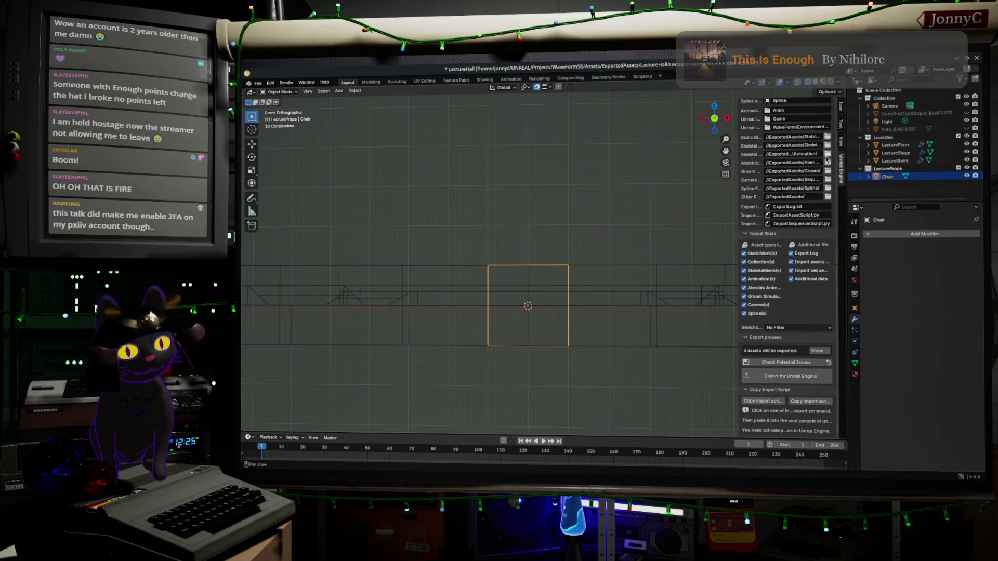
key("Tab")
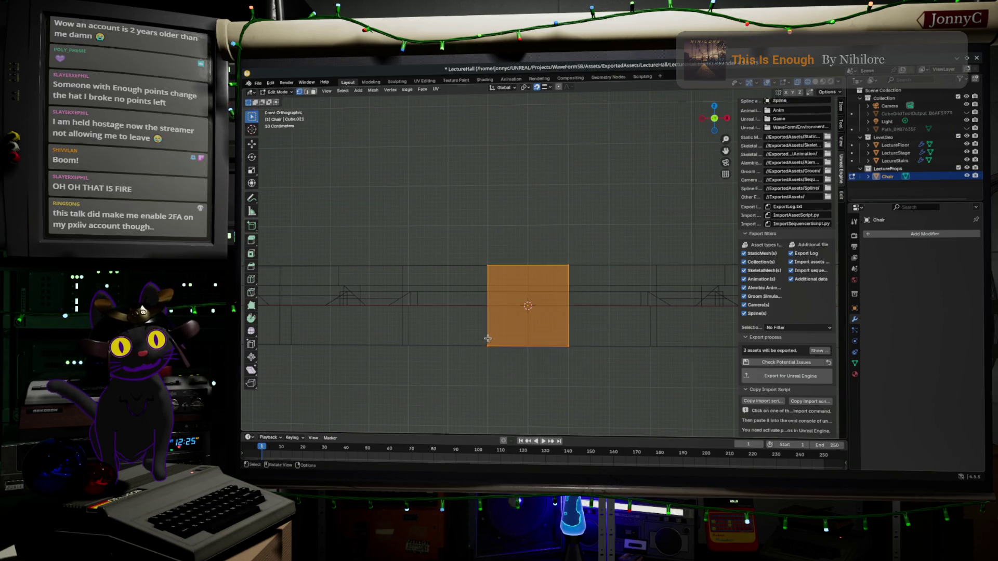
left_click(541, 346)
key("g")
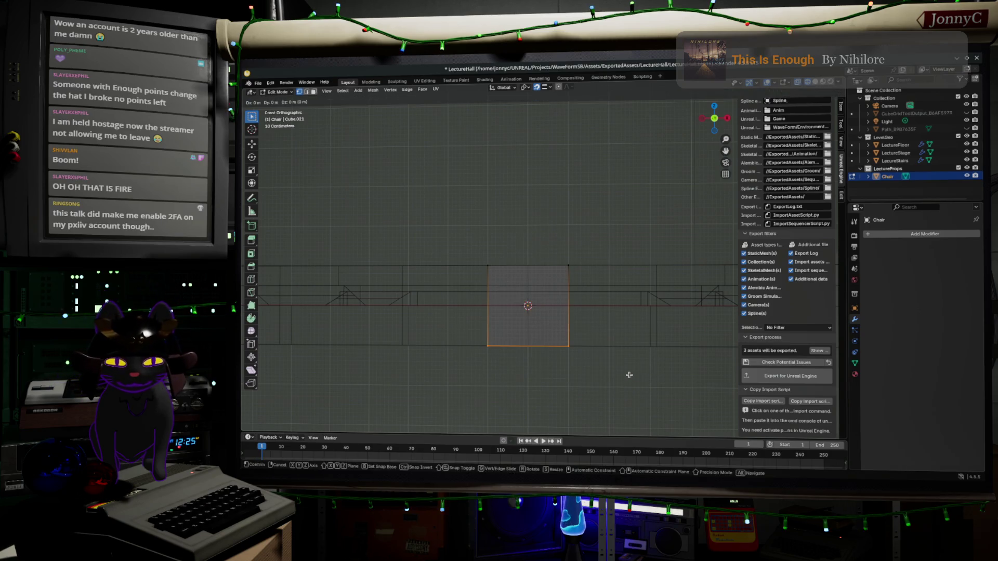
key("z")
key("ctrl")
left_click(609, 315)
In side orthographic view, raise the block's lower half along Z into a thin flat slab
scroll(605, 270, "up", 1)
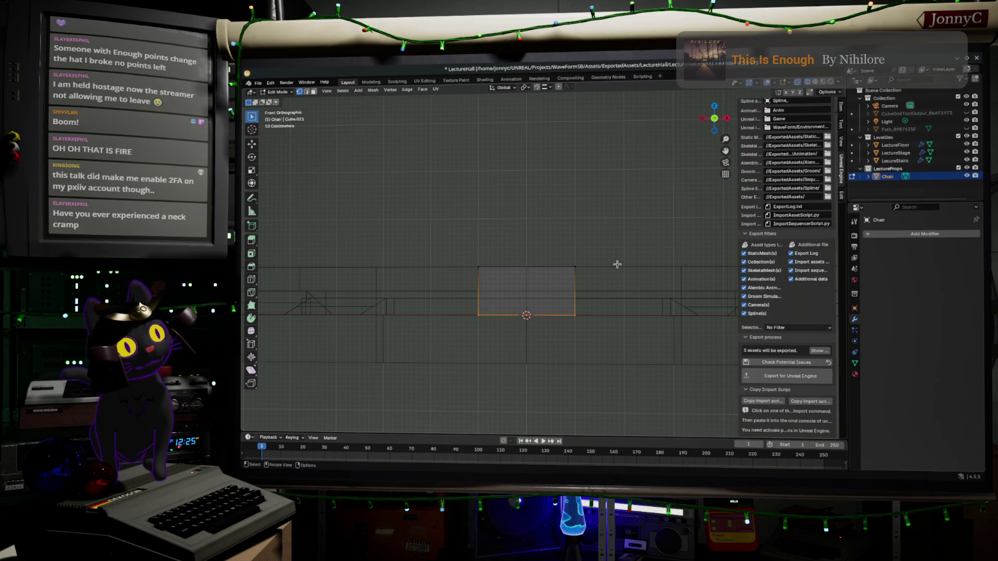
mouse_move(604, 285)
middle_mouse_down()
mouse_move(606, 305)
mouse_move(602, 211)
mouse_move(587, 251)
mouse_move(645, 253)
mouse_move(567, 296)
middle_mouse_up()
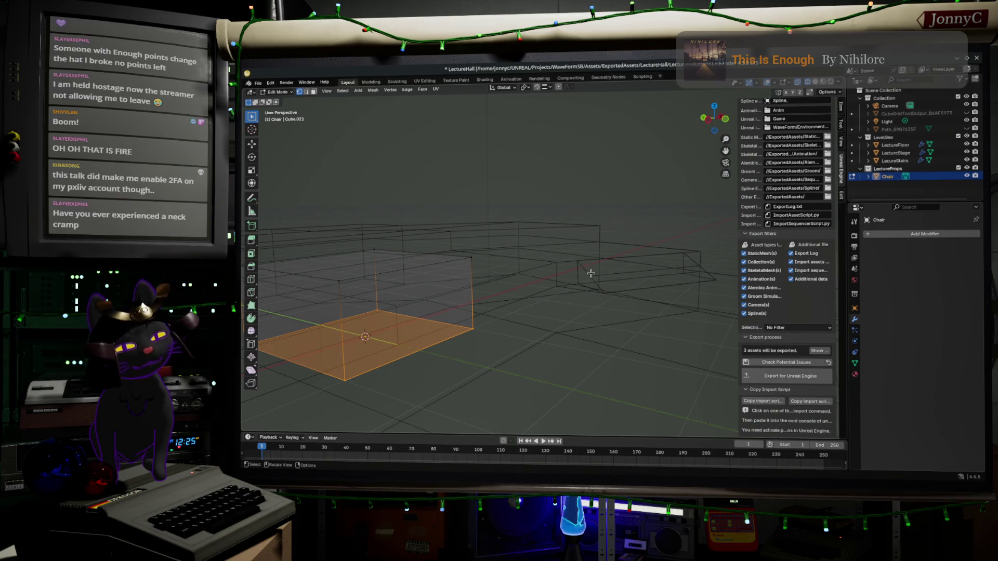
mouse_move(608, 261)
middle_mouse_down()
mouse_move(544, 245)
mouse_move(576, 299)
mouse_move(584, 296)
mouse_move(575, 310)
mouse_move(597, 274)
mouse_move(626, 256)
middle_mouse_up()
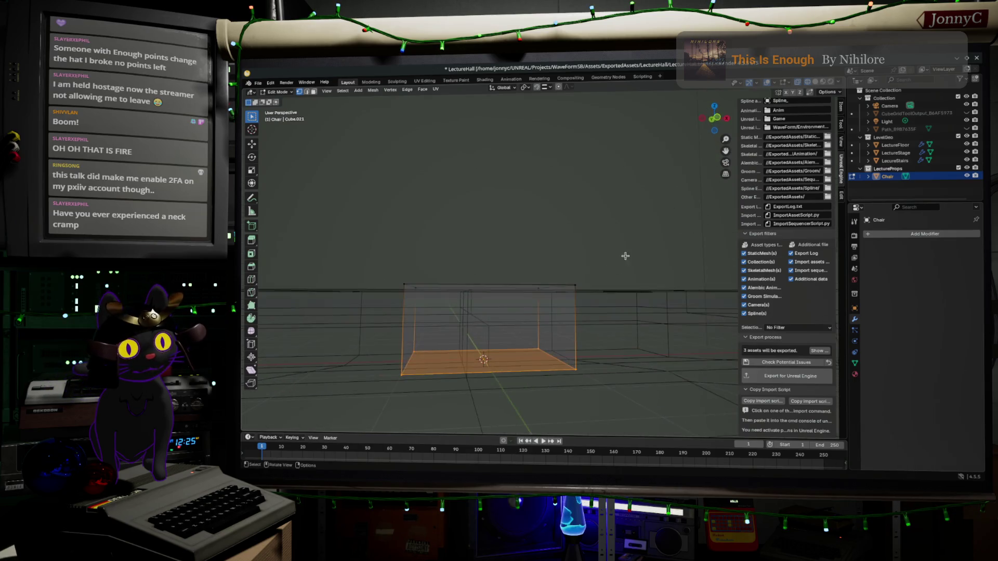
left_click(713, 122)
scroll(548, 330, "up", 2)
scroll(527, 347, "down", 4)
left_click_drag(346, 330, 579, 396)
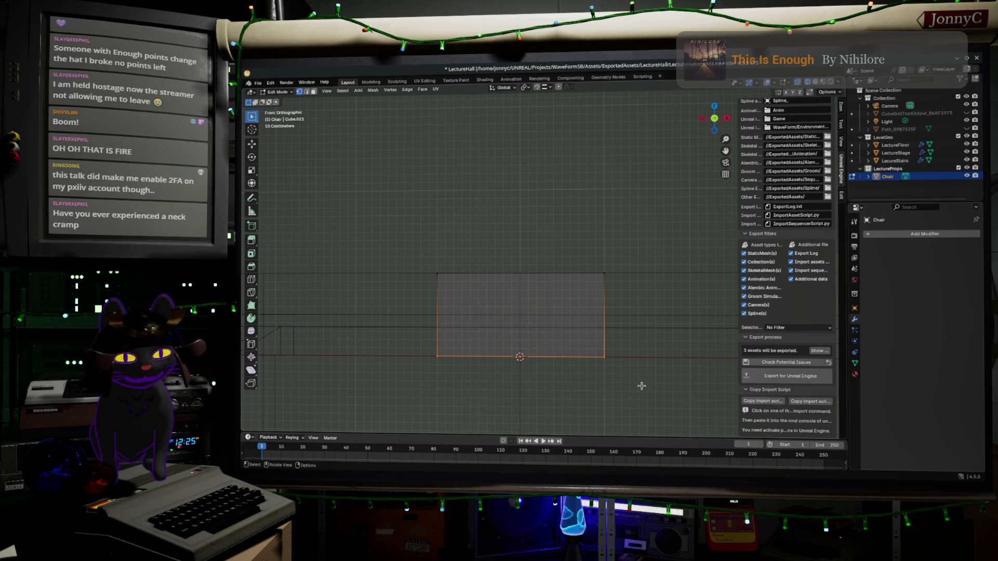
mouse_move(641, 386)
middle_mouse_down()
mouse_move(650, 343)
mouse_move(592, 363)
mouse_move(574, 342)
middle_mouse_up()
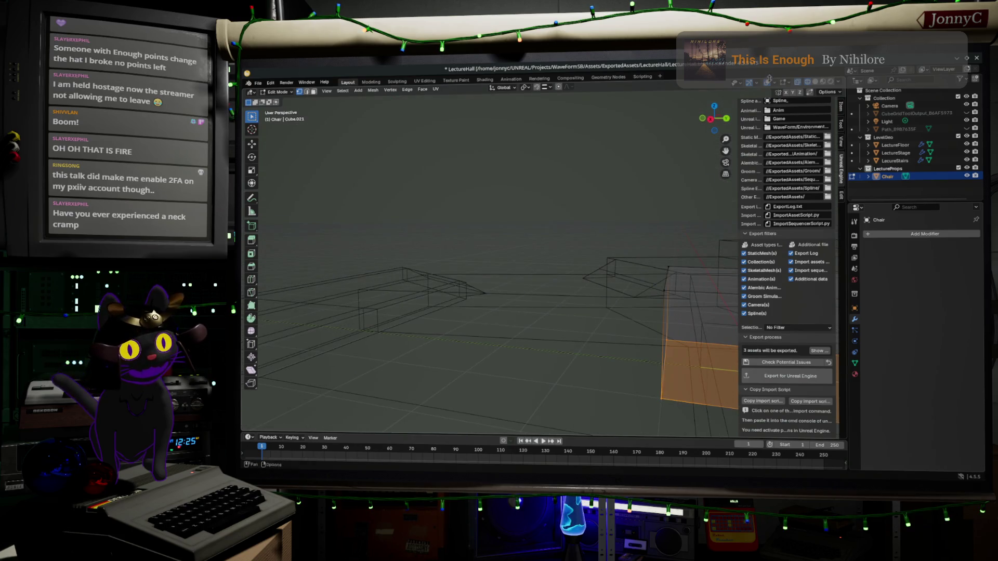
left_click(710, 120)
key("g")
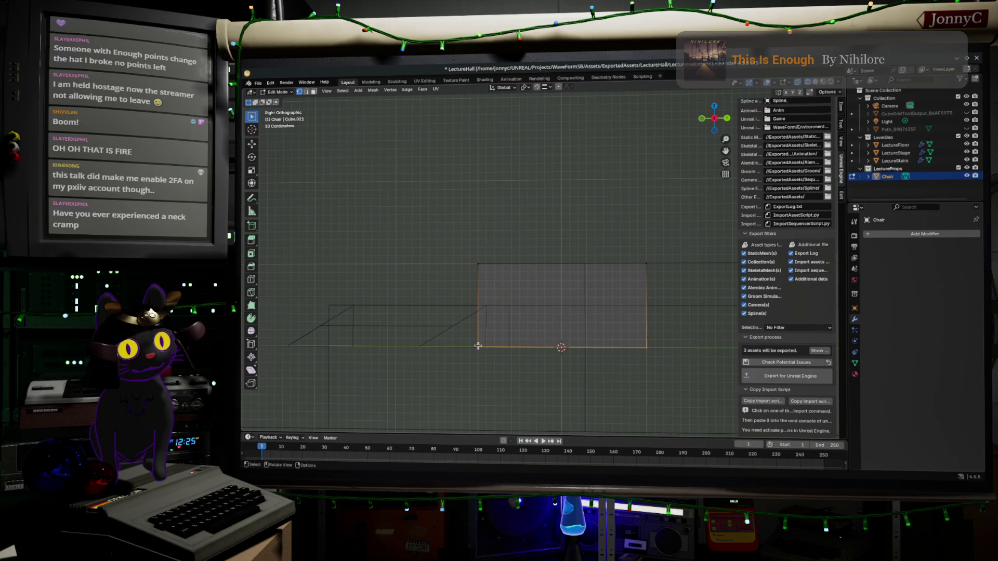
key("z")
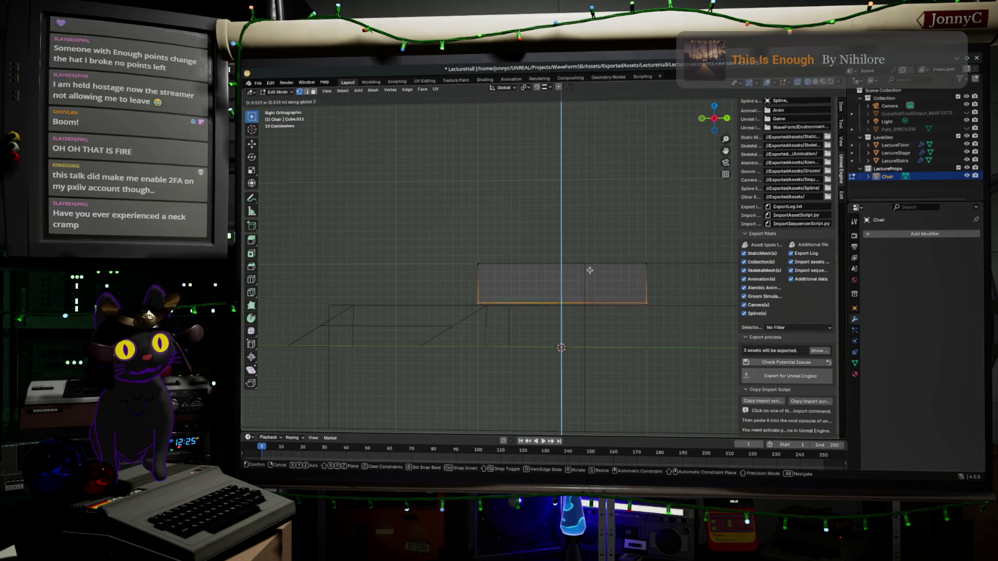
left_click(584, 239)
mouse_move(591, 221)
left_mouse_down()
mouse_move(680, 356)
mouse_move(675, 346)
left_mouse_up()
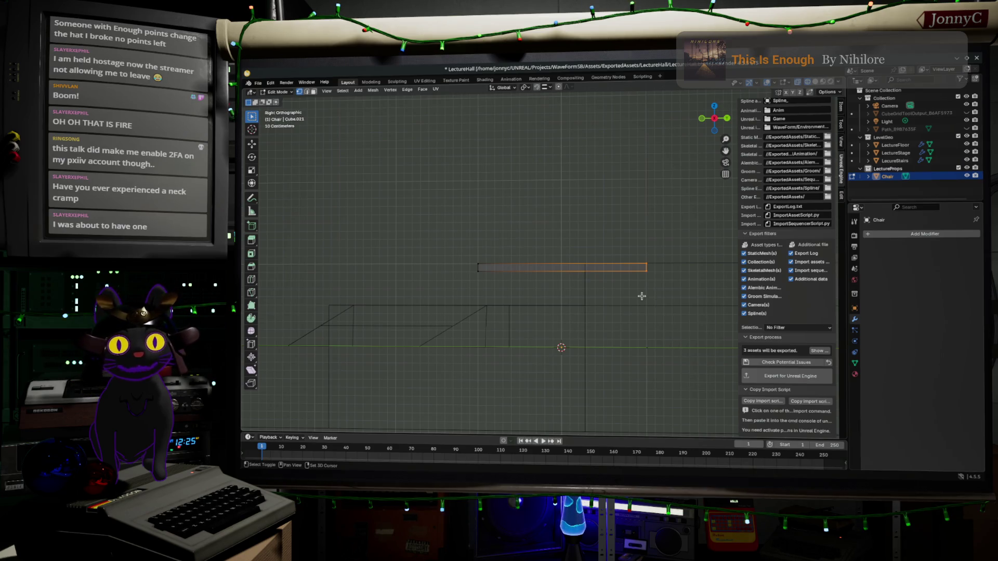
middle_click_drag(638, 296, 601, 343, "shift")
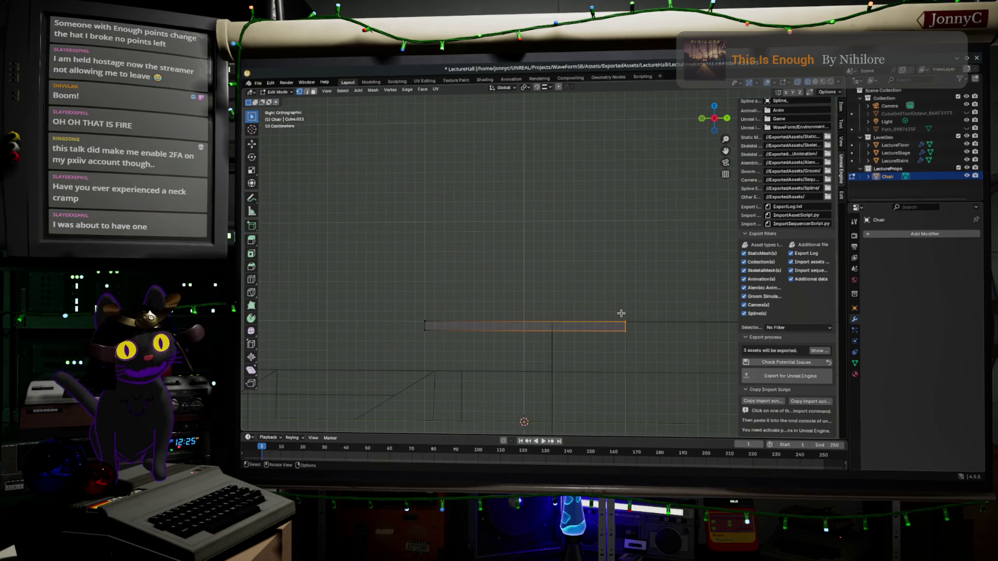
Extrude a section from the seat's end edge and tilt it about 28 then 8 degrees
key("g")
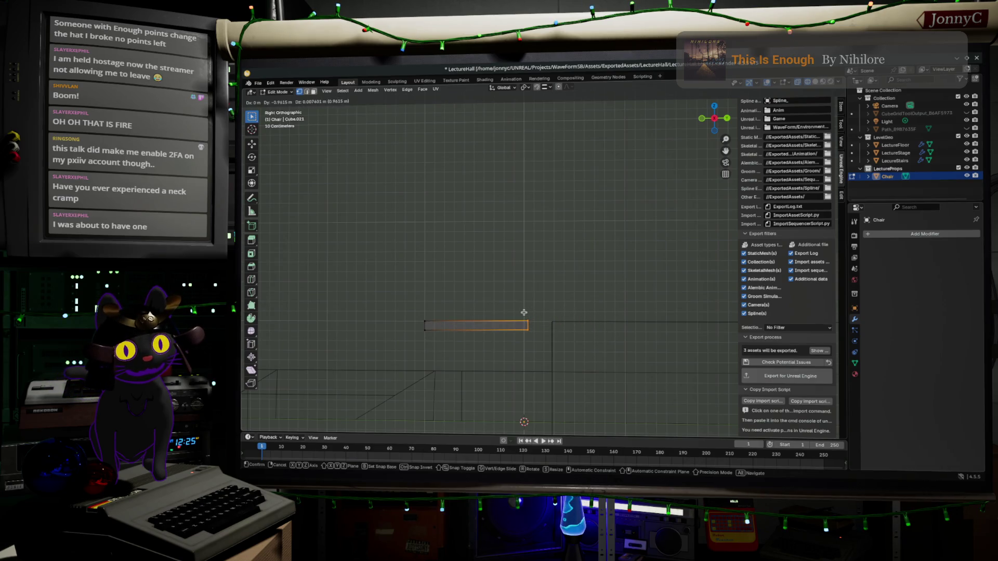
left_click(524, 312)
key("e")
left_click(544, 308)
key("r")
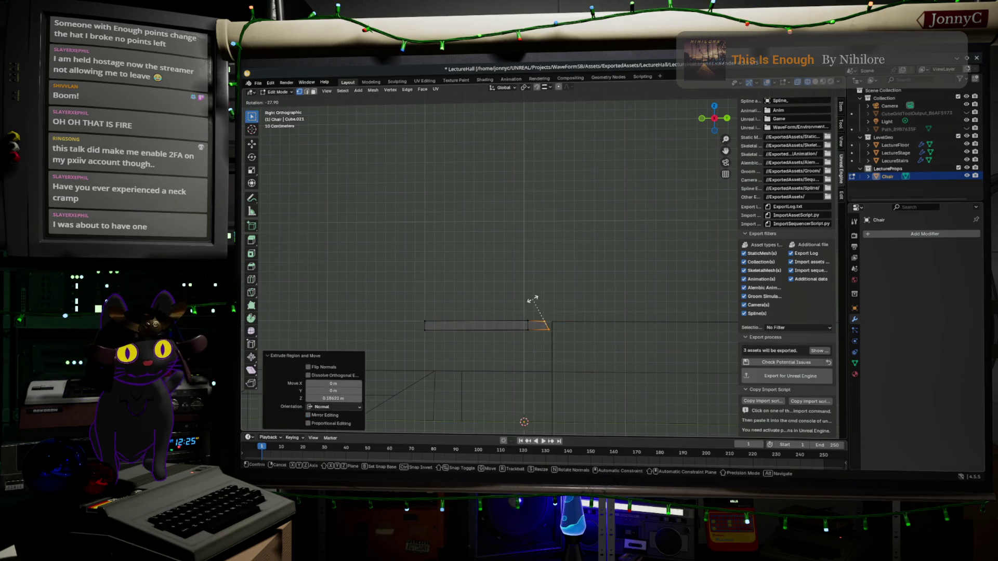
left_click(532, 300)
key("g")
left_click(525, 295)
key("r")
left_click(510, 285)
key("g")
left_click(503, 284)
key("r")
left_click(511, 286)
key("g")
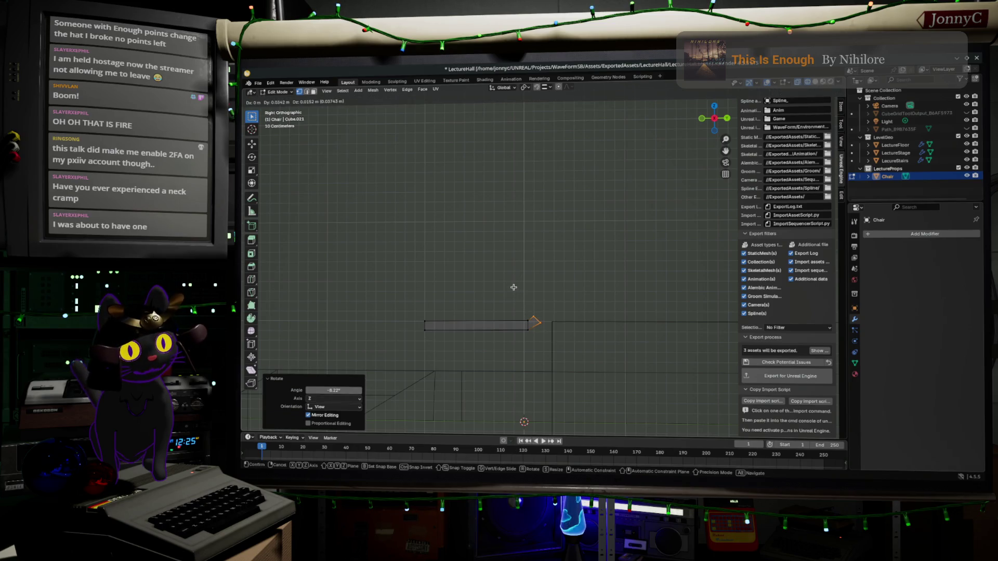
left_click(513, 285)
Extrude further profile sections, tilting about 27 degrees, to continue curving upward
key("g")
key("z")
key("z")
left_click(524, 283)
key("r")
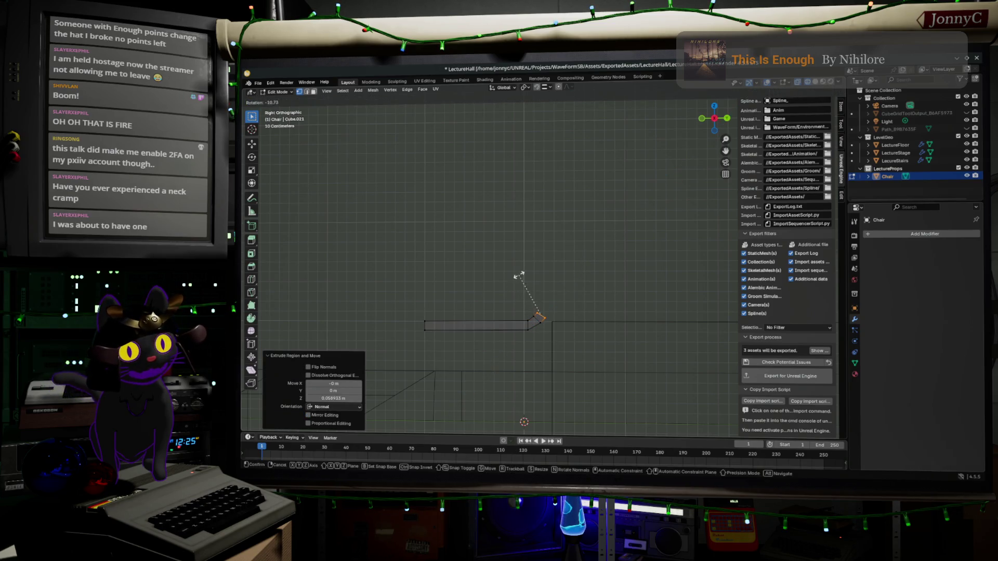
left_click(504, 279)
key("g")
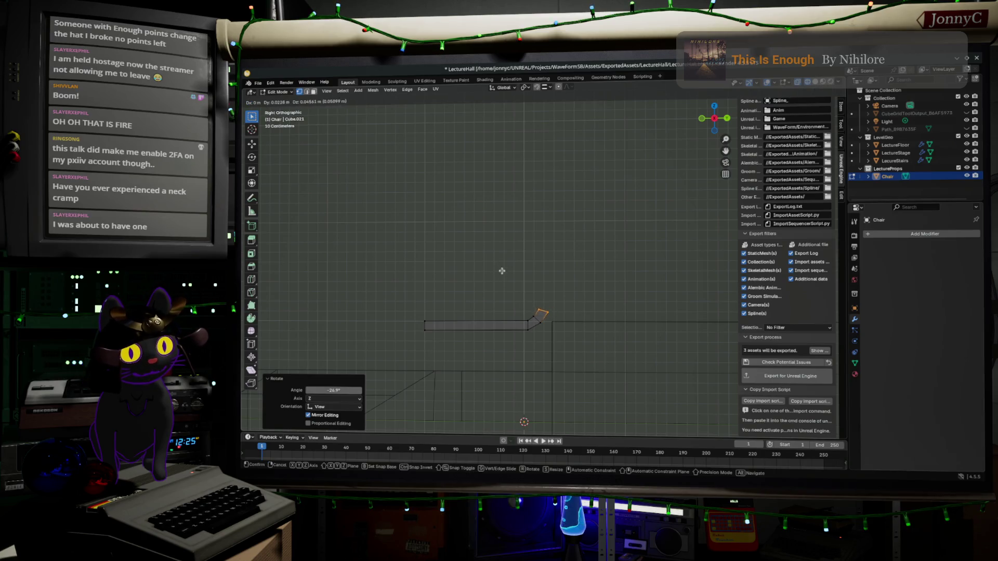
left_click(500, 271)
key("g")
key("z")
key("z")
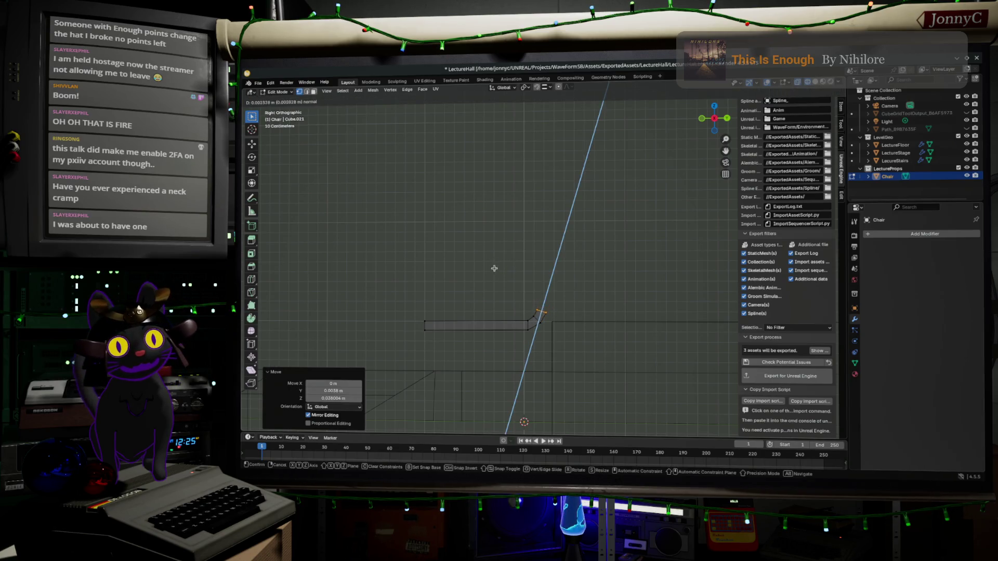
left_click(494, 268)
scroll(561, 334, "up", 3)
middle_click_drag(575, 339, 558, 303, "shift")
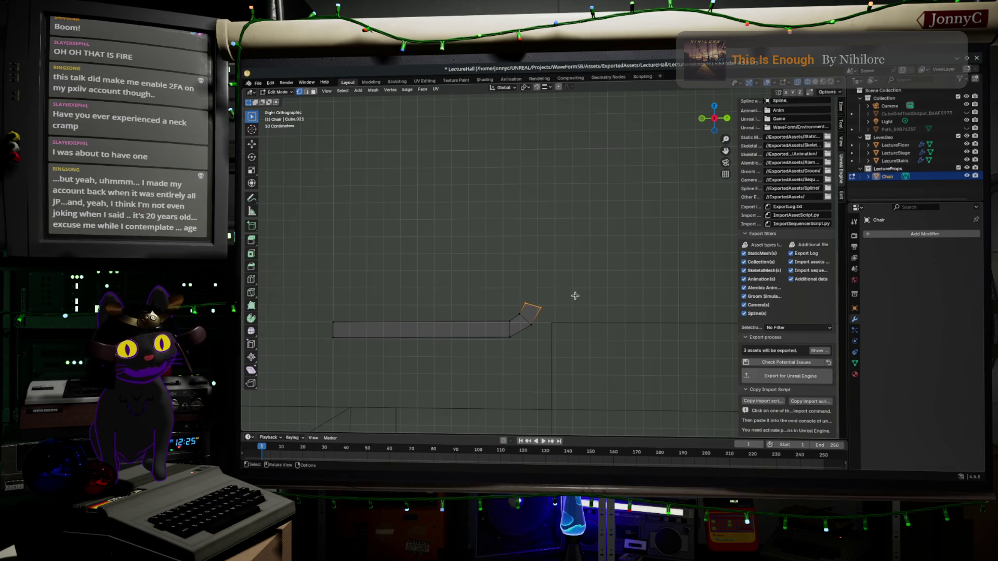
Extend and tilt the final segments upward into a 0.76 m upright backrest
key("g")
key("z")
key("z")
left_click(582, 285)
key("r")
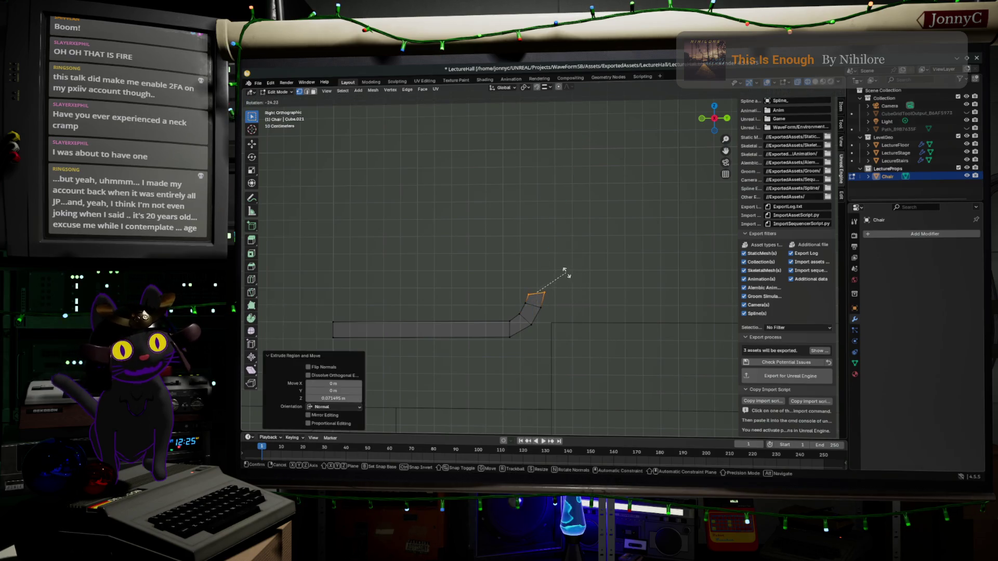
left_click(564, 271)
key("g")
left_click(563, 270)
key("r")
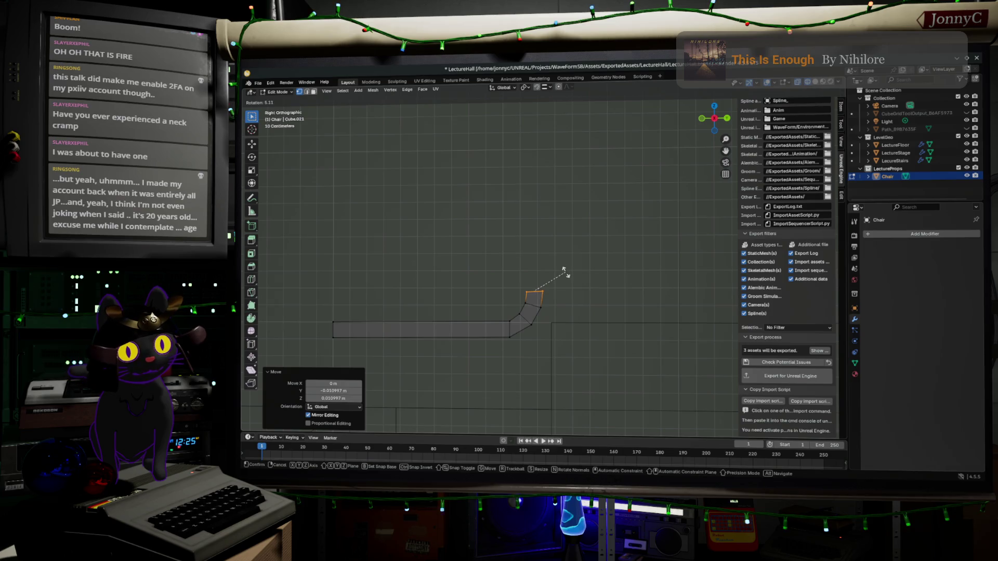
left_click(565, 271)
mouse_move(563, 270)
middle_mouse_down("shift")
mouse_move(601, 374)
mouse_move(669, 356)
middle_mouse_up("shift")
Extrude the whole profile sideways by 0.96 m into a seat-and-back surface
key("e")
left_click(604, 176)
mouse_move(642, 320)
middle_mouse_down()
mouse_move(594, 343)
mouse_move(601, 307)
middle_mouse_up()
mouse_move(545, 157)
left_mouse_down()
mouse_move(591, 281)
mouse_move(667, 423)
left_mouse_up()
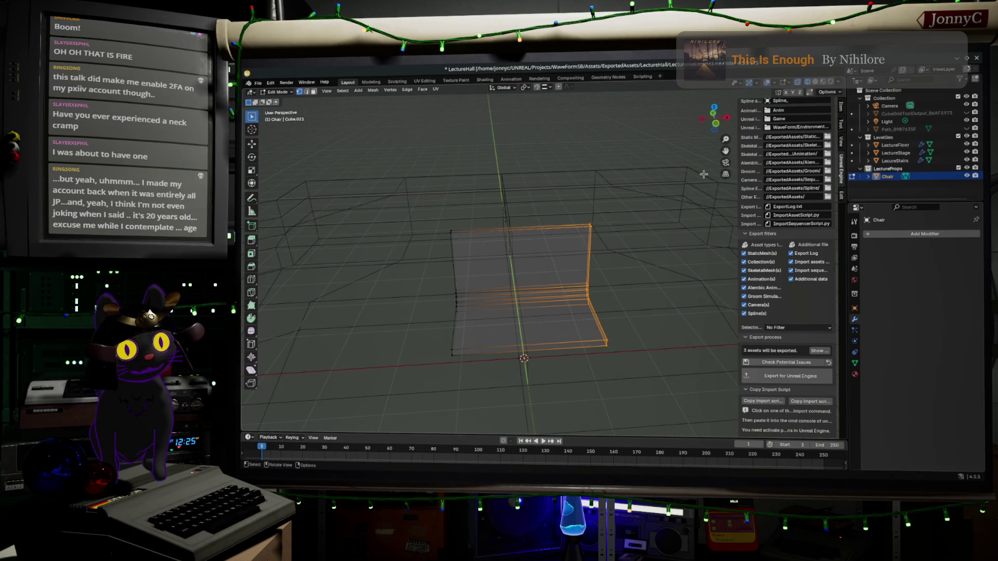
From a top view, try moving the right-side vertices inward, then undo it
left_click(714, 110)
key("g")
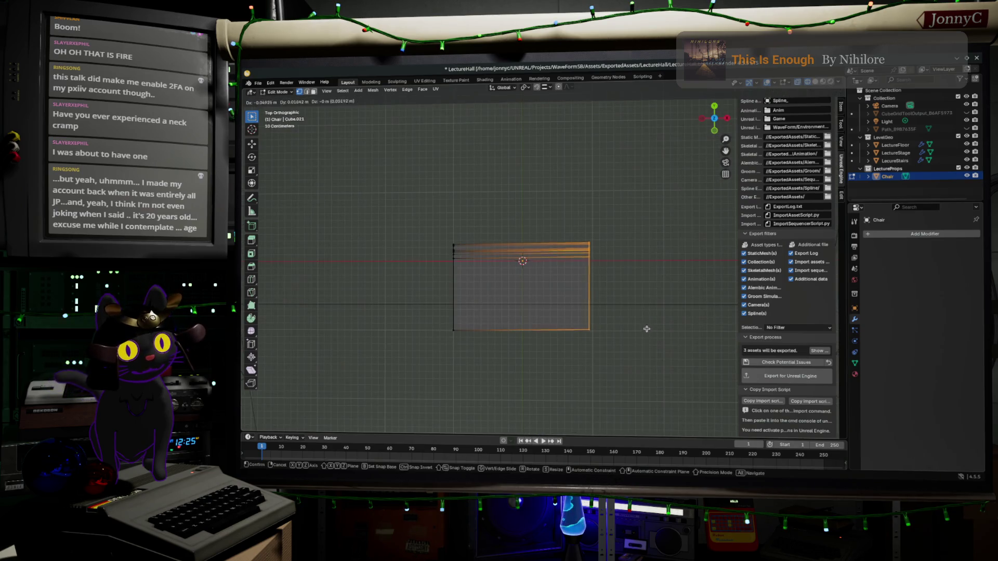
left_click(620, 328)
key("ctrl+z")
key("ctrl+z")
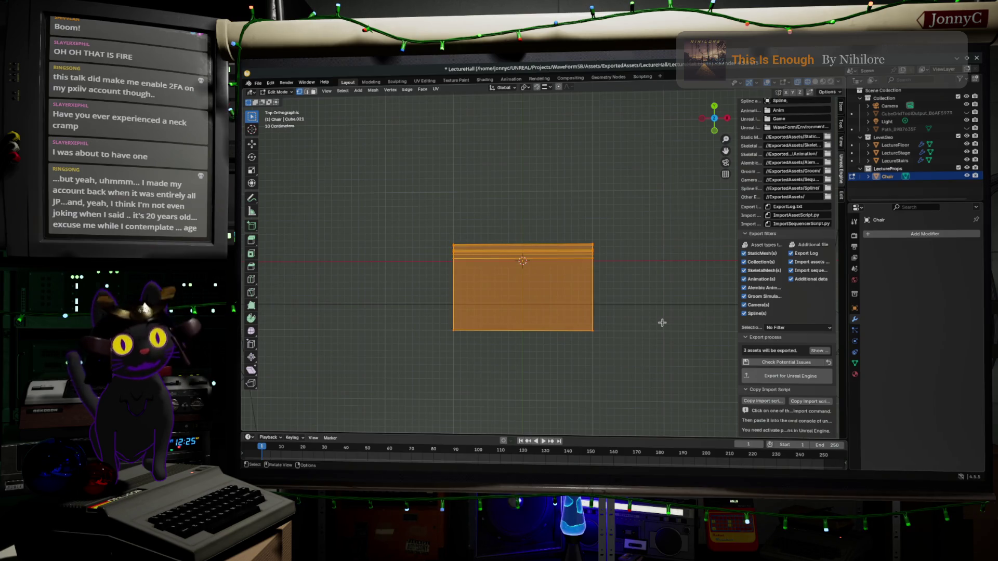
Scale the chair mesh along X to 0.469 of its width
key("s")
key("x")
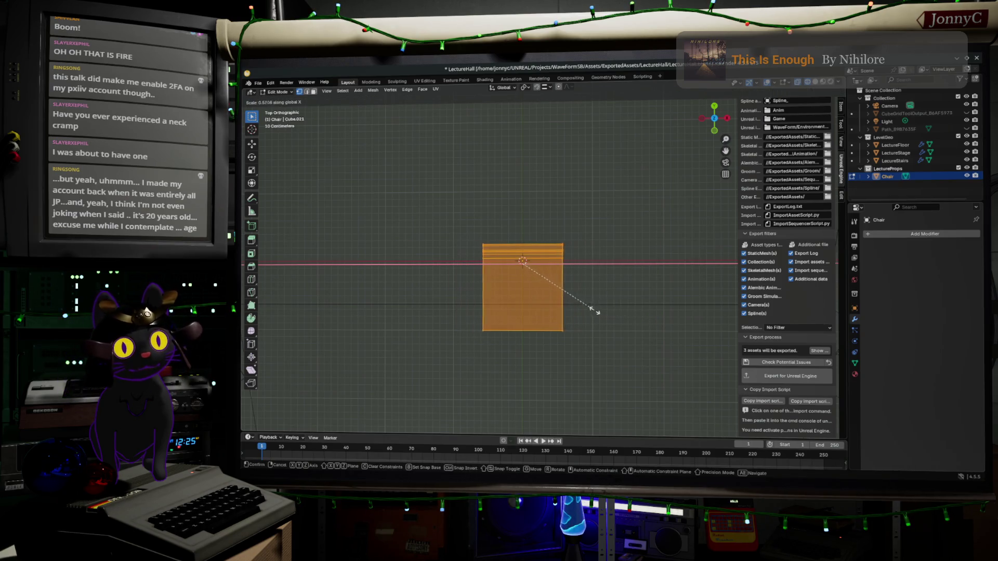
left_click(577, 307)
mouse_move(639, 353)
middle_mouse_down()
mouse_move(517, 308)
mouse_move(625, 341)
mouse_move(626, 350)
mouse_move(638, 277)
mouse_move(626, 323)
mouse_move(582, 327)
middle_mouse_up()
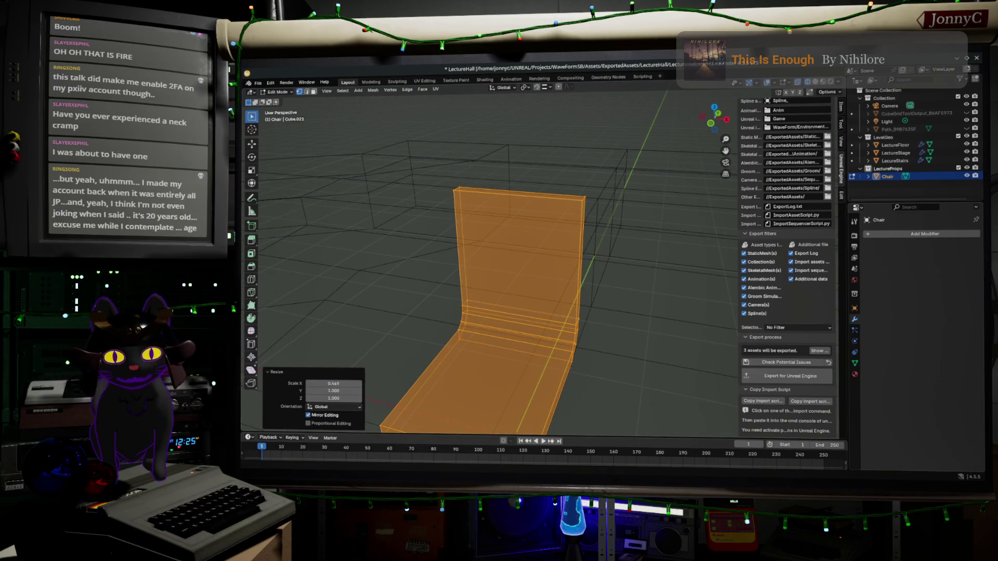
key("alt+Tab")
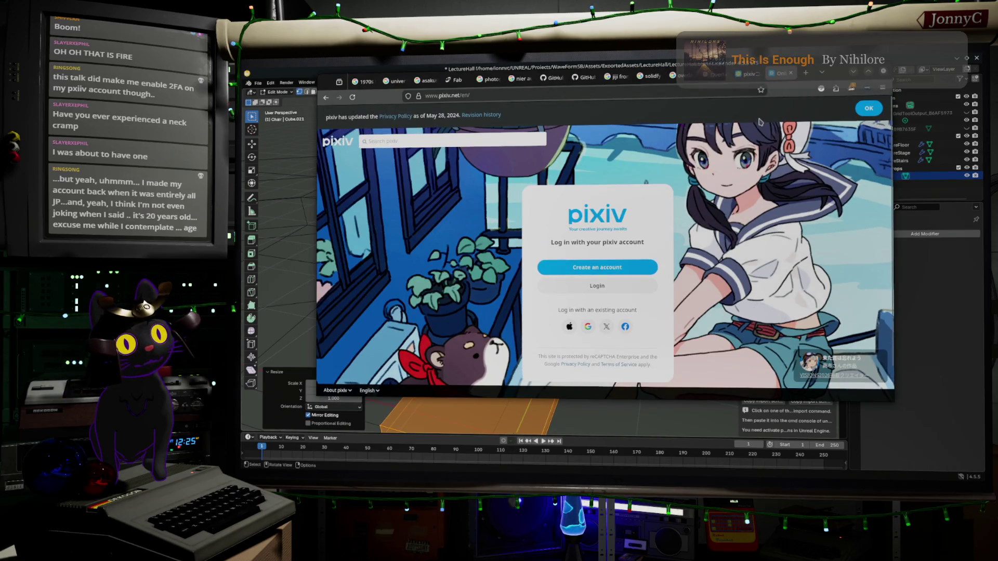
Return to the 'university auditorium 1970s' image results and preview the Asbury Collegian auditorium photo
left_click(787, 78)
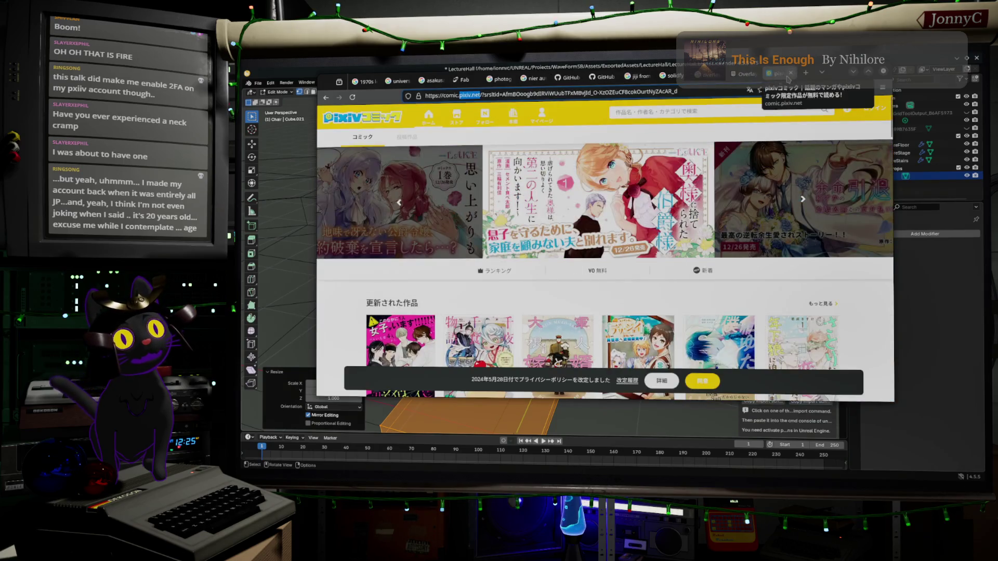
left_click(406, 81)
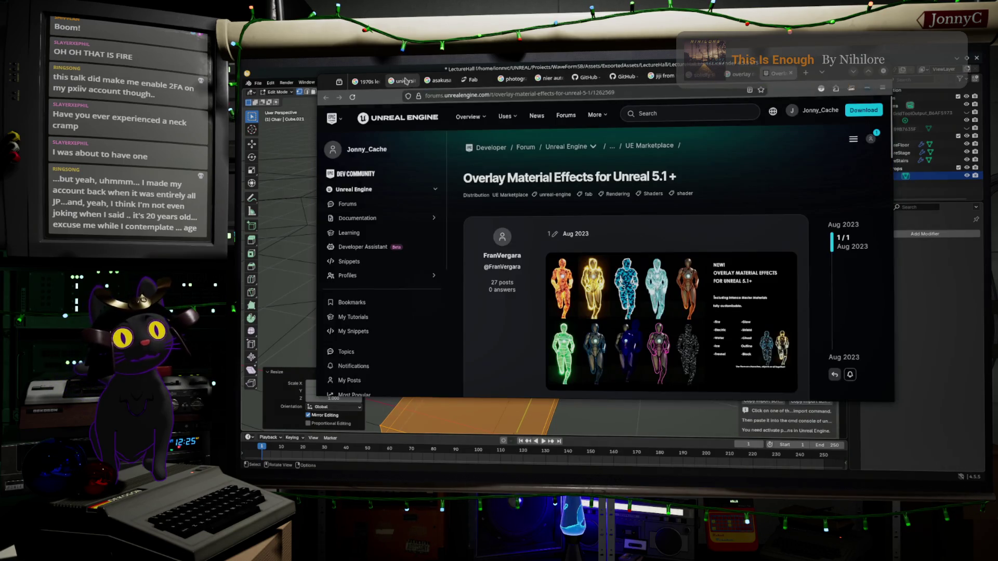
left_click(405, 81)
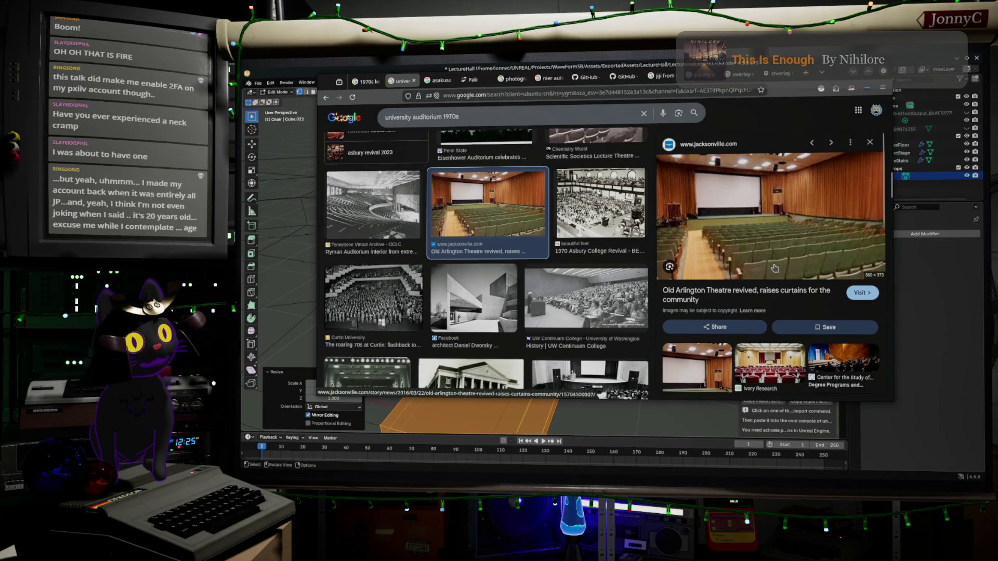
scroll(487, 238, "up", 5)
scroll(487, 238, "up", 5)
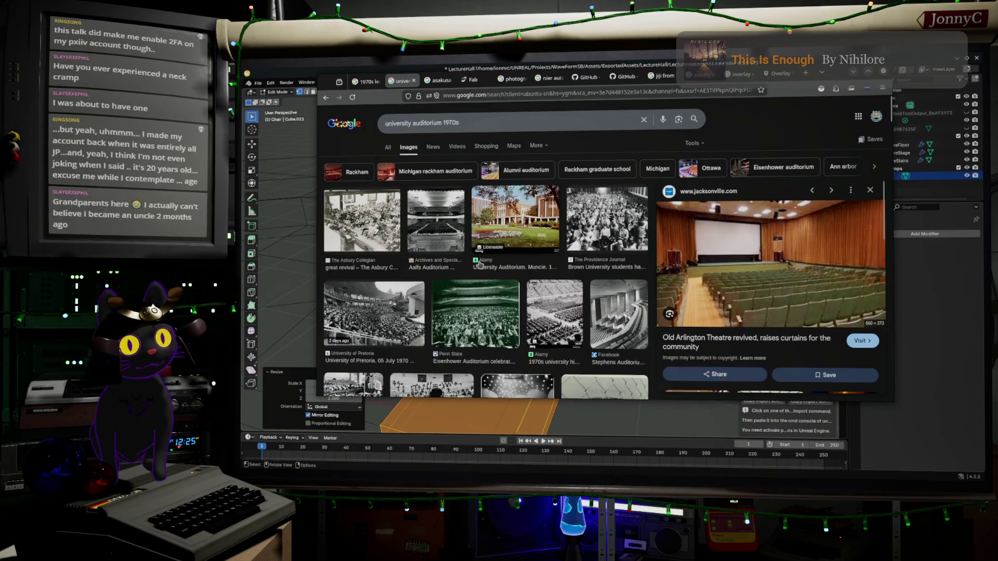
left_click(362, 220)
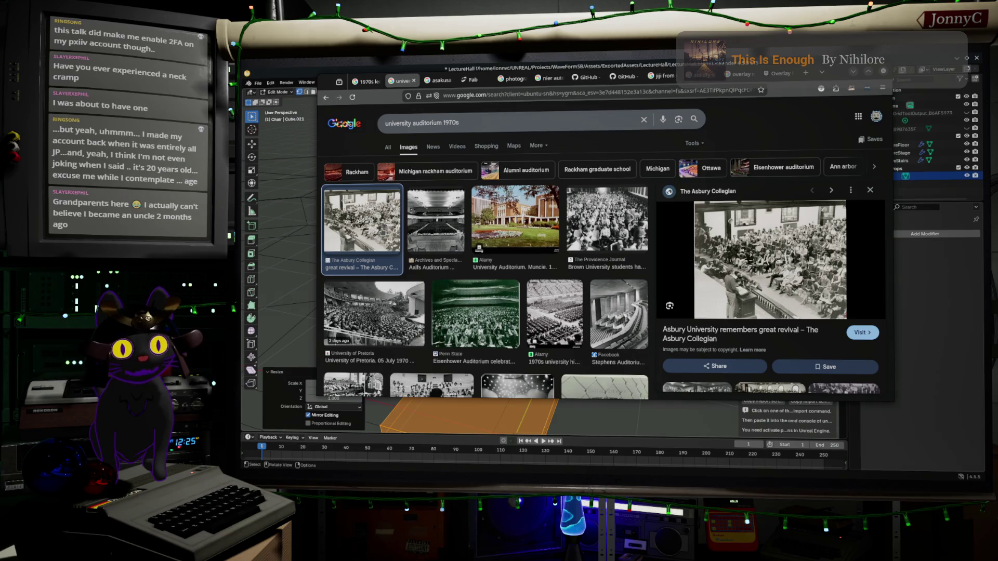
Preview the Marsden Lecture Theatre photo and the red-seat auditorium photo
scroll(483, 265, "down", 3)
scroll(381, 231, "down", 10)
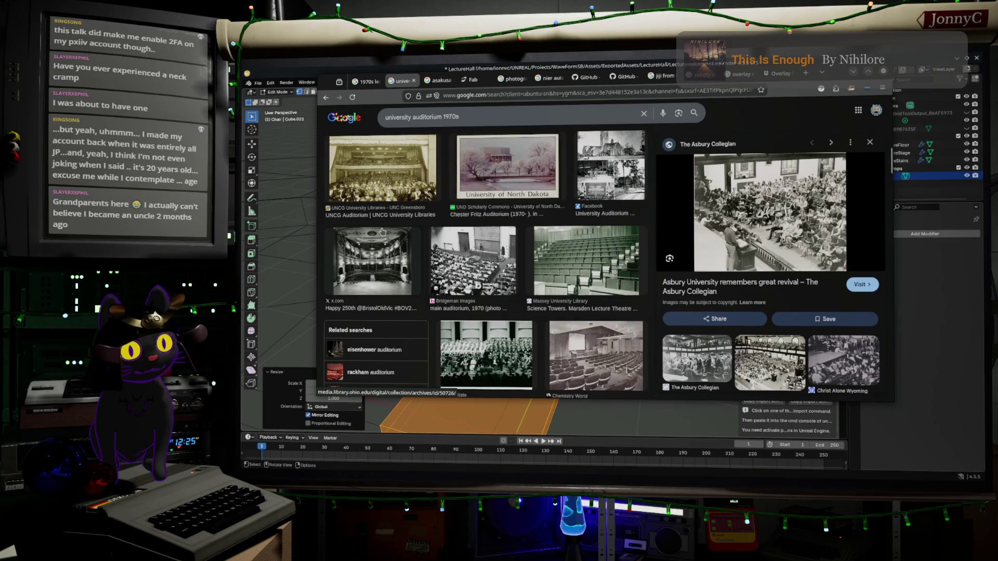
left_click(595, 254)
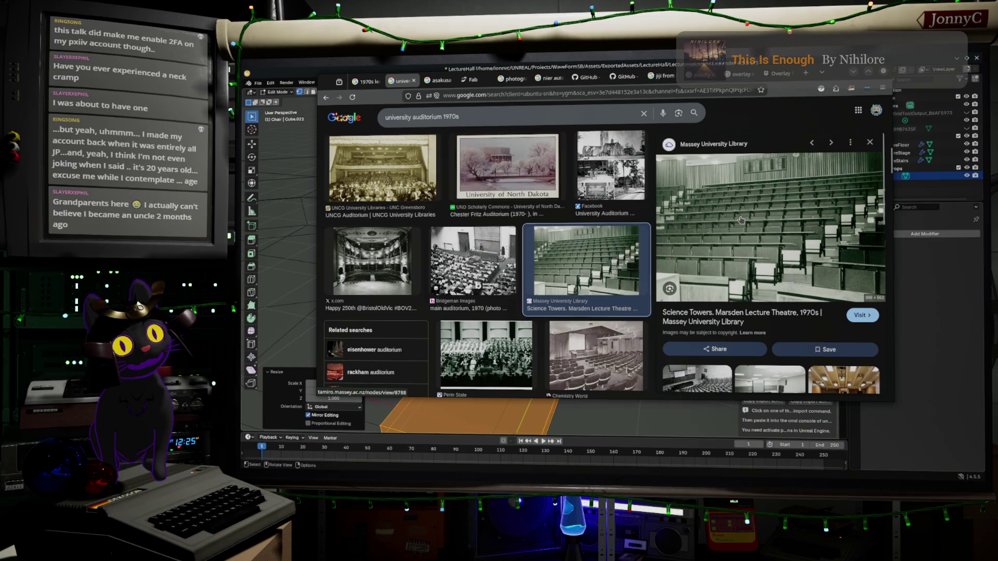
scroll(749, 224, "down", 1)
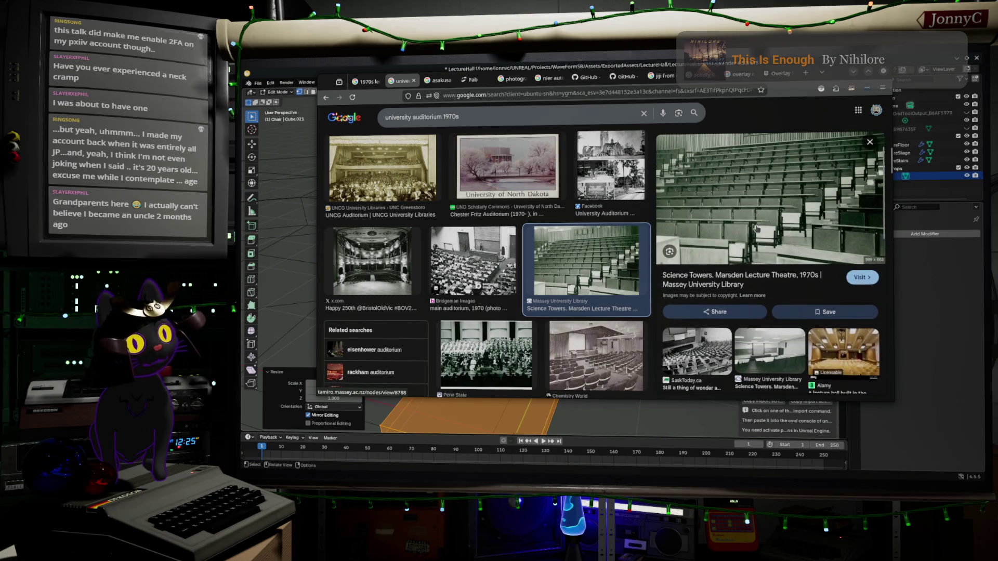
scroll(774, 353, "down", 1)
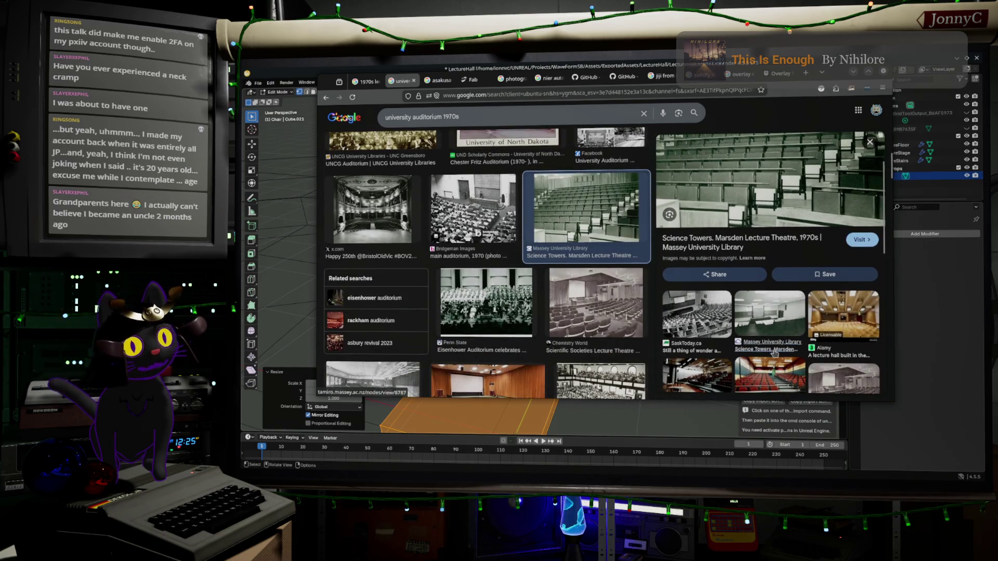
left_click(770, 373)
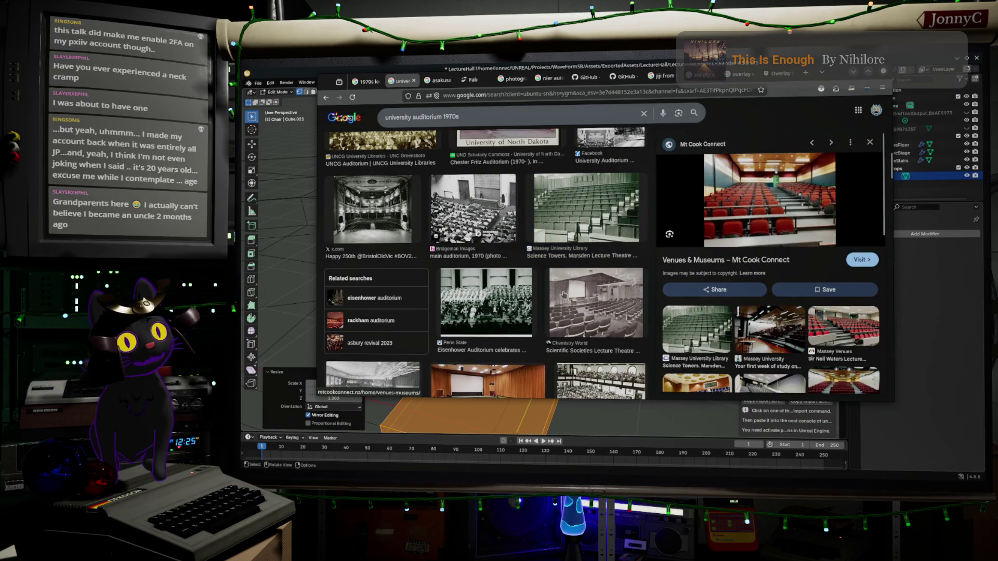
scroll(519, 296, "down", 5)
scroll(458, 149, "down", 4)
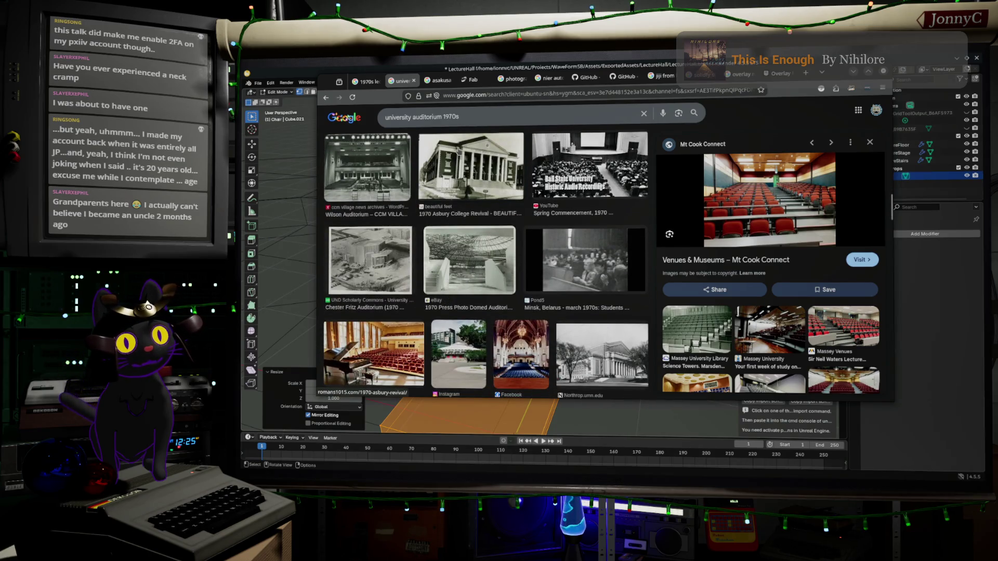
Search 'university lecture 1970s' and preview the photo of blue and red lecture chairs
double_click(425, 116)
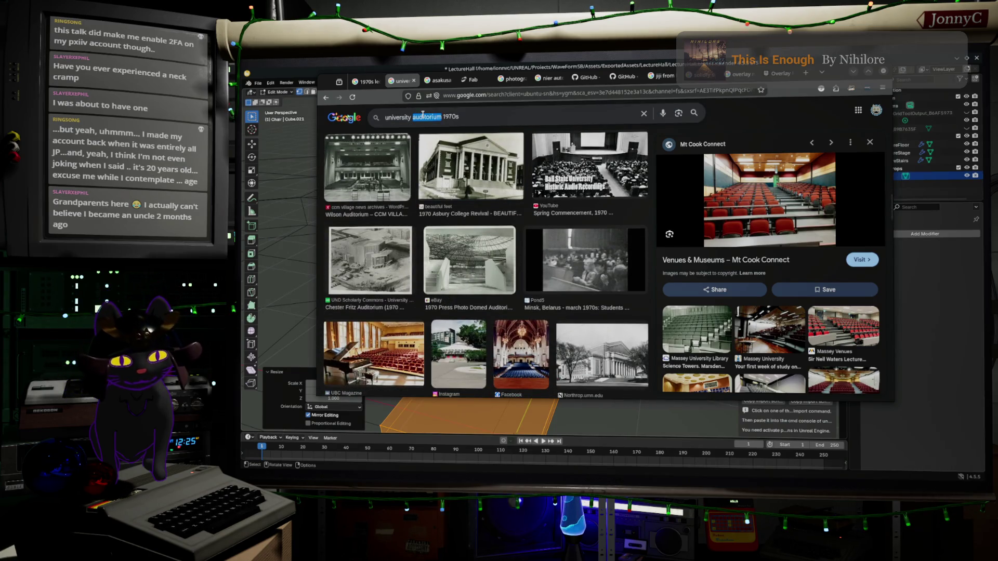
type("lecture")
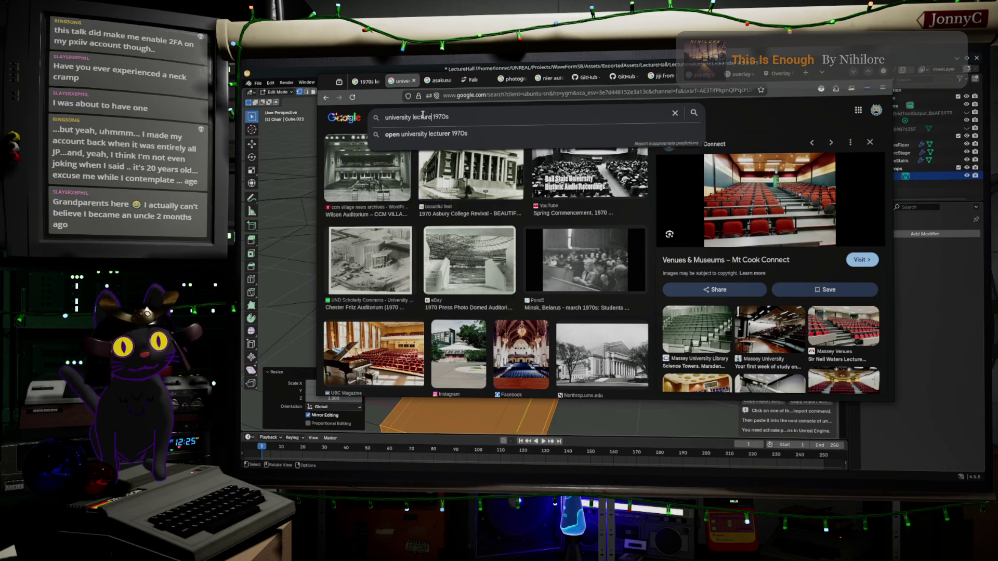
key("Return")
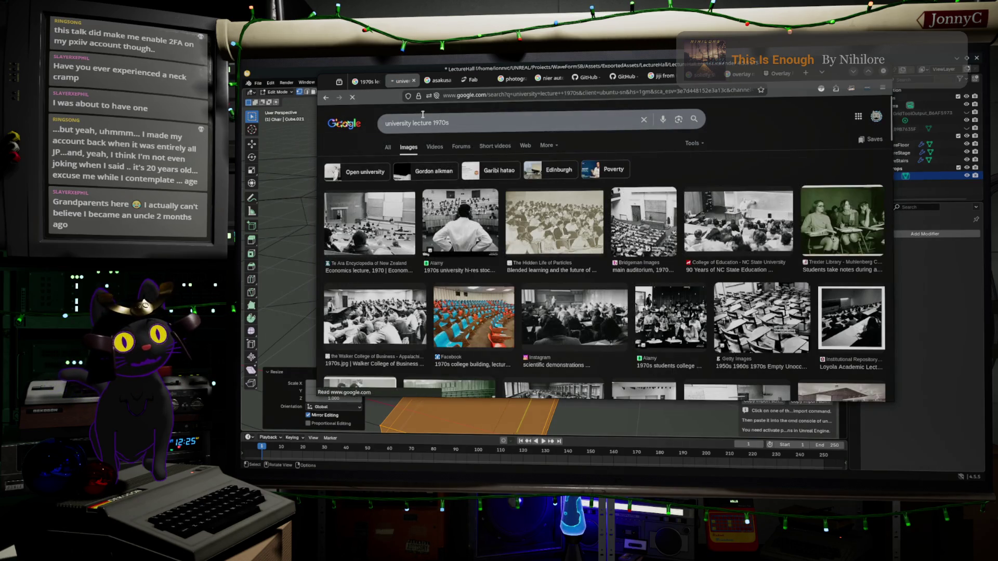
scroll(478, 220, "down", 3)
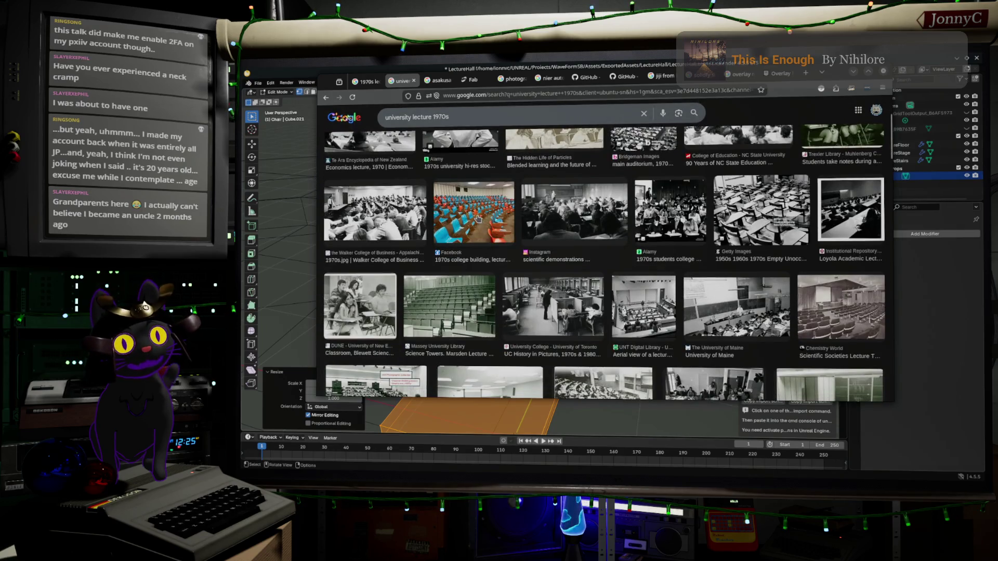
left_click(479, 220)
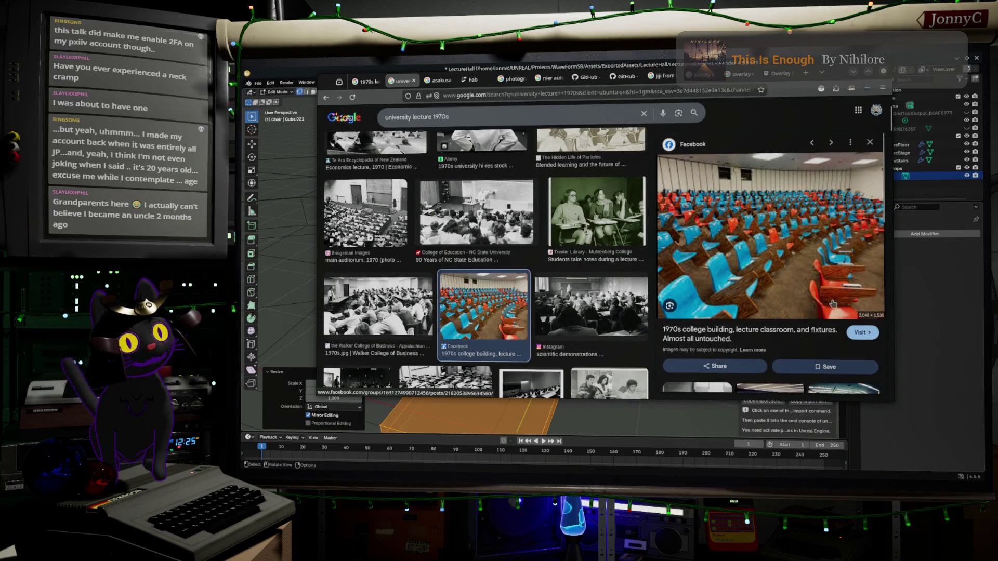
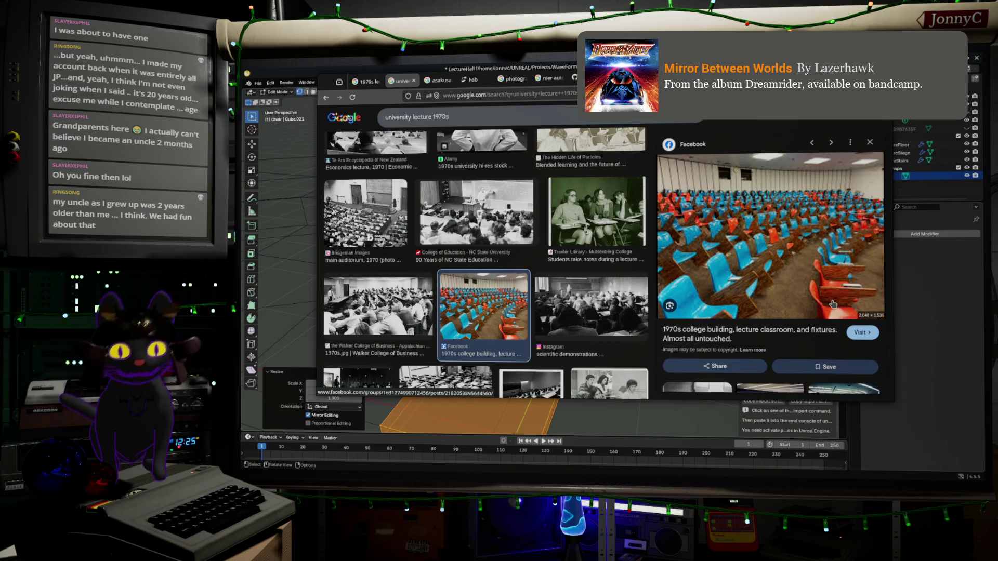
Study the 1970s lecture-classroom photo in Google Images, then bring the Unreal Editor forward
scroll(485, 260, "down", 5)
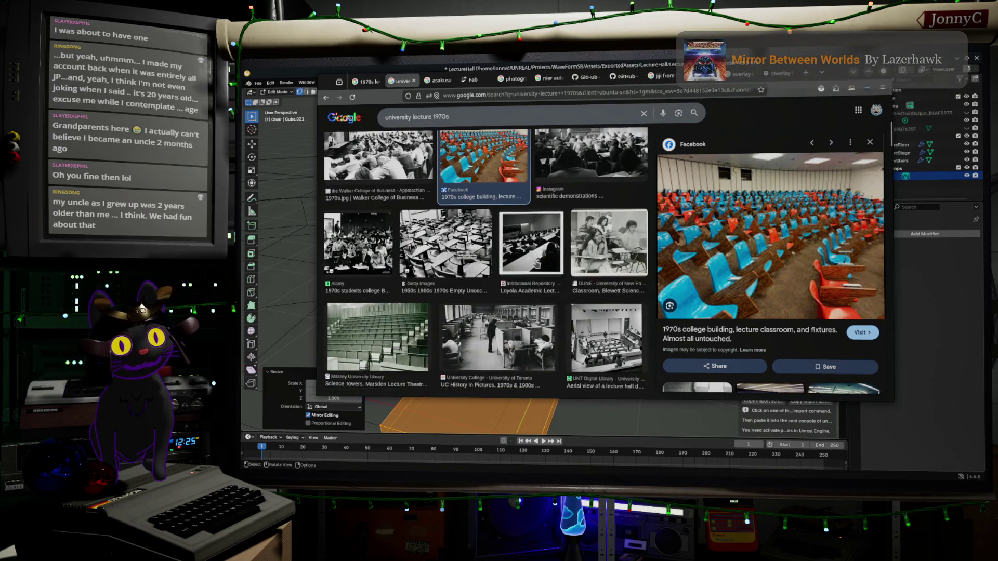
scroll(536, 264, "up", 5)
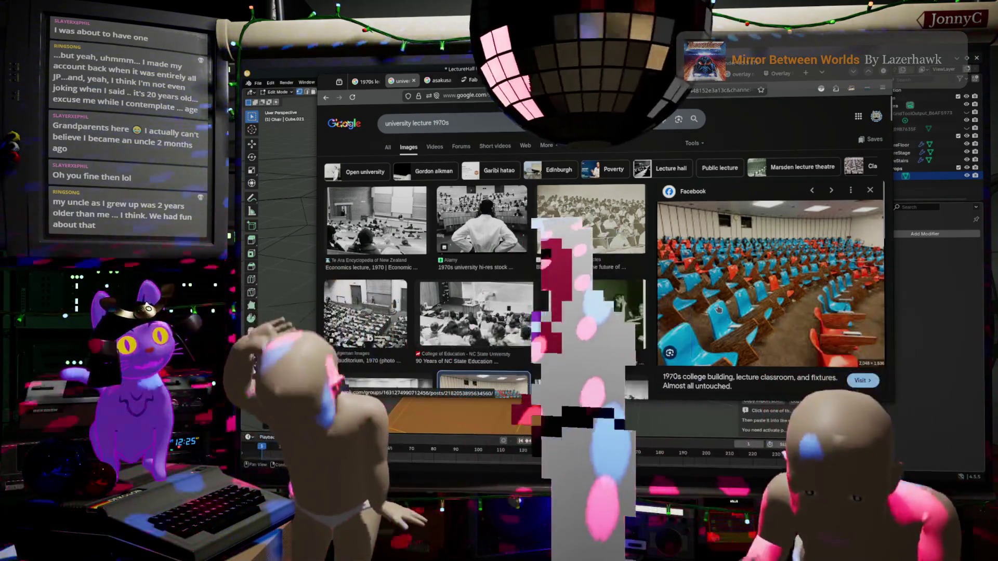
scroll(718, 308, "down", 3)
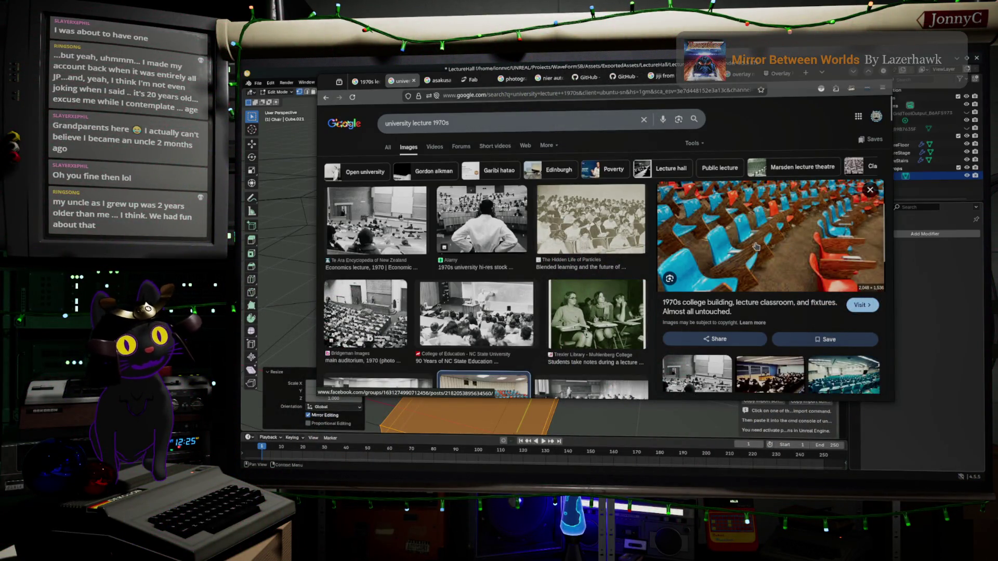
scroll(756, 247, "down", 1)
scroll(759, 239, "up", 3)
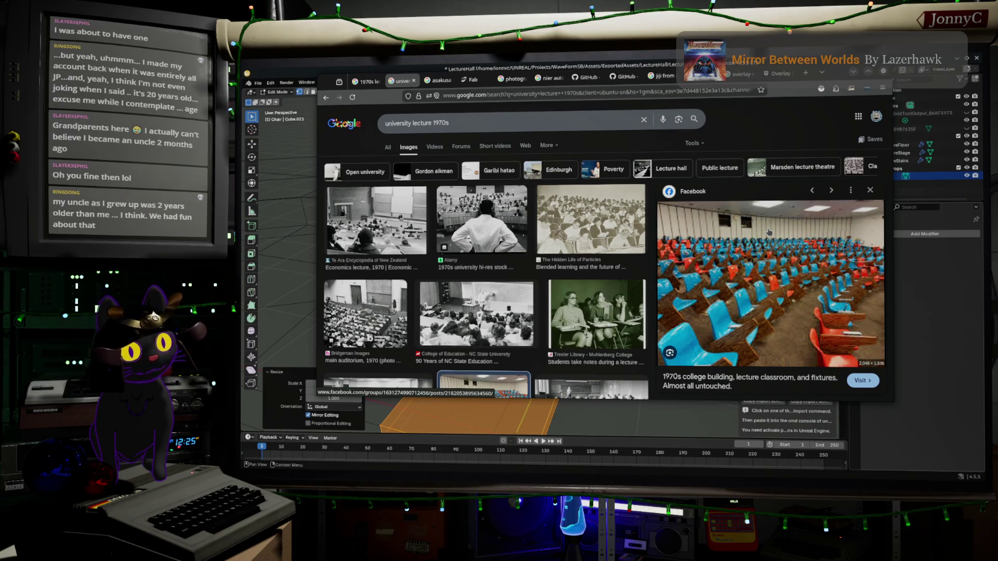
scroll(769, 231, "down", 1)
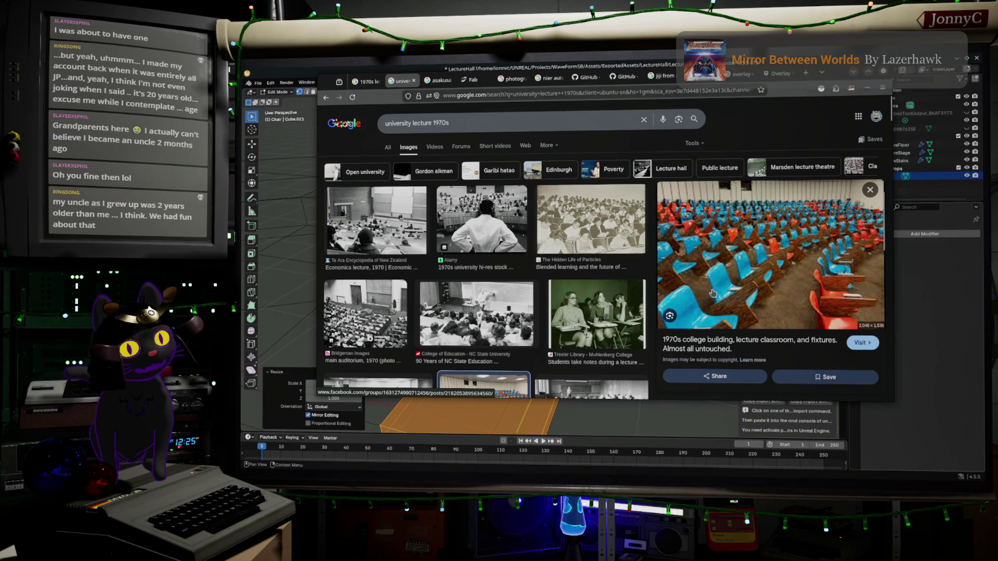
scroll(715, 286, "down", 5)
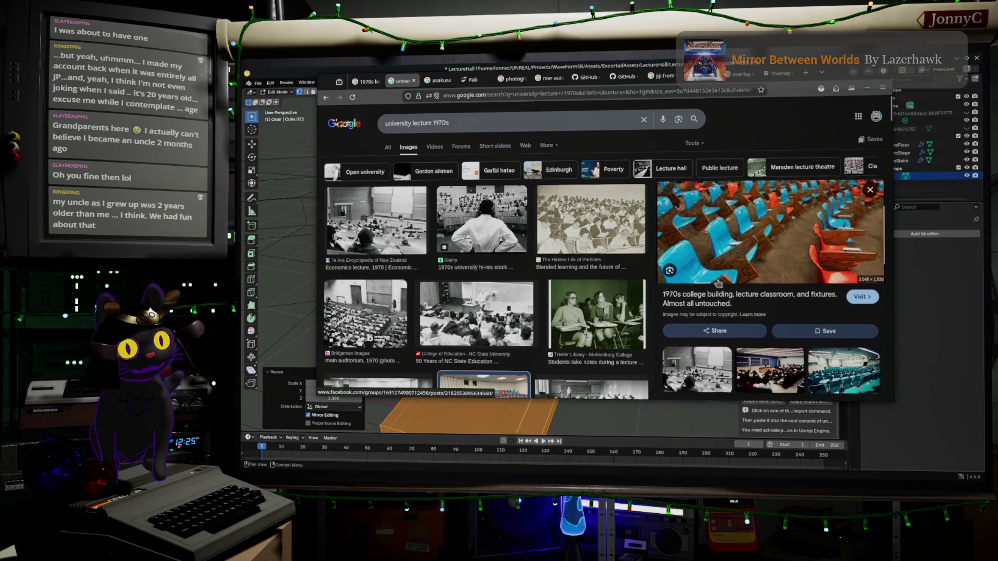
scroll(738, 284, "up", 5)
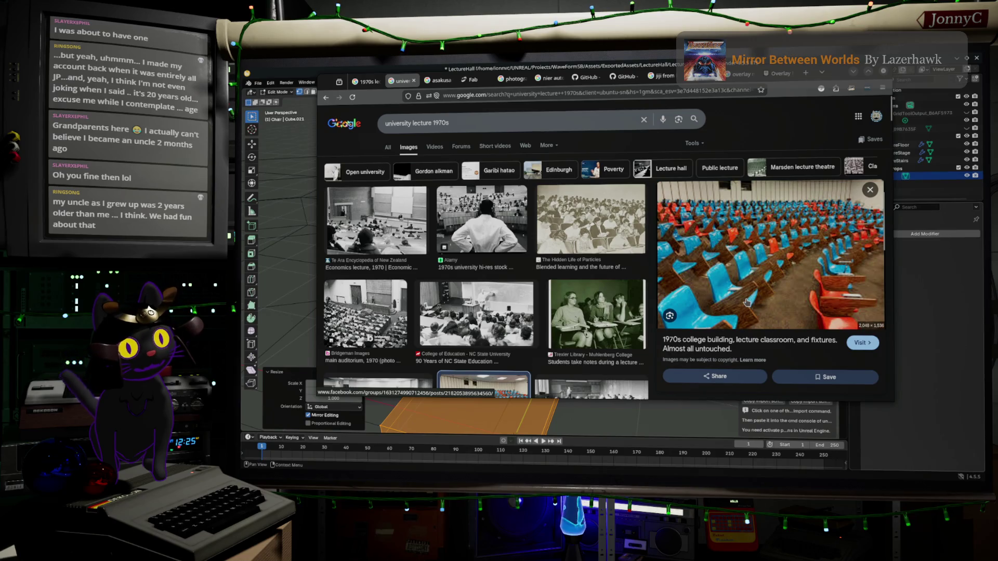
scroll(756, 297, "down", 5)
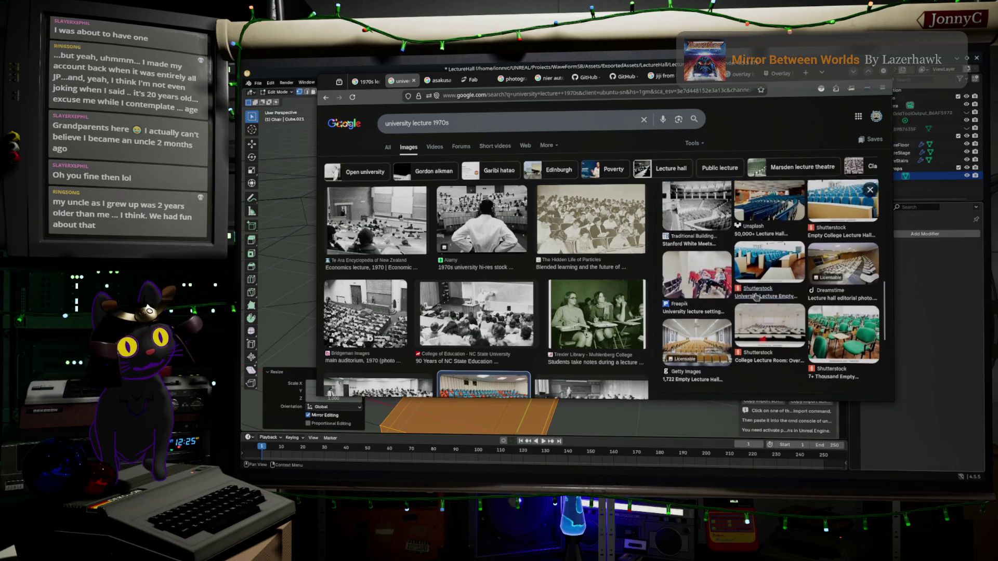
scroll(756, 297, "down", 5)
scroll(757, 297, "up", 6)
scroll(756, 297, "up", 1)
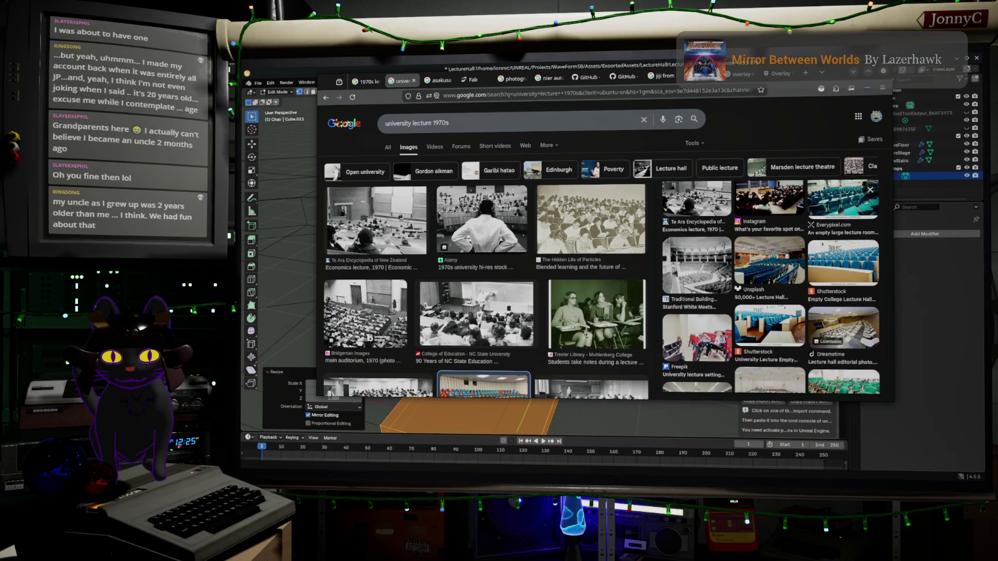
key("alt+Tab")
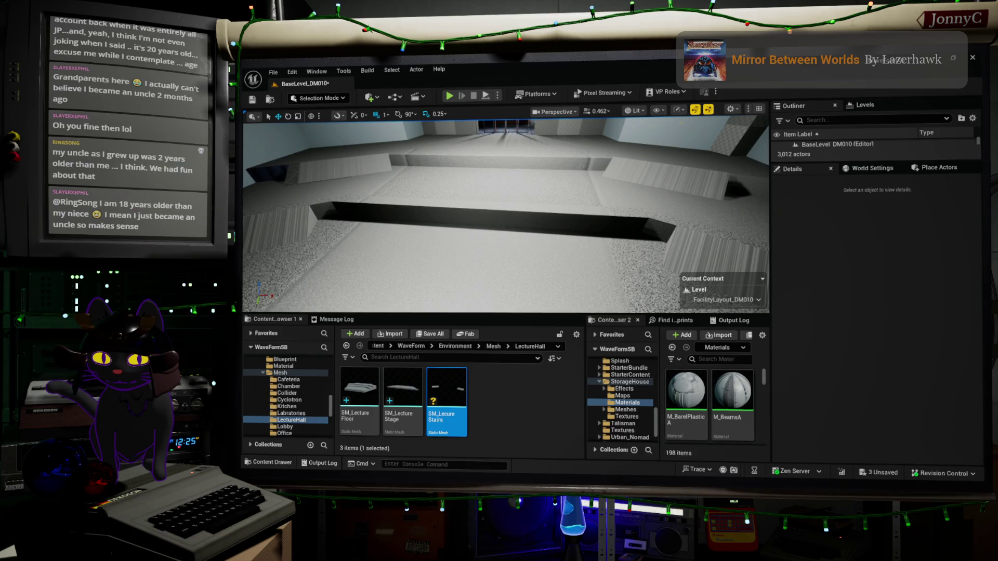
Add evenly spaced vertical edge loops across the chair's L-shaped seat and backrest
key("alt+Tab")
key("ctrl+r")
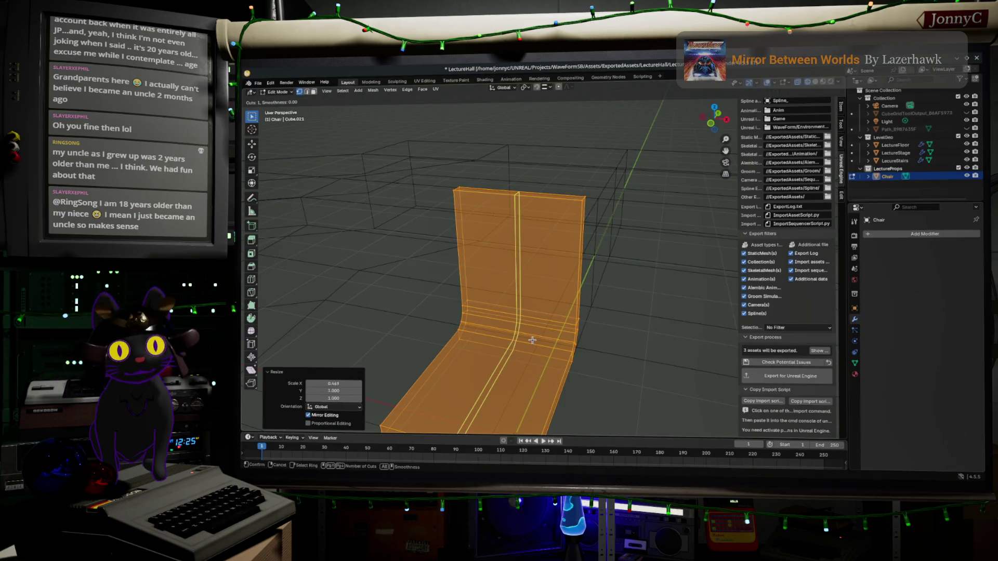
left_click(508, 355)
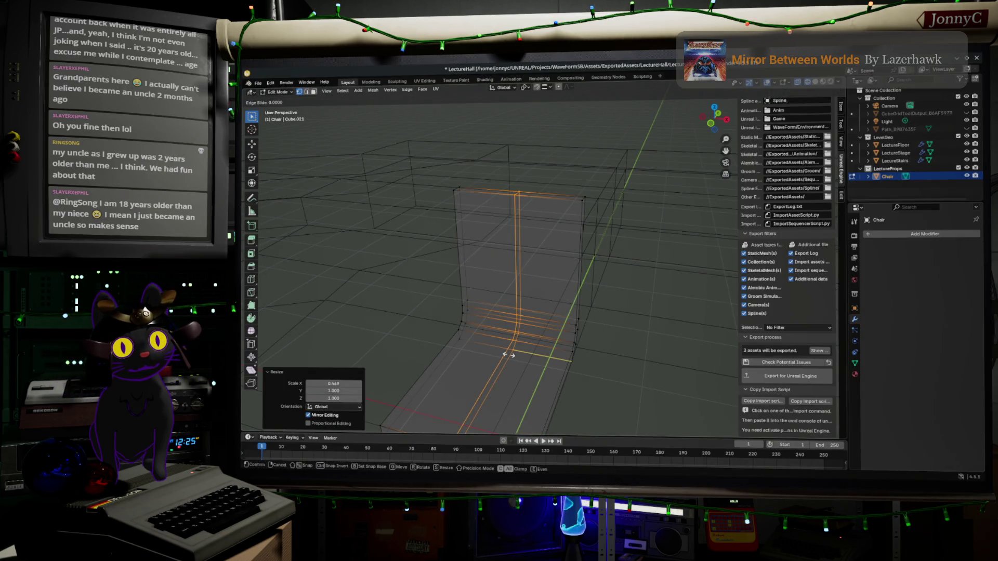
right_click(508, 355)
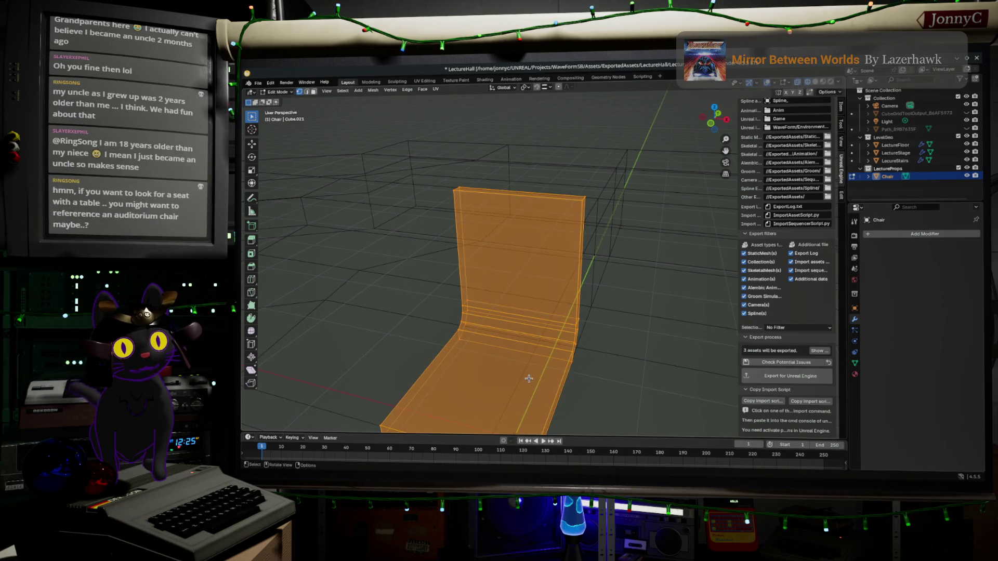
key("ctrl+r")
scroll(517, 369, "up", 2)
scroll(507, 361, "down", 1)
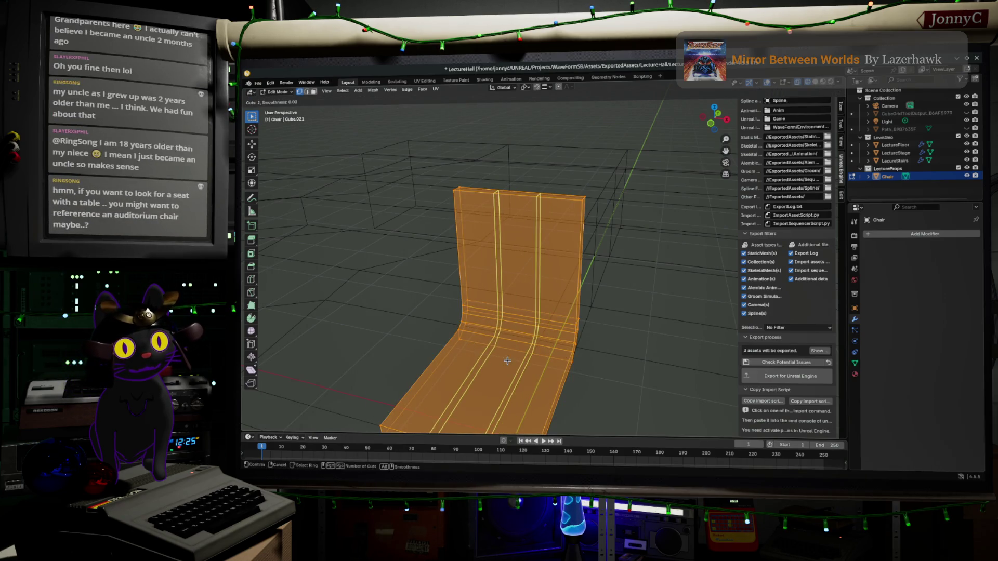
scroll(507, 361, "up", 1)
mouse_move(507, 361)
middle_mouse_down()
mouse_move(559, 336)
mouse_move(566, 345)
middle_mouse_up()
left_click(539, 355)
right_click(538, 355)
Cut three horizontal loops across the backrest and select its centre vertex
key("ctrl+r")
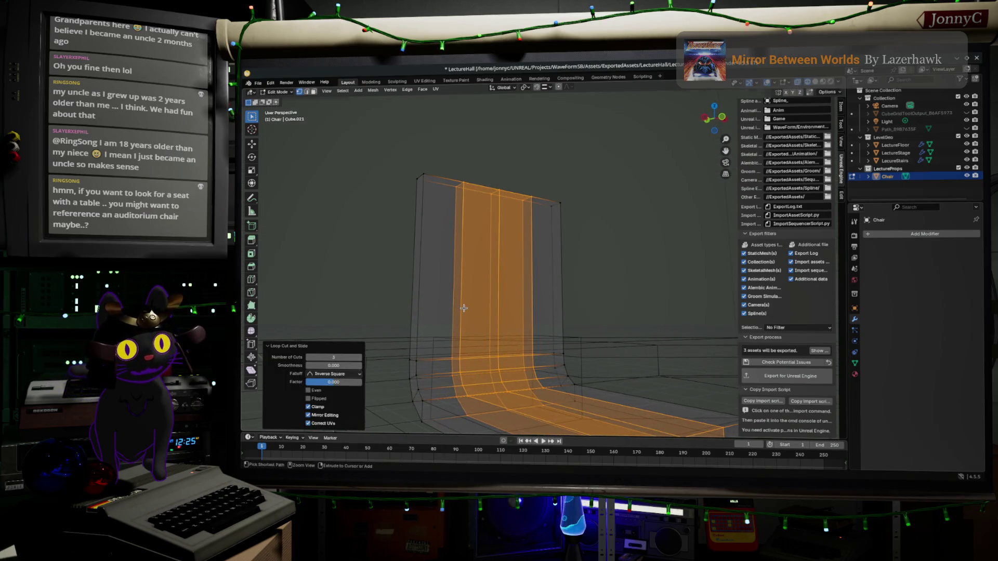
scroll(486, 297, "up", 2)
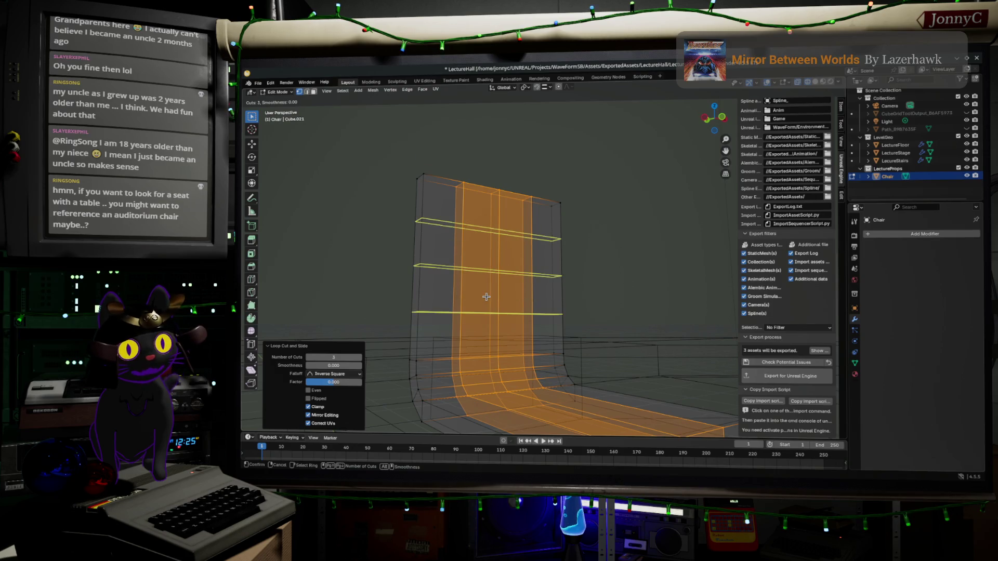
left_click(485, 296)
right_click(486, 297)
middle_click_drag(544, 341, 482, 304)
left_click_drag(482, 304, 513, 342)
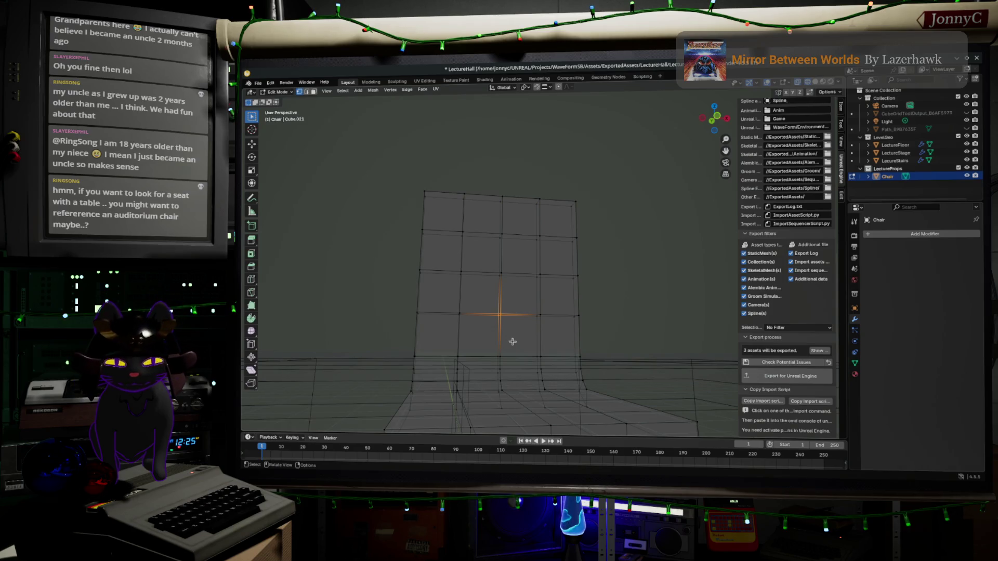
Delete the backrest's centre vertex and select the hole's border loop
key("x")
left_click(512, 341)
mouse_move(512, 339)
middle_mouse_down()
mouse_move(488, 279)
mouse_move(498, 273)
middle_mouse_up()
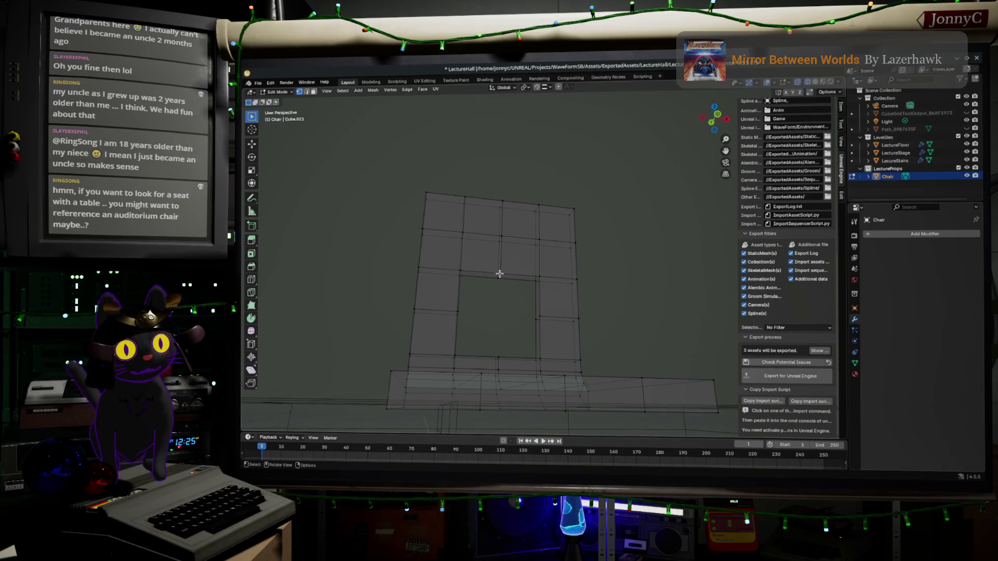
left_click(506, 274, "alt")
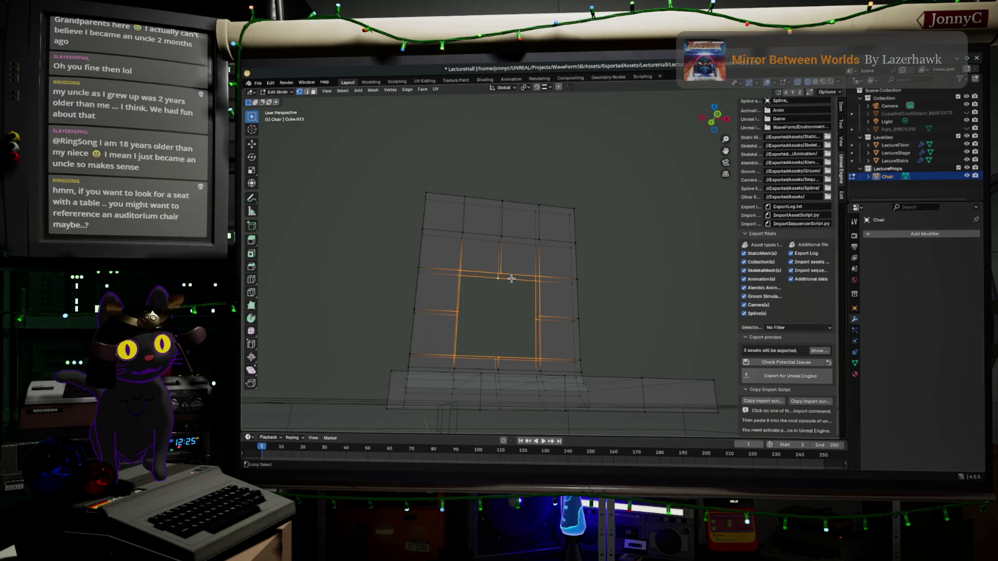
Try Grid Fill and a single-face fill on the hole, undo, and reselect the border loop
key("F3")
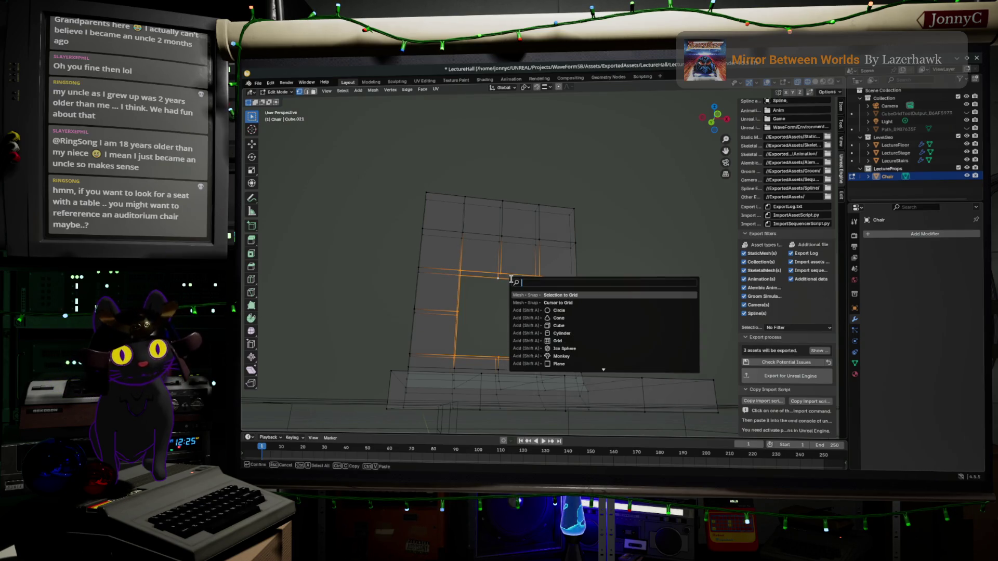
type("fi")
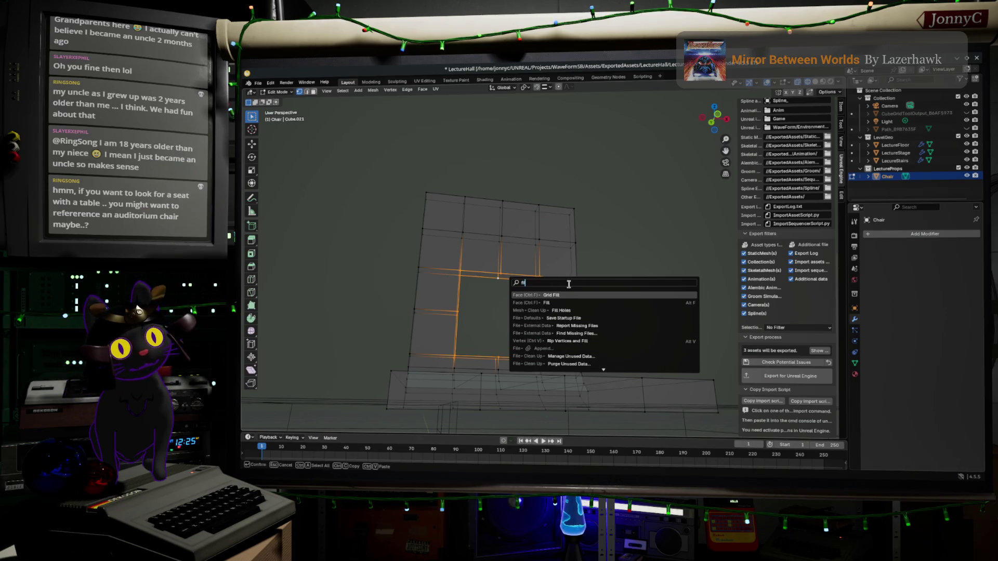
left_click(570, 295)
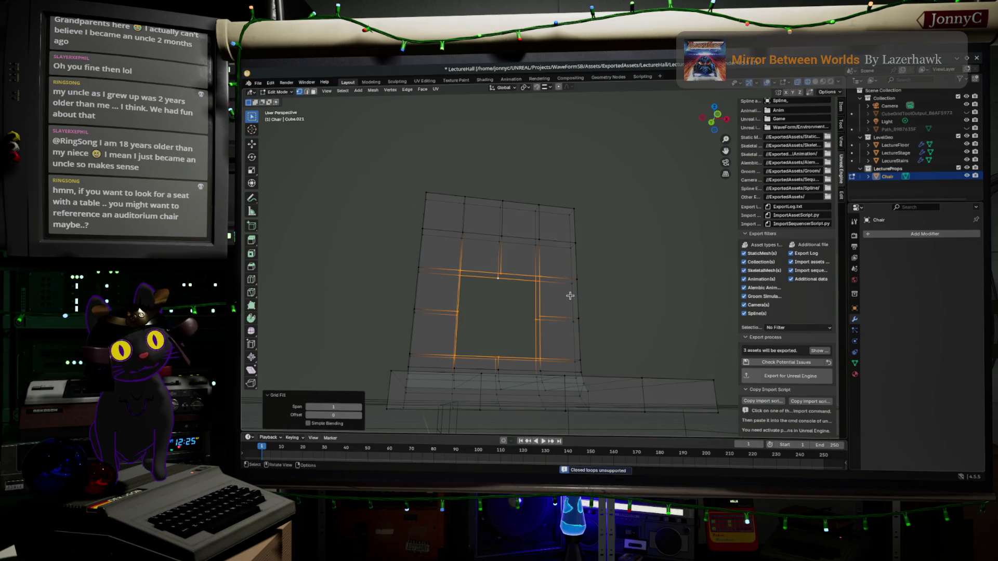
mouse_move(559, 293)
middle_mouse_down()
mouse_move(570, 286)
mouse_move(601, 327)
middle_mouse_up()
key("f")
key("ctrl+z")
middle_click_drag(498, 285, 509, 269)
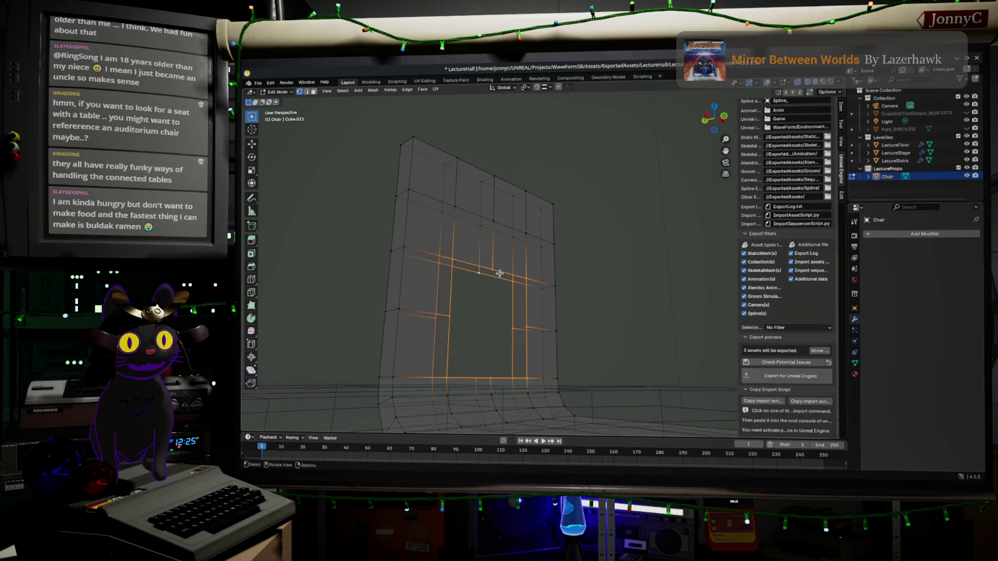
key("alt+Tab")
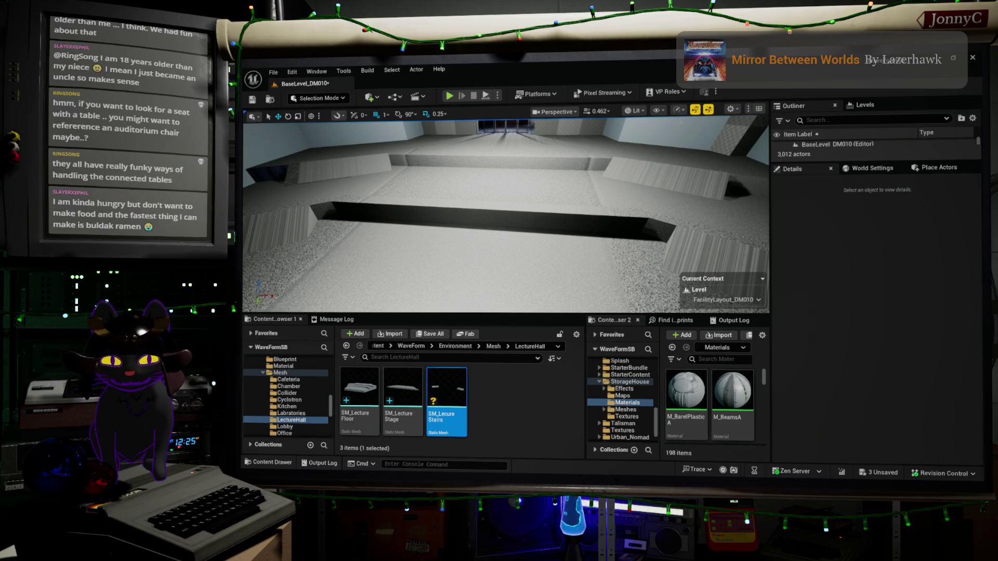
key("alt+Tab")
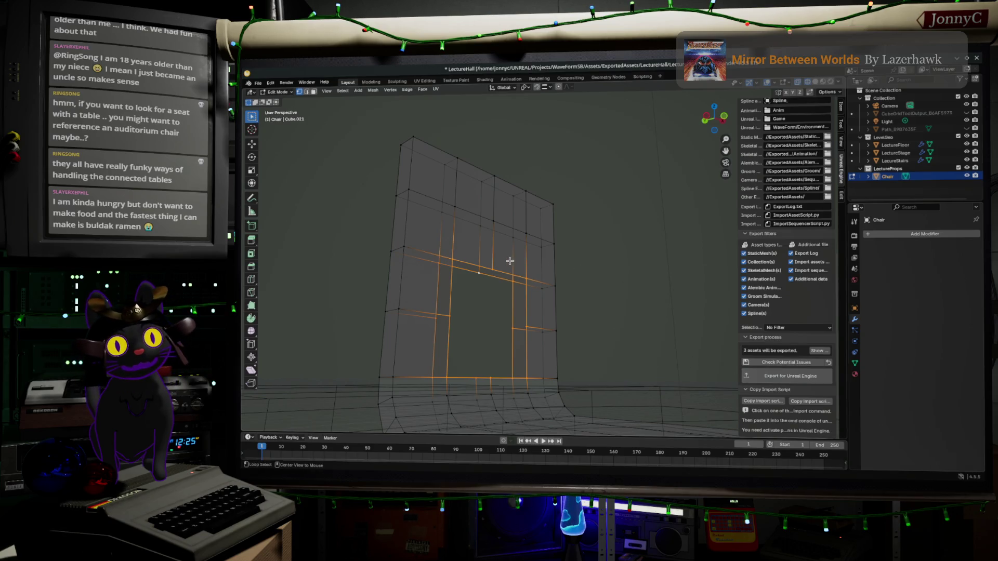
left_click(508, 270, "alt")
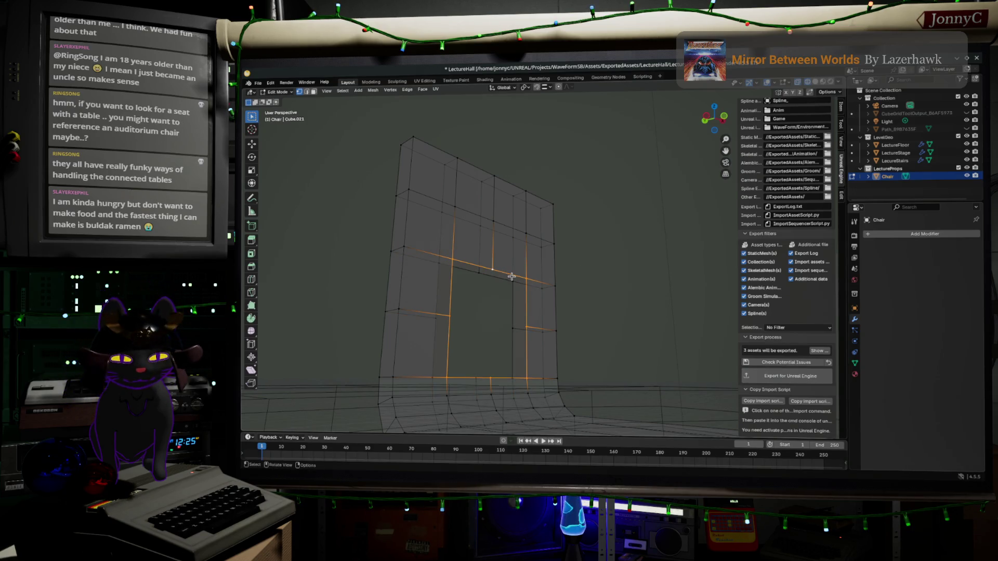
With increment snapping in Left Orthographic view, move the selected faces to reshape the chair profile
left_click(550, 87)
left_click(544, 131)
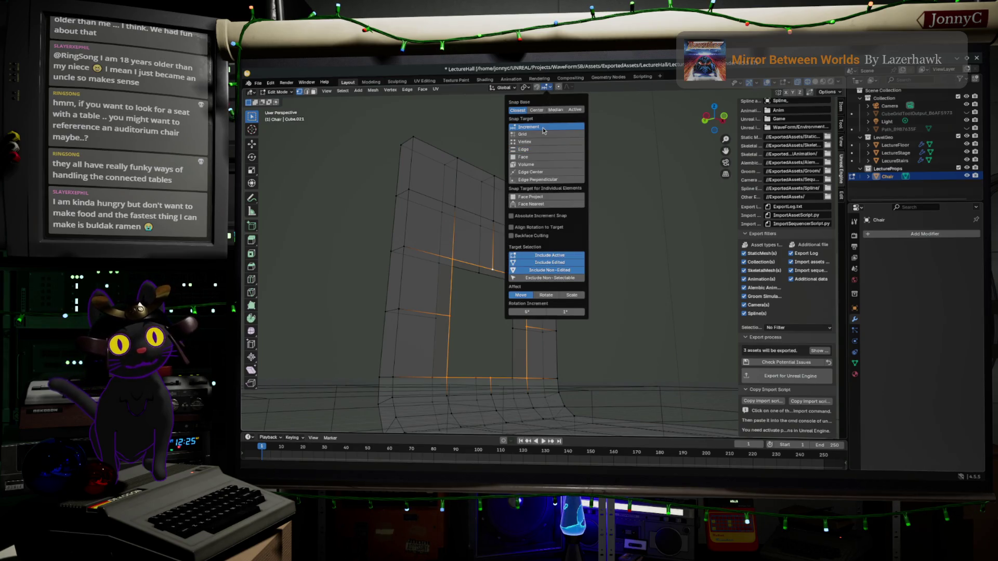
left_click(702, 119)
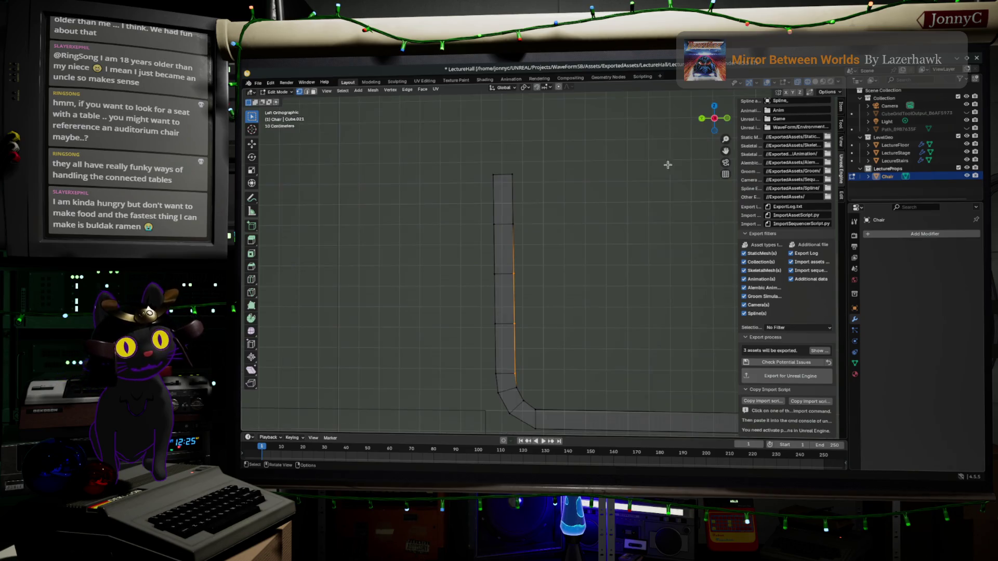
key("g")
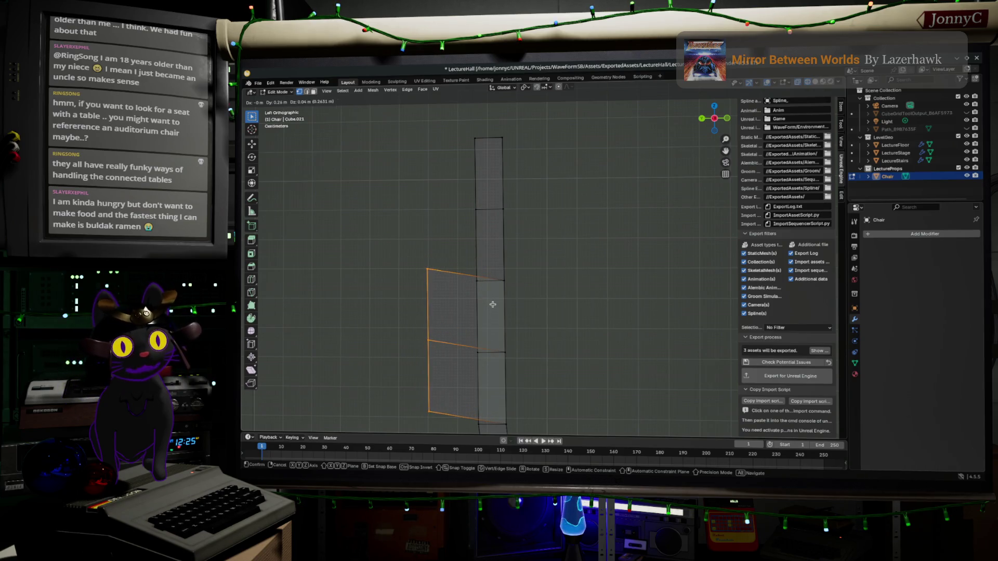
left_click(539, 278)
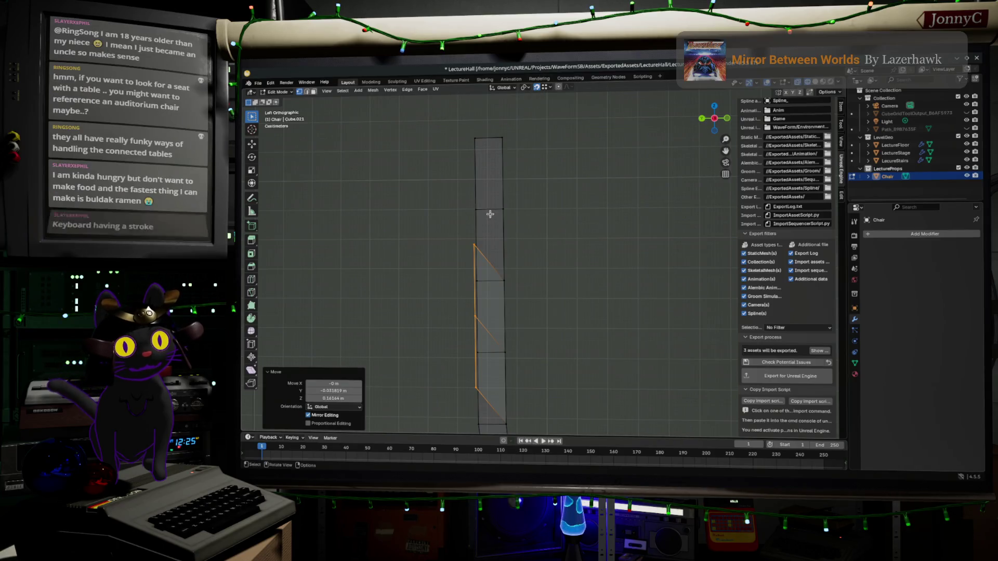
key("g")
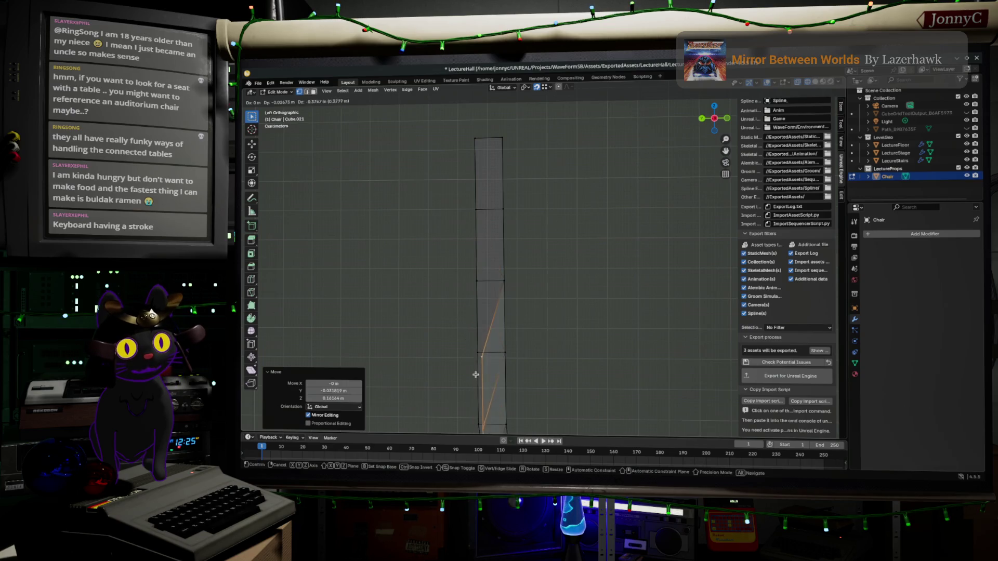
left_click(464, 354)
key("g")
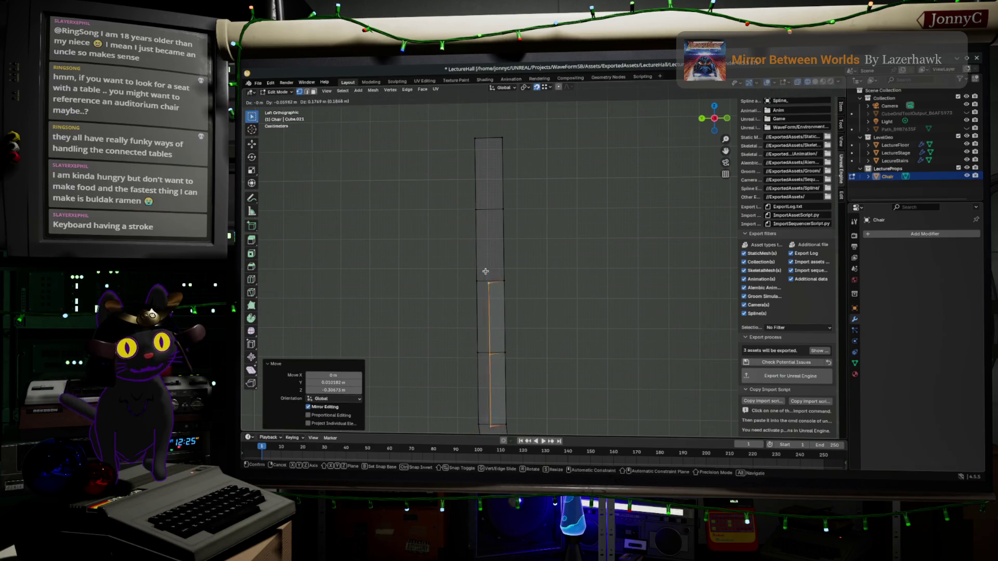
left_click(477, 276)
Select the whole mesh and Merge by Distance, removing 16 duplicate vertices
mouse_move(503, 267)
middle_mouse_down()
mouse_move(527, 267)
mouse_move(469, 253)
middle_mouse_up()
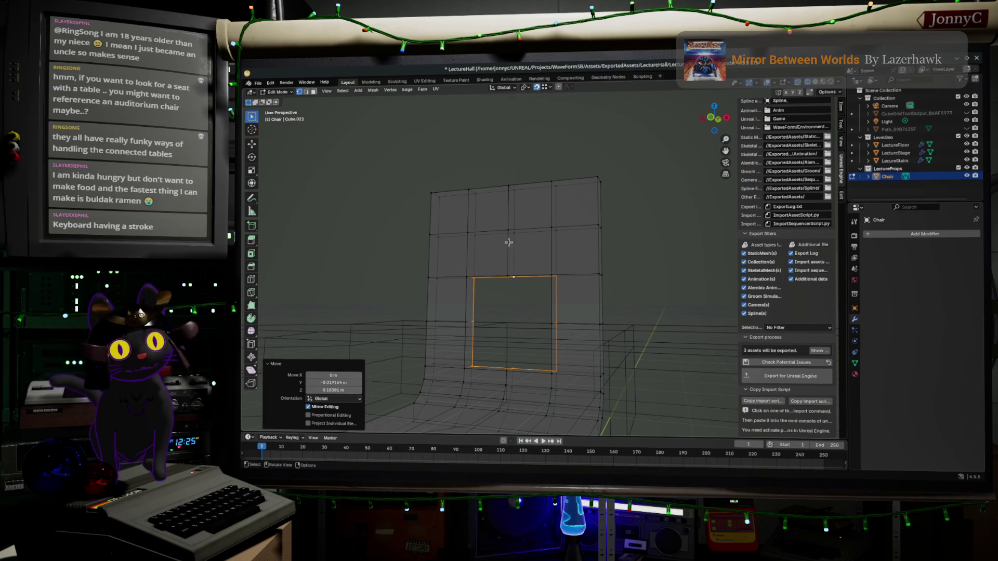
mouse_move(488, 208)
middle_mouse_down()
mouse_move(530, 225)
mouse_move(501, 265)
mouse_move(570, 278)
mouse_move(566, 243)
mouse_move(591, 330)
mouse_move(548, 355)
middle_mouse_up()
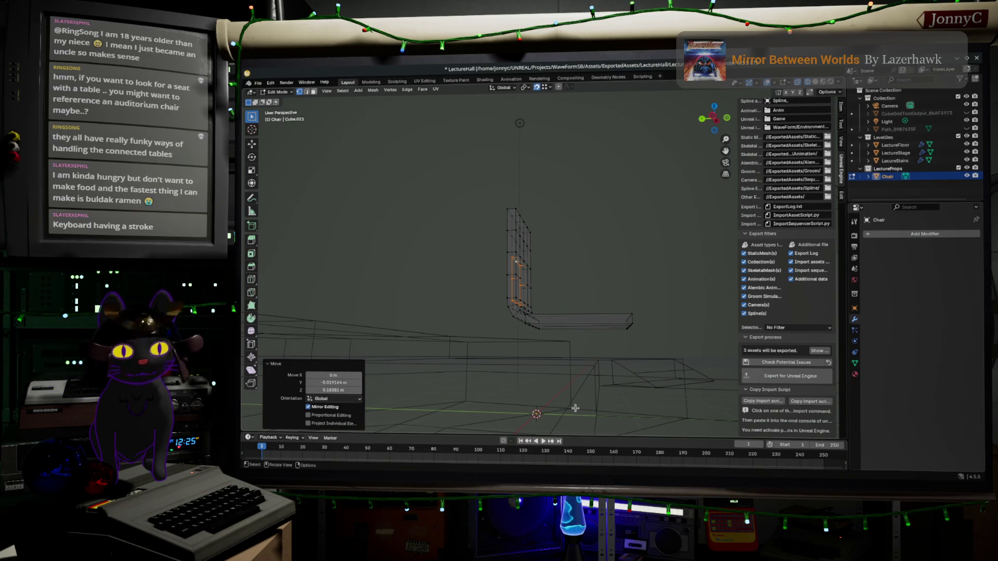
middle_click_drag(484, 336, 579, 363)
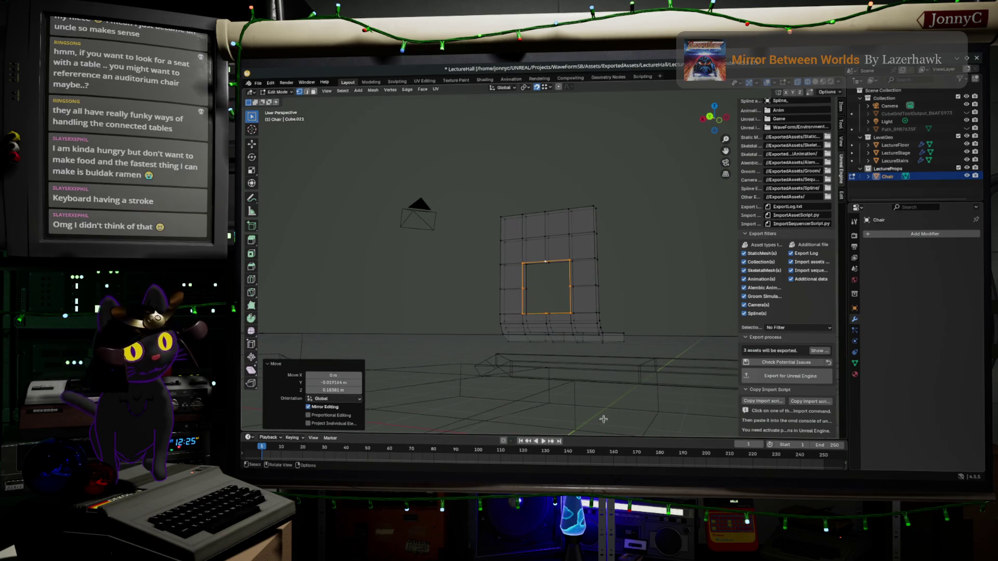
mouse_move(615, 397)
middle_mouse_down()
mouse_move(621, 374)
mouse_move(551, 378)
mouse_move(525, 343)
mouse_move(452, 308)
middle_mouse_up()
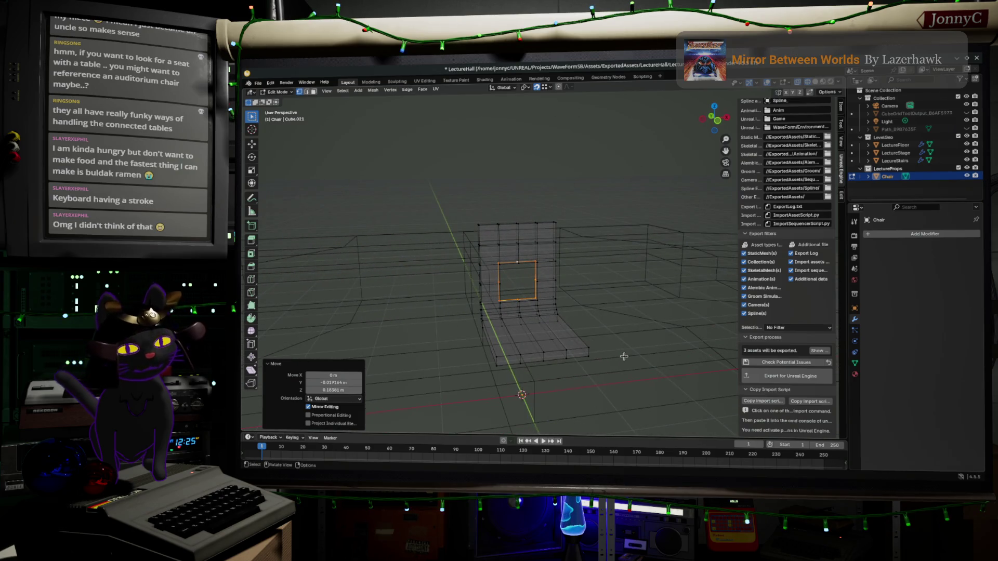
mouse_move(608, 317)
middle_mouse_down()
mouse_move(606, 336)
mouse_move(608, 307)
mouse_move(525, 320)
mouse_move(660, 323)
middle_mouse_up()
scroll(531, 320, "up", 1)
scroll(583, 316, "up", 2)
scroll(607, 317, "up", 2)
key("a")
key("m")
left_click(607, 321)
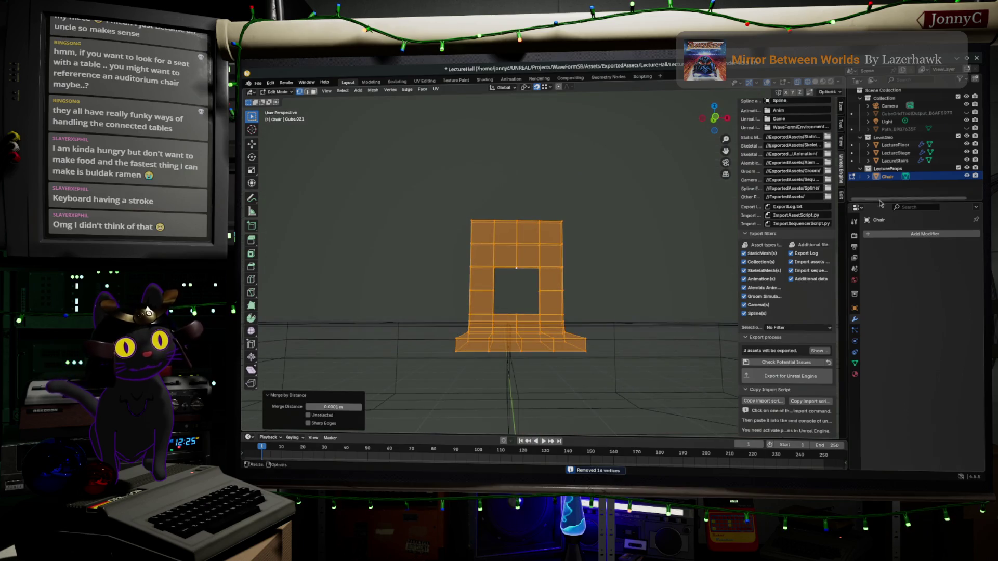
Add a Subdivision Surface modifier to round the chair into a smooth L shape
left_click(919, 235)
mouse_move(914, 237)
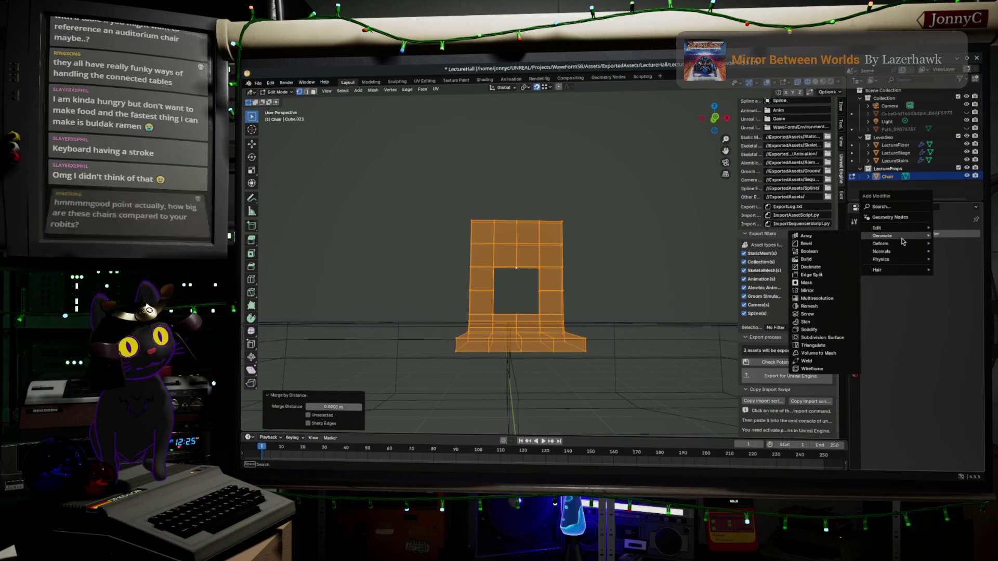
left_click(819, 338)
key("Tab")
mouse_move(603, 322)
middle_mouse_down()
mouse_move(640, 344)
mouse_move(692, 332)
middle_mouse_up()
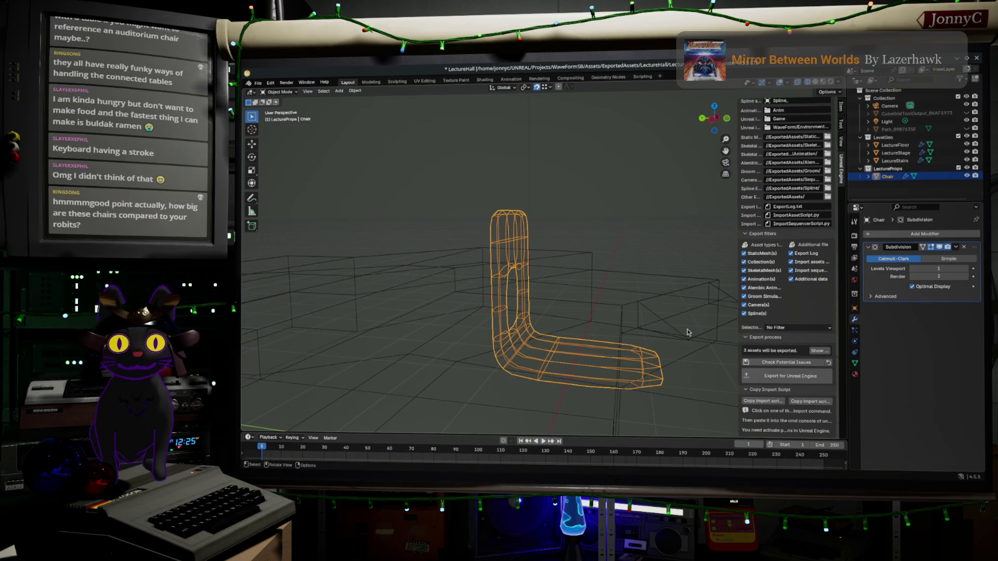
mouse_move(688, 332)
middle_mouse_down()
mouse_move(688, 296)
mouse_move(661, 265)
mouse_move(653, 232)
mouse_move(600, 300)
mouse_move(588, 296)
middle_mouse_up()
scroll(600, 299, "down", 3)
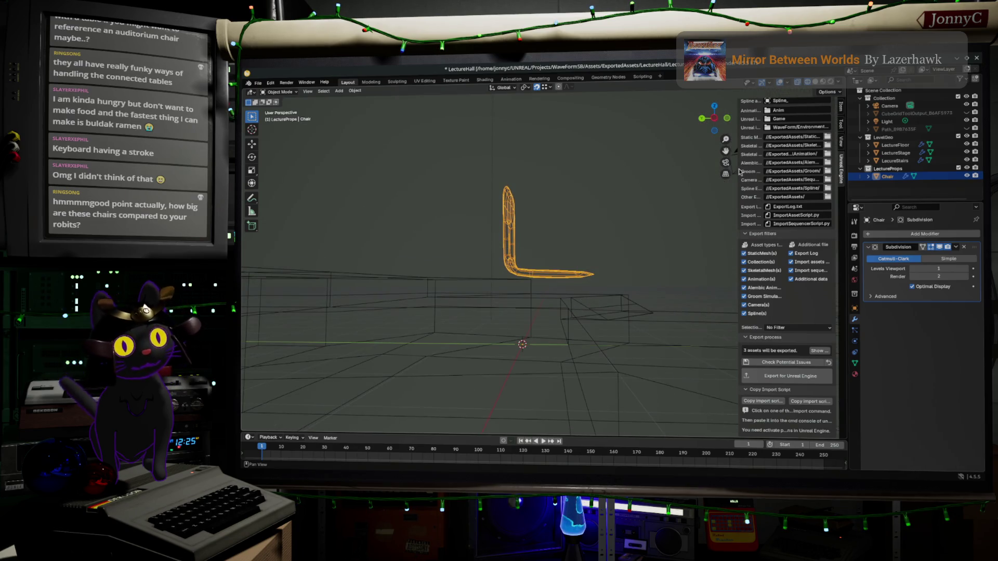
In Edit Mode, move the chair geometry exactly -2 m along Y
key("Tab")
middle_click_drag(527, 368, 579, 330)
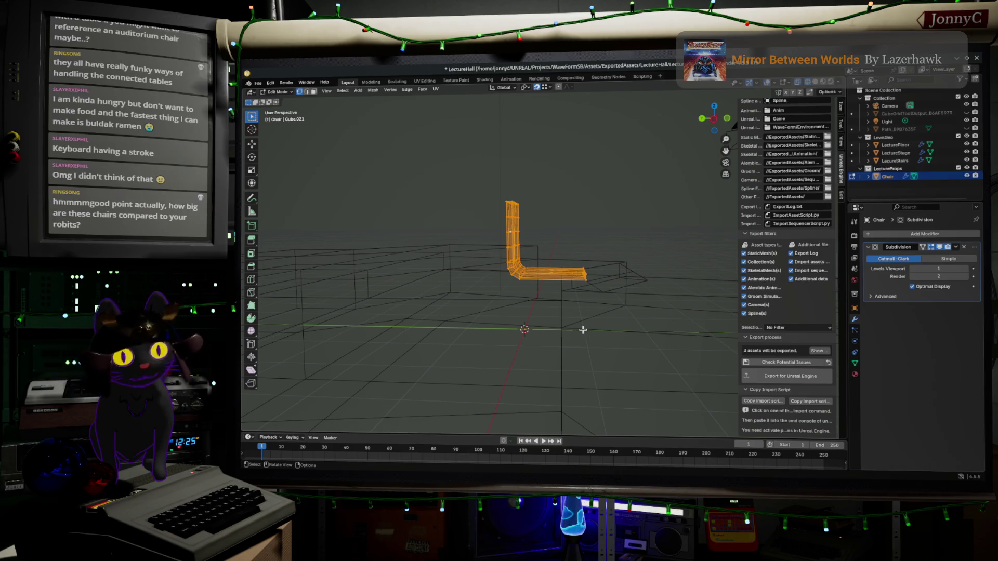
key("g")
key("y")
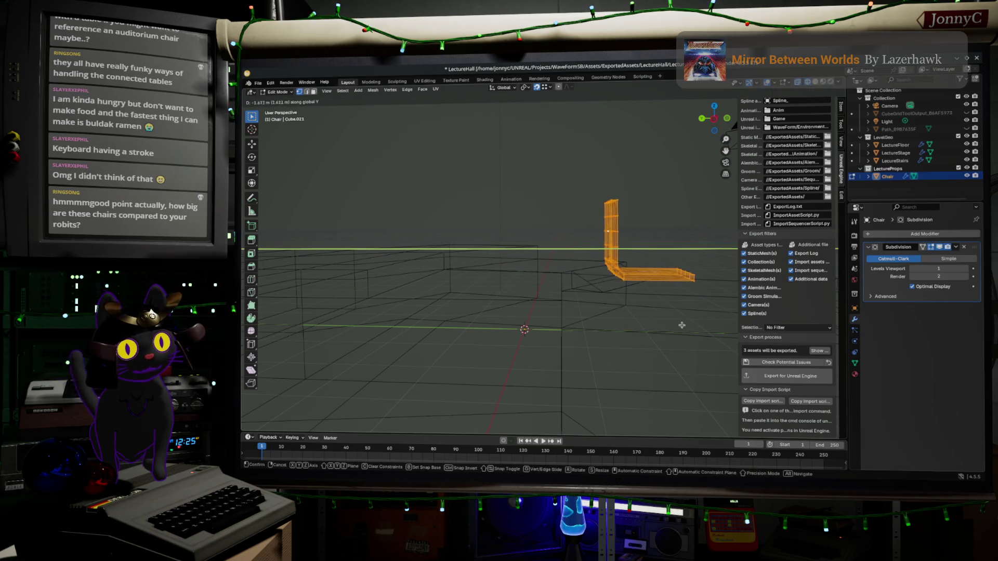
left_click(686, 325)
left_click(341, 382)
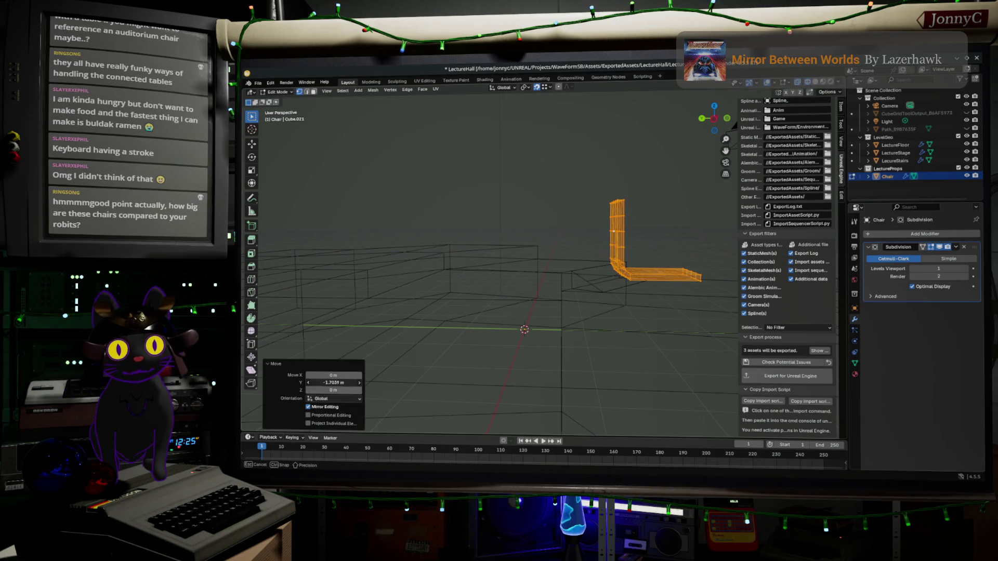
type("-12")
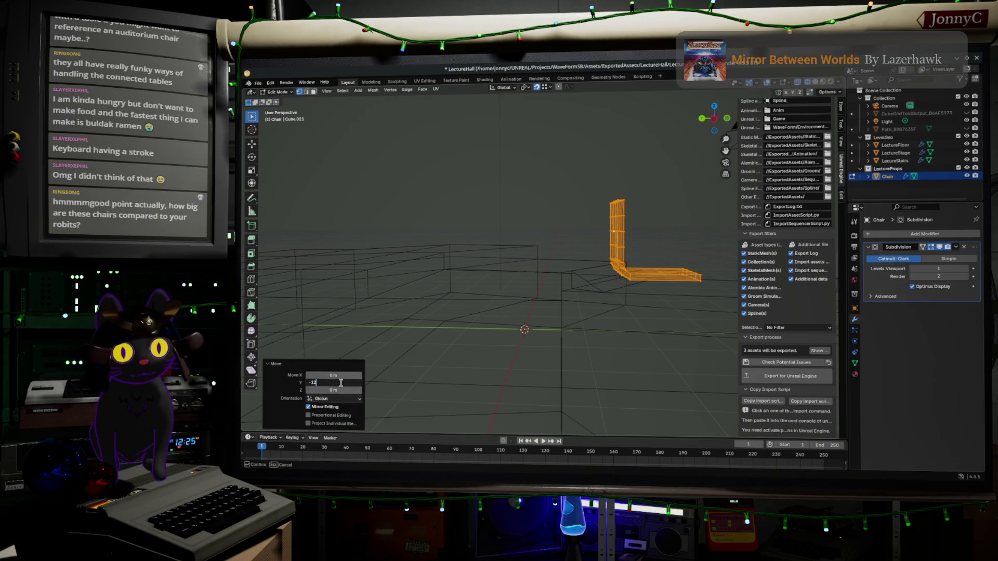
key("Left")
key("BackSpace")
key("Return")
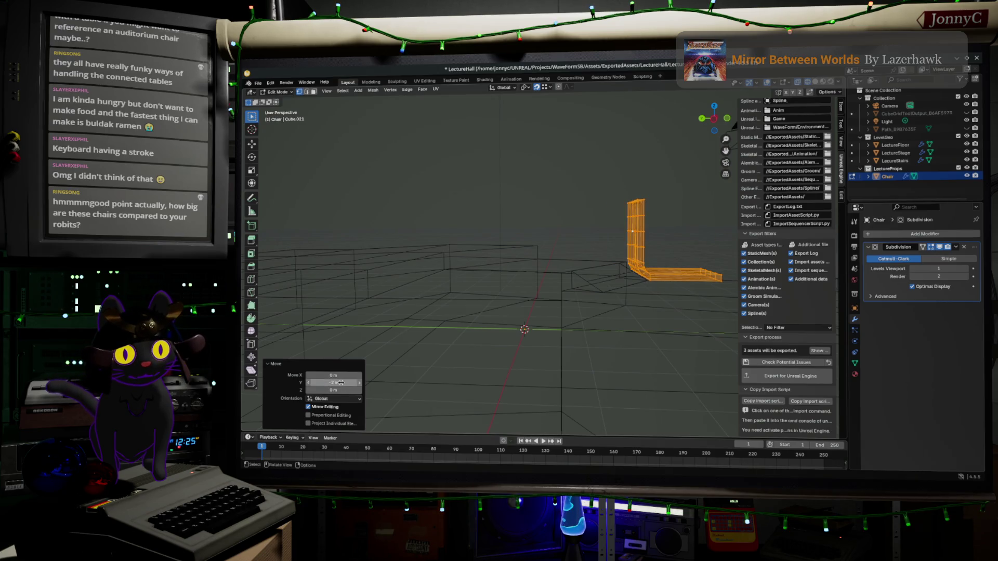
mouse_move(481, 356)
middle_mouse_down()
mouse_move(575, 339)
mouse_move(605, 320)
mouse_move(603, 305)
mouse_move(580, 297)
middle_mouse_up()
Show the Item transform values in the N sidebar and box-select all the chair's vertices again
key("Tab")
key("Tab")
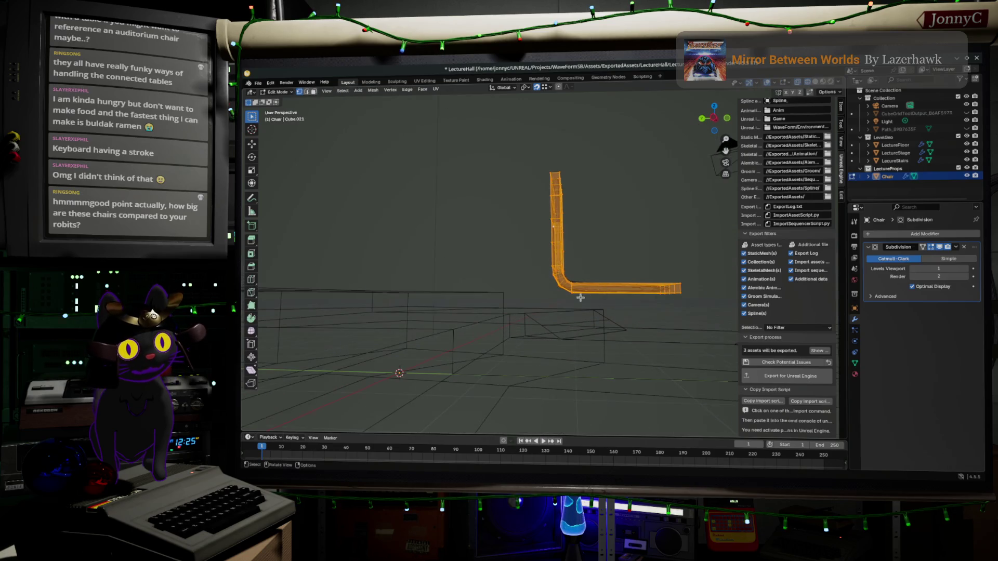
left_click(575, 293)
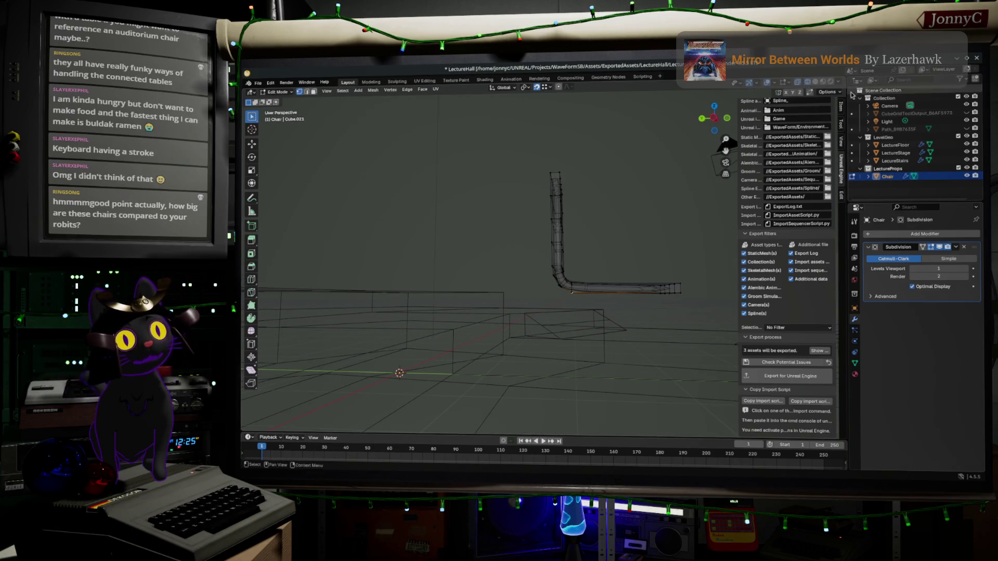
left_click(842, 106)
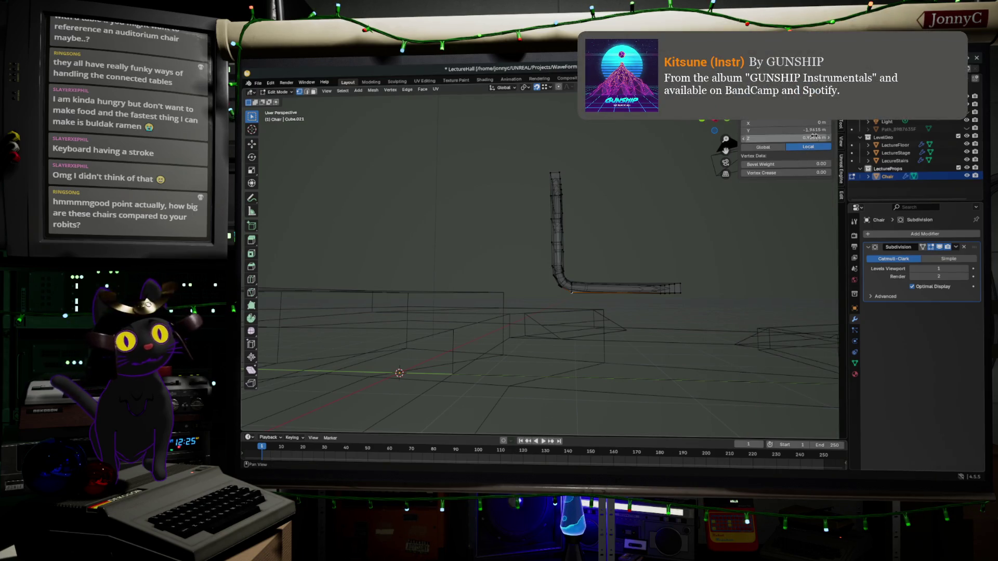
key("KP_8")
key("KP_8")
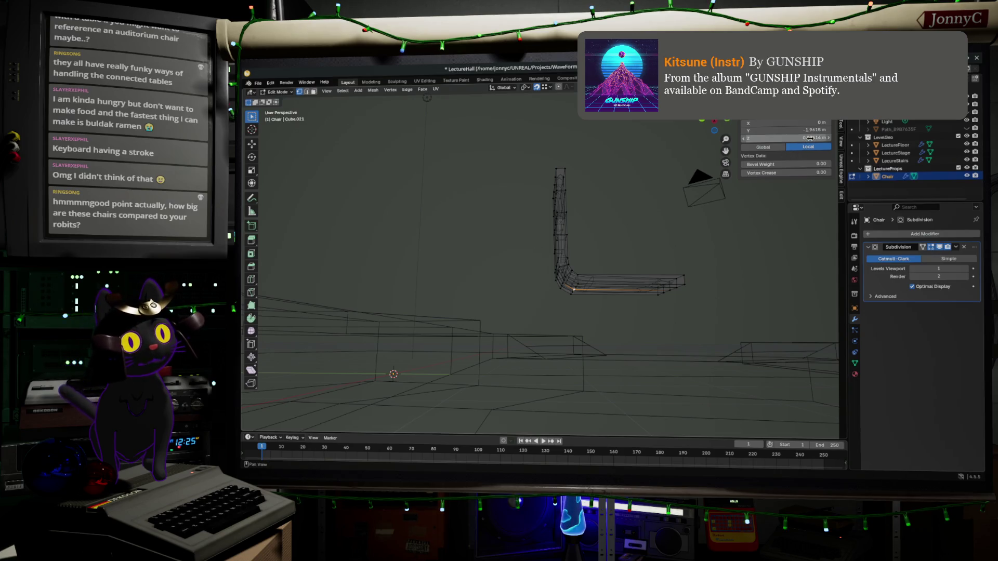
middle_click_drag(641, 372, 623, 388)
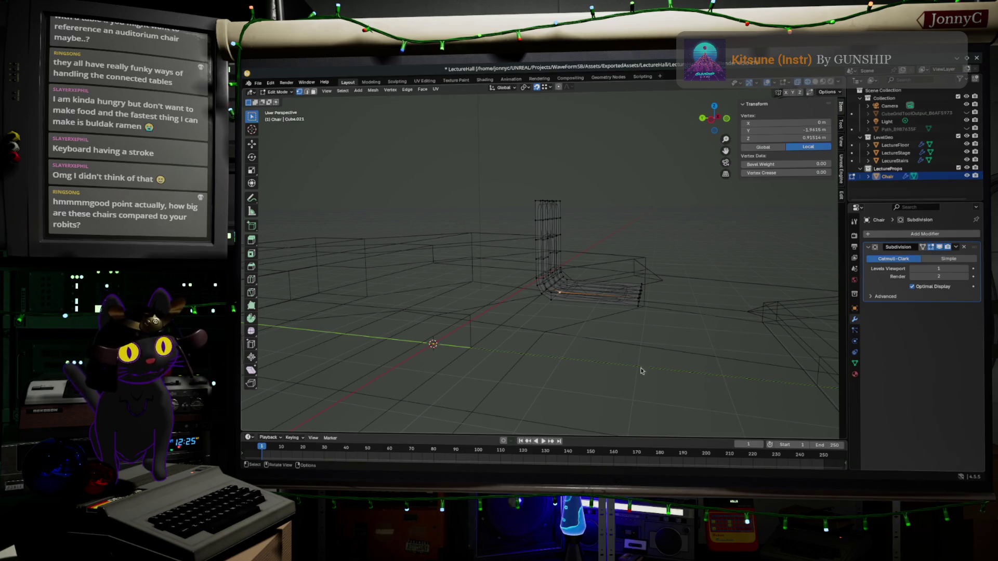
middle_click_drag(679, 294, 669, 312)
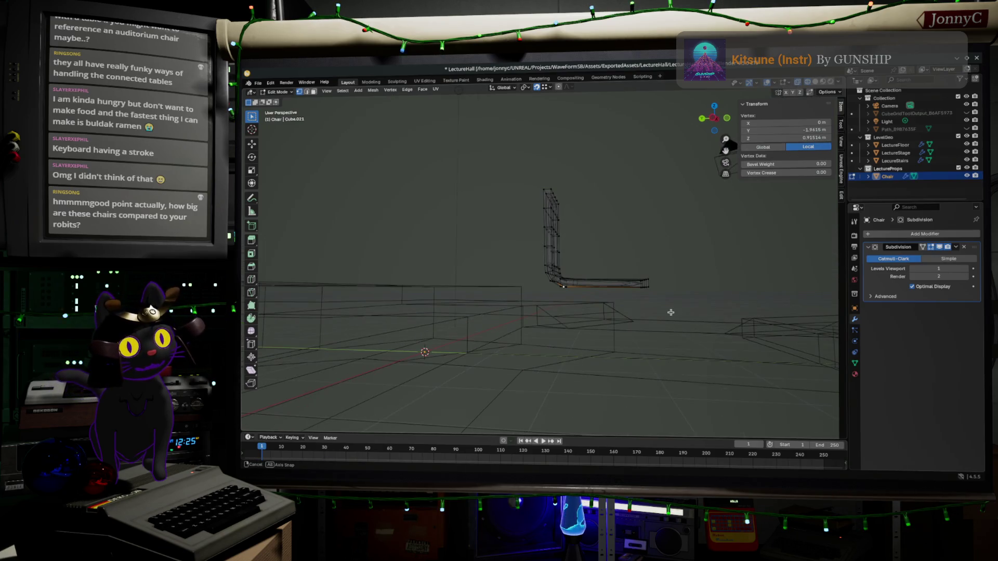
left_click_drag(510, 165, 686, 303)
middle_click_drag(716, 287, 721, 297)
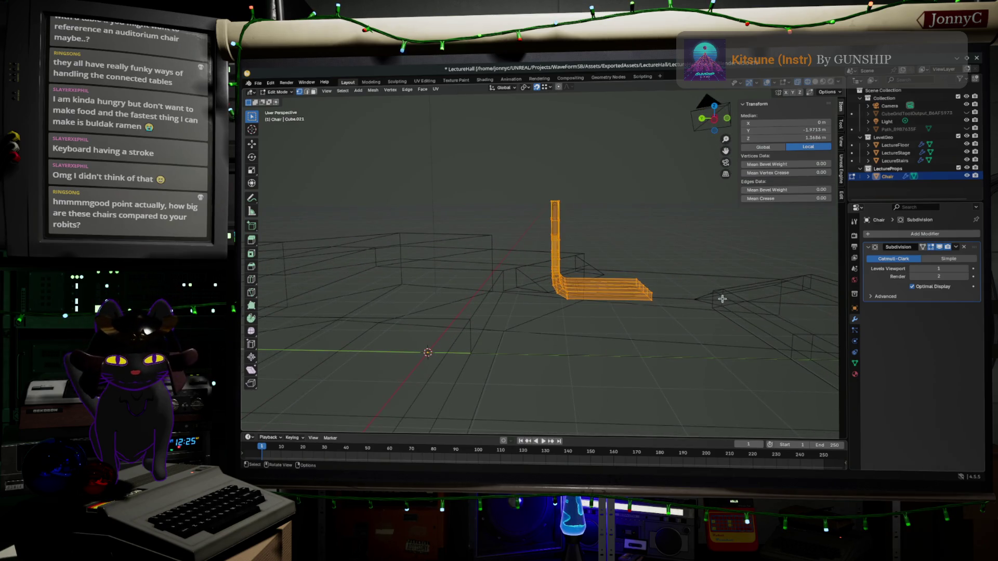
middle_click_drag(638, 330, 546, 363)
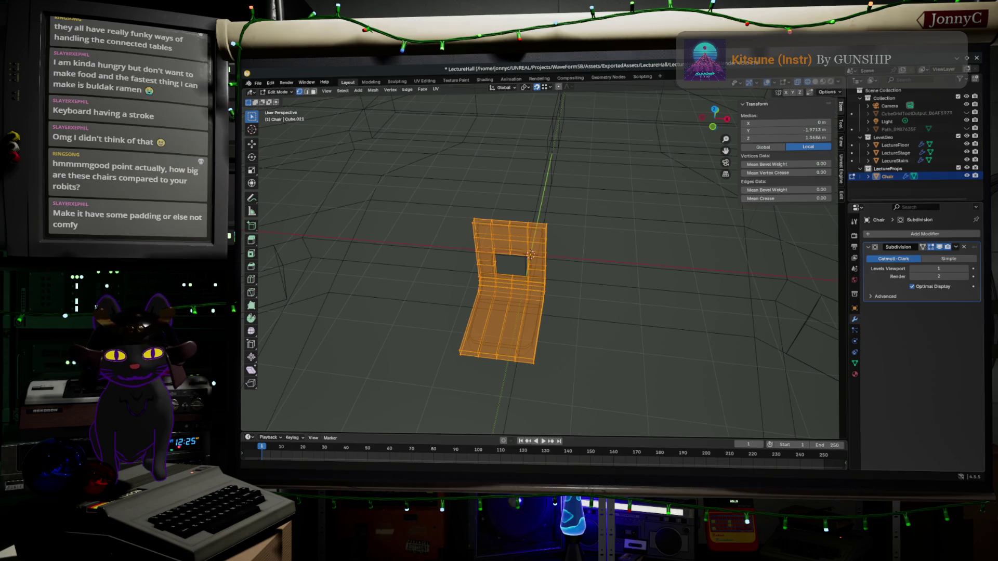
key("alt+Tab")
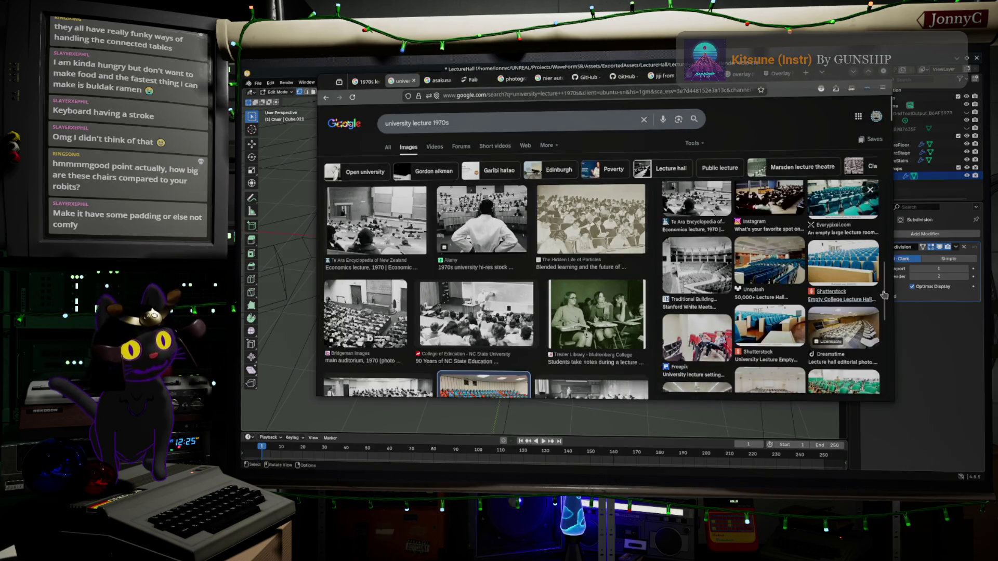
Find the auditorium chair drawing: 520 width, 690 depth, heights 900, 640 and 440
scroll(695, 280, "down", 3)
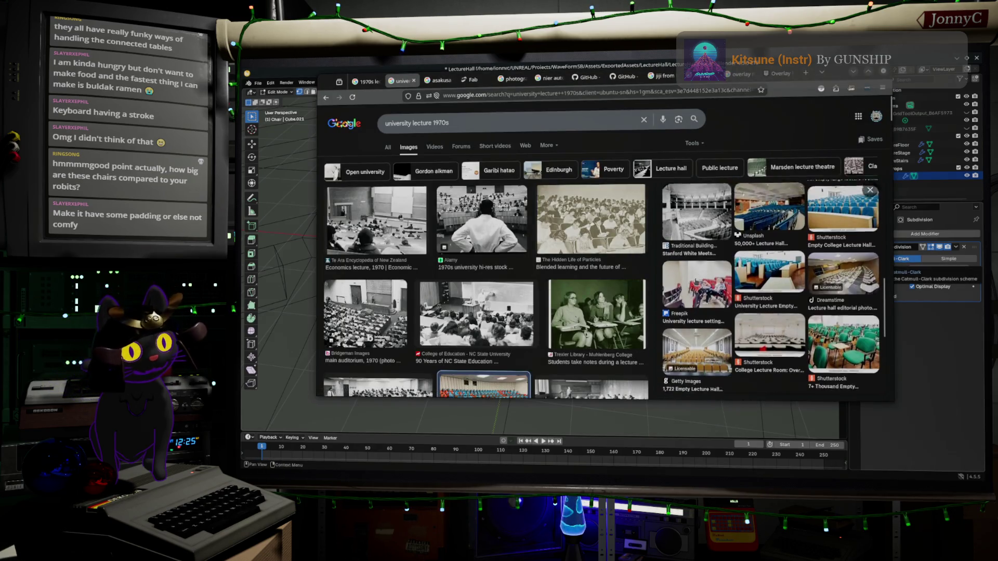
scroll(512, 310, "down", 2)
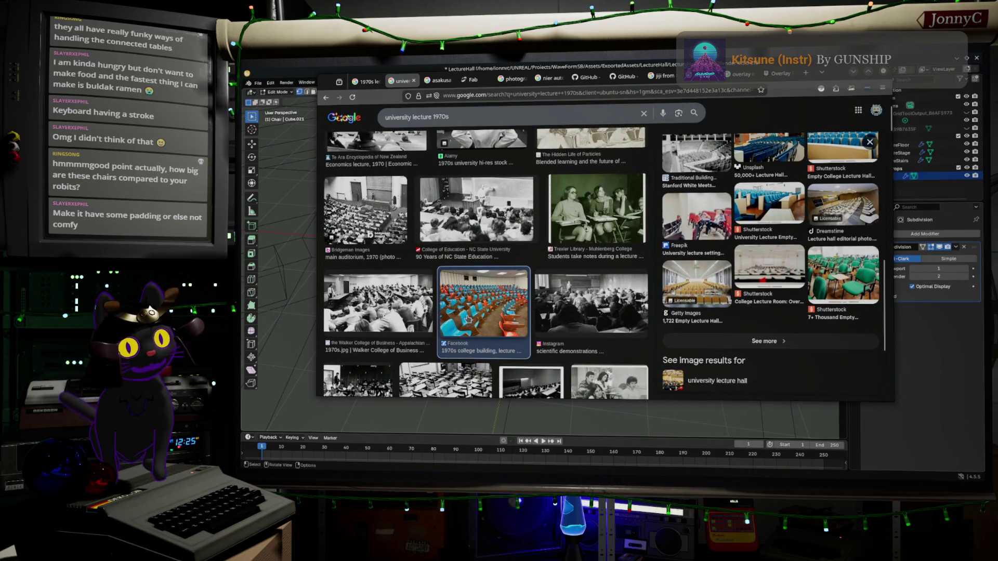
scroll(467, 318, "down", 5)
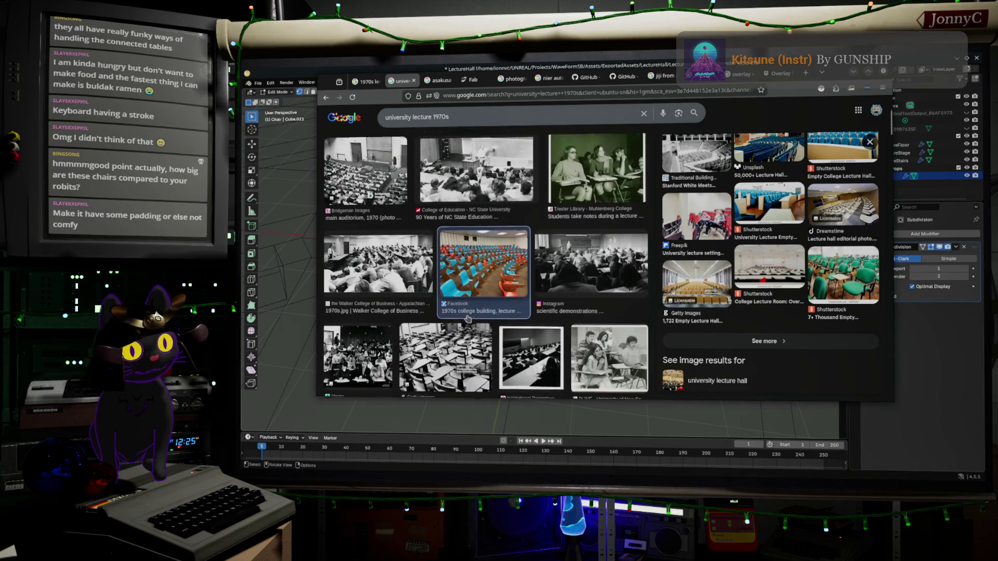
scroll(466, 319, "down", 4)
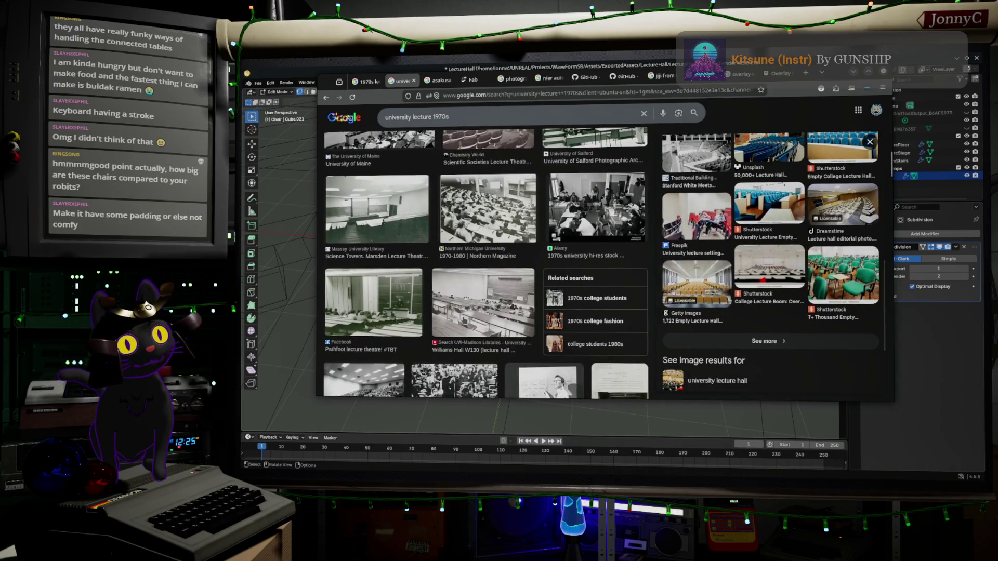
scroll(466, 319, "up", 6)
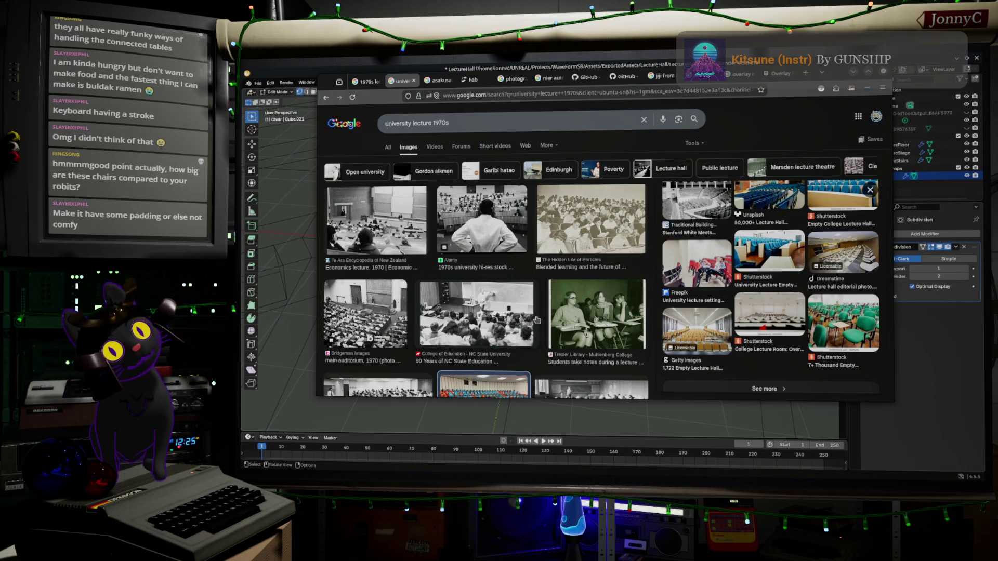
scroll(537, 319, "down", 2)
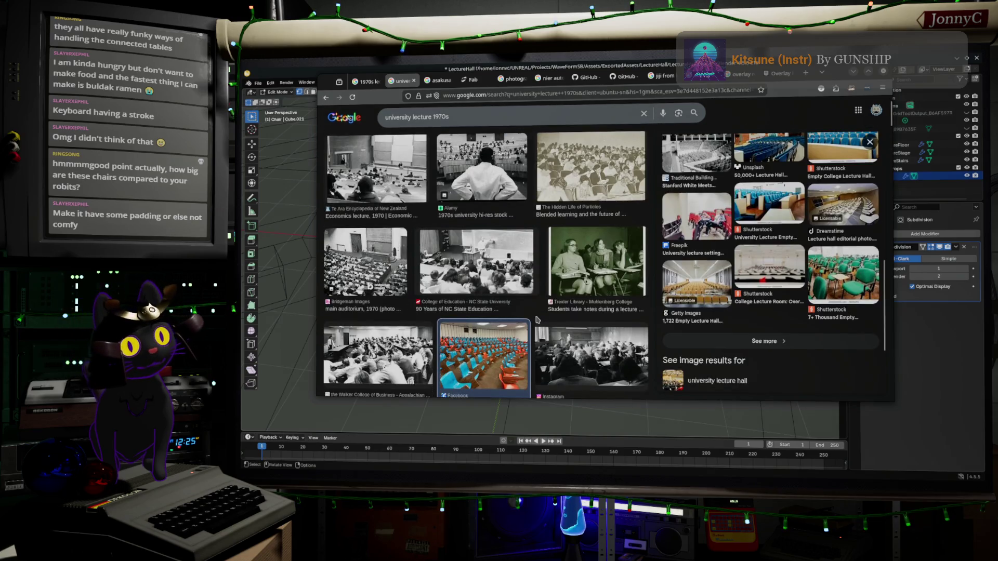
scroll(537, 319, "up", 2)
scroll(537, 320, "down", 5)
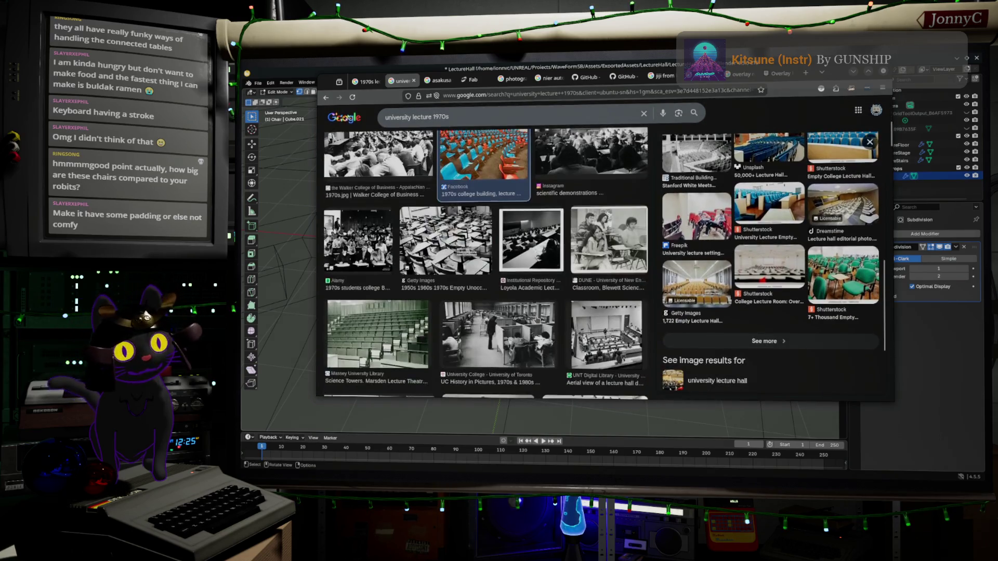
scroll(537, 319, "down", 5)
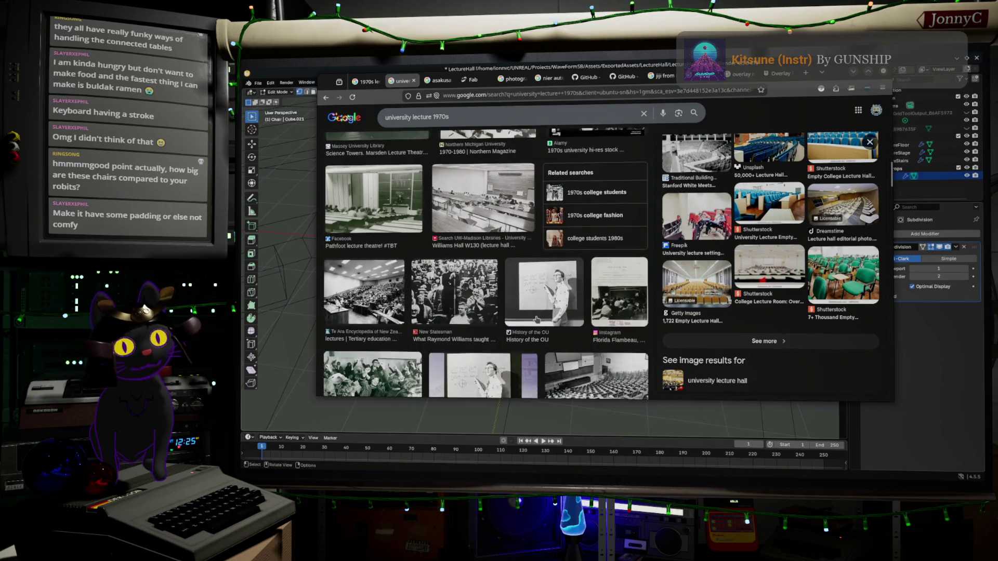
scroll(536, 319, "up", 3)
scroll(537, 320, "down", 3)
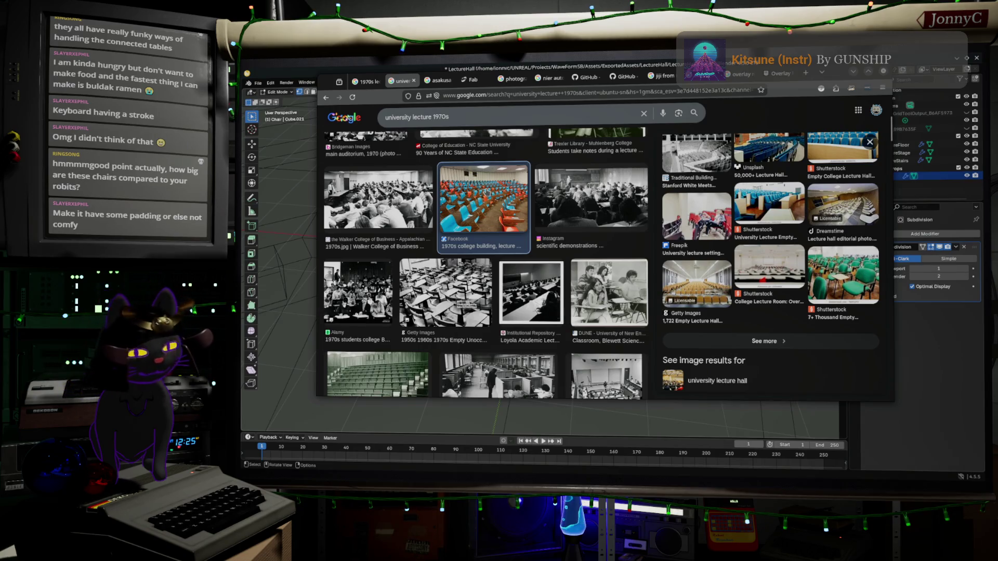
left_click(502, 230)
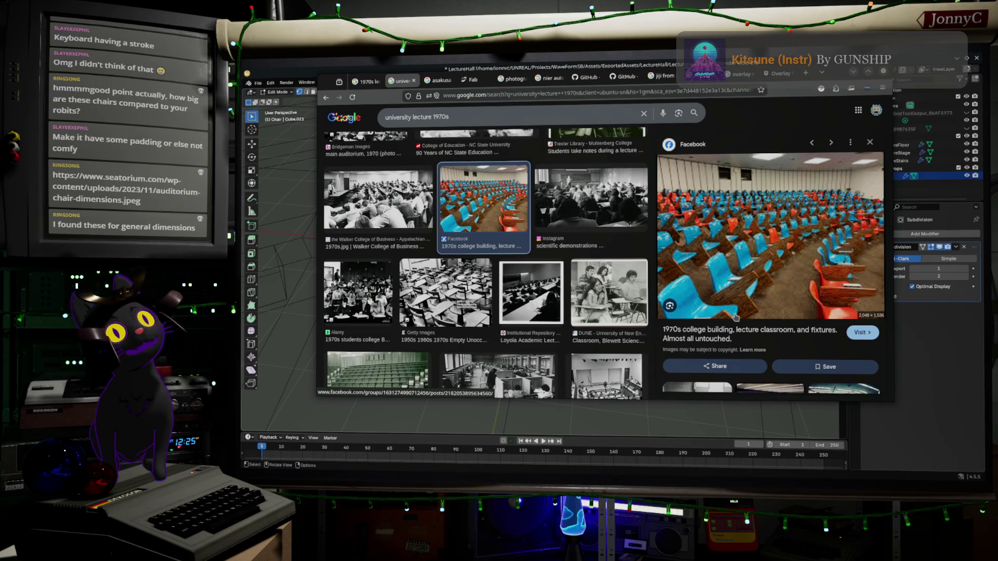
mouse_move(909, 41)
left_mouse_down()
mouse_move(445, 63)
mouse_move(414, 31)
left_mouse_up()
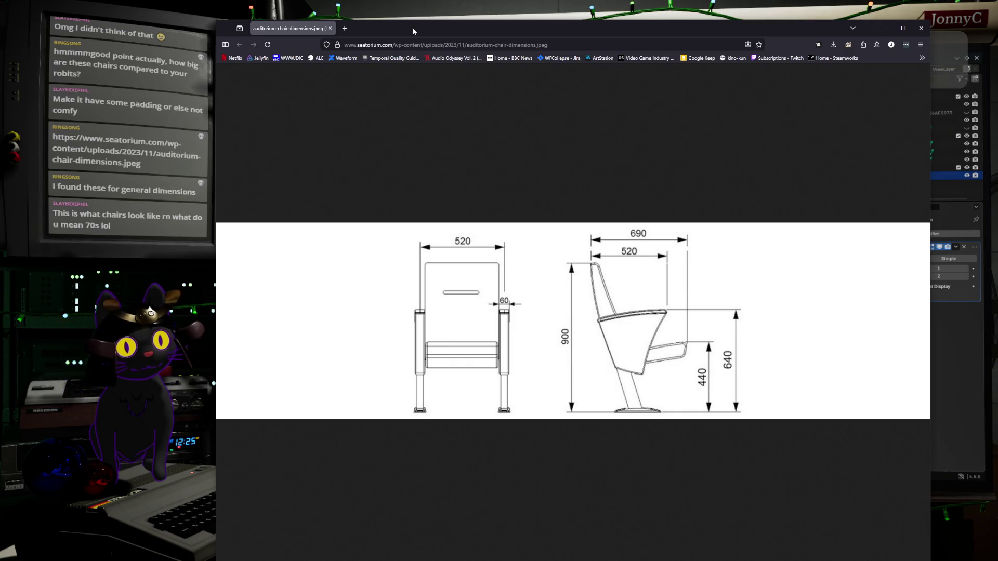
Read the Seating Clearance rules on the rayon.design auditorium page, then return to the preview
mouse_move(413, 28)
left_mouse_down()
mouse_move(423, 1)
mouse_move(413, 0)
mouse_move(402, 29)
mouse_move(406, 83)
mouse_move(413, 72)
left_mouse_up()
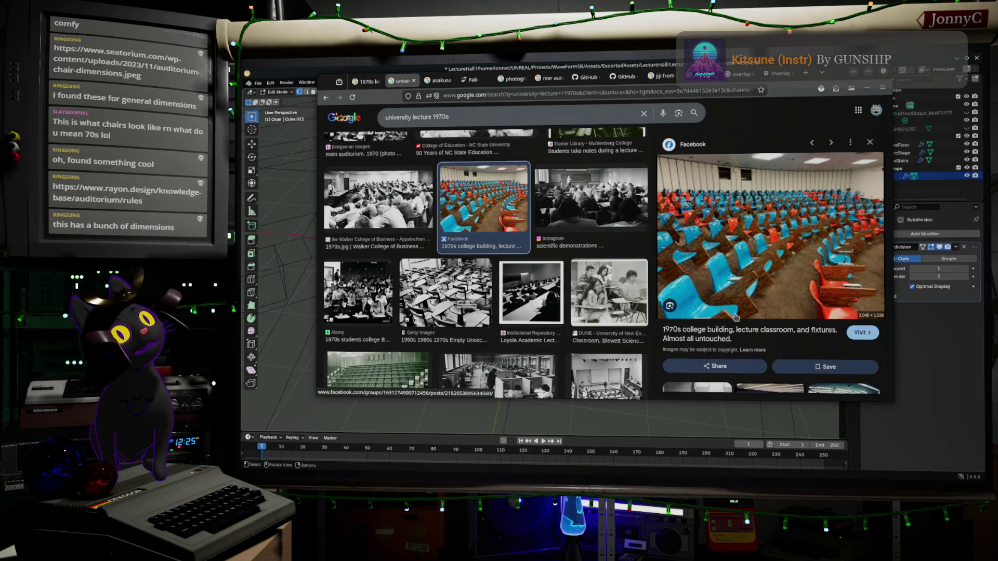
key("alt+Tab")
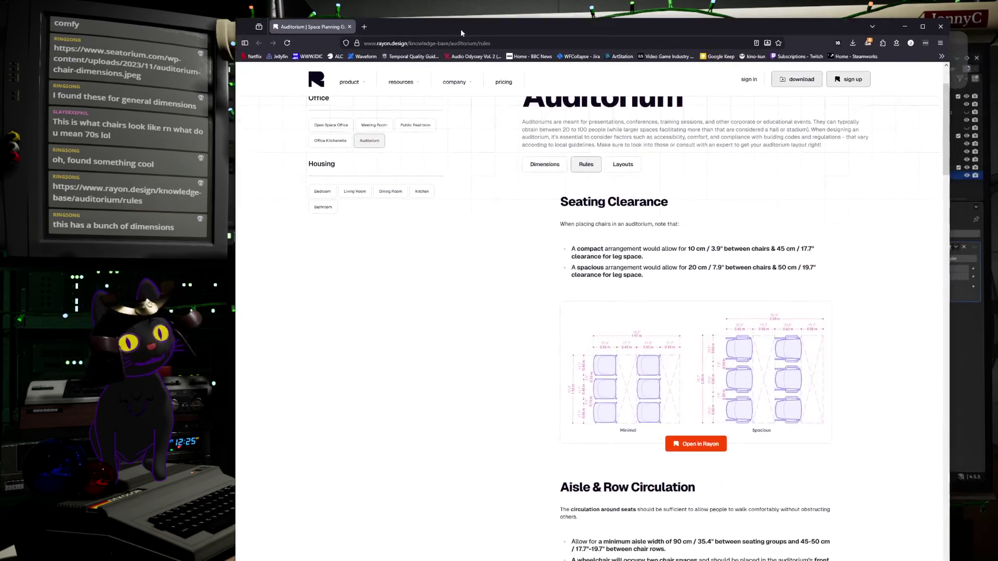
left_click_drag(429, 27, 421, 27)
scroll(603, 328, "down", 1)
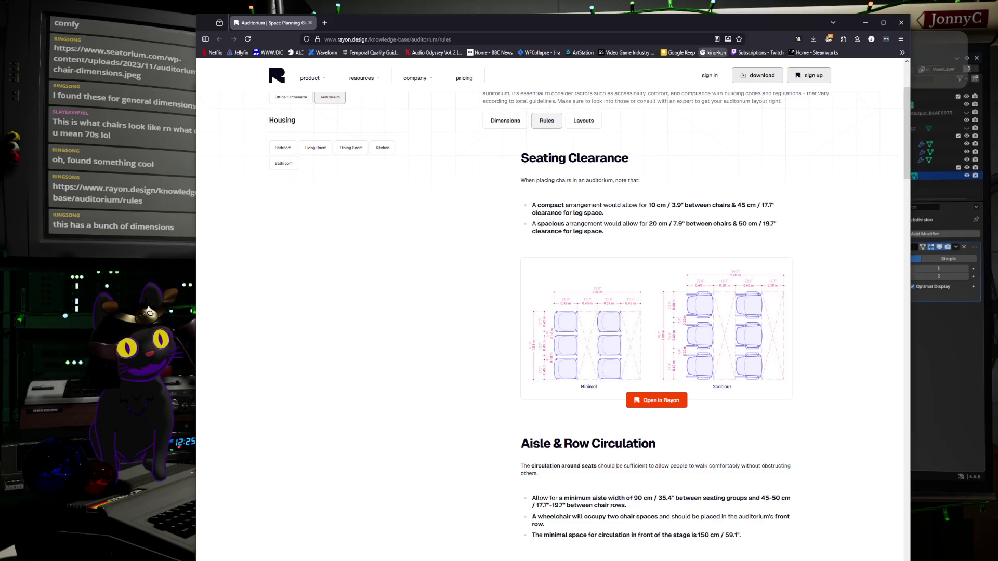
mouse_move(747, 18)
left_mouse_down()
mouse_move(738, 61)
mouse_move(733, 50)
left_mouse_up()
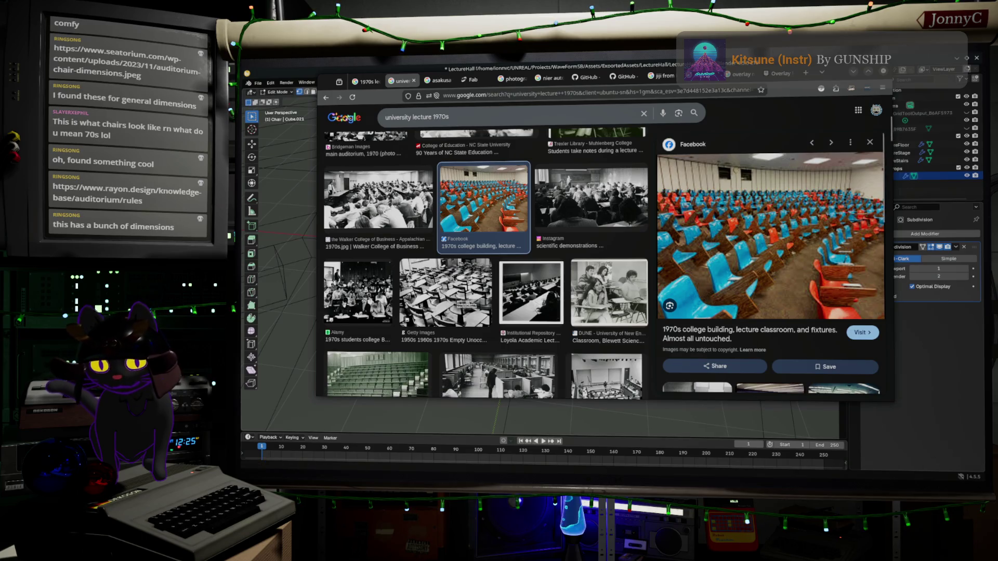
key("alt+Tab")
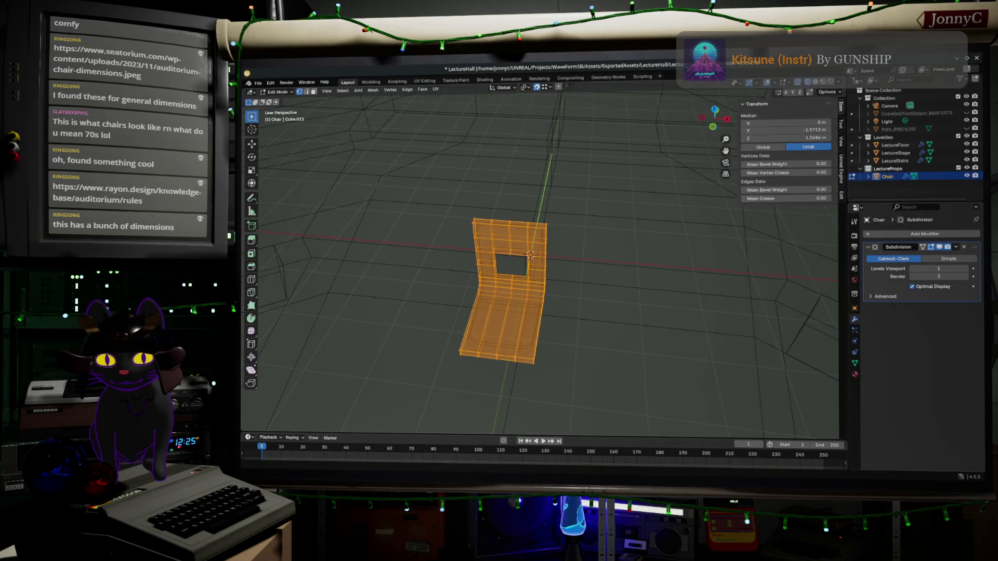
Search 'videogame prop scale' in a new Firefox tab
key("alt+Tab")
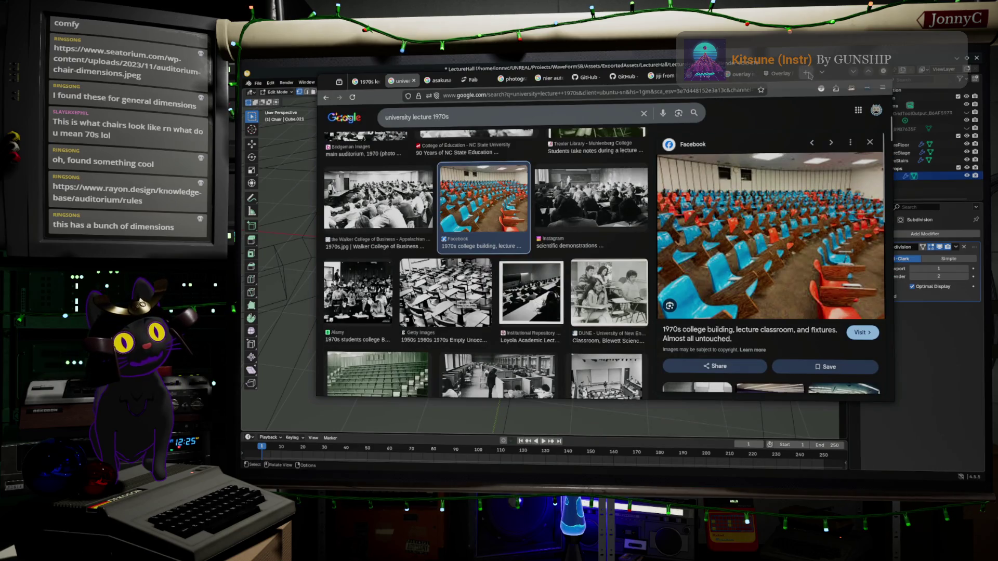
left_click(807, 74)
left_click(742, 90)
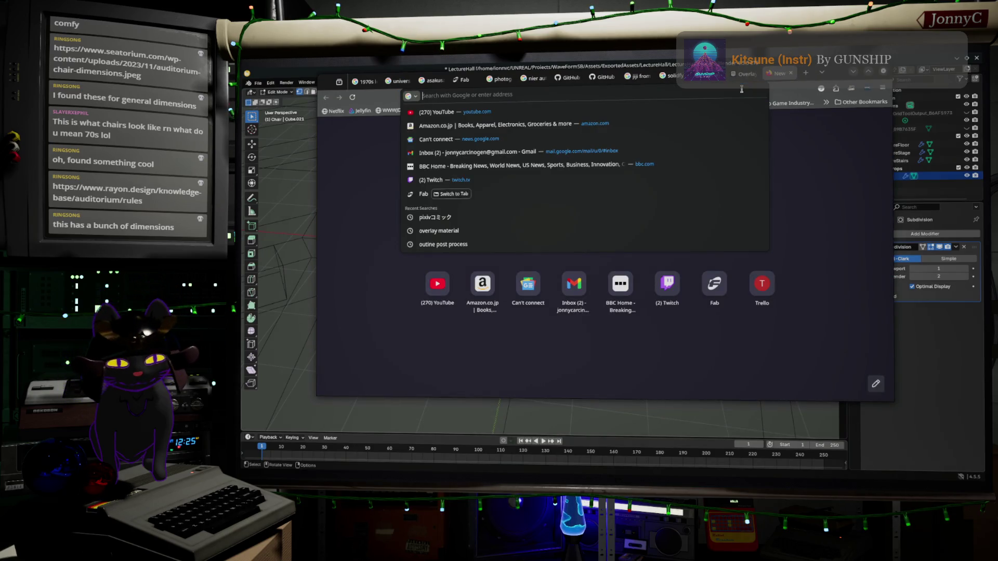
type("videogam")
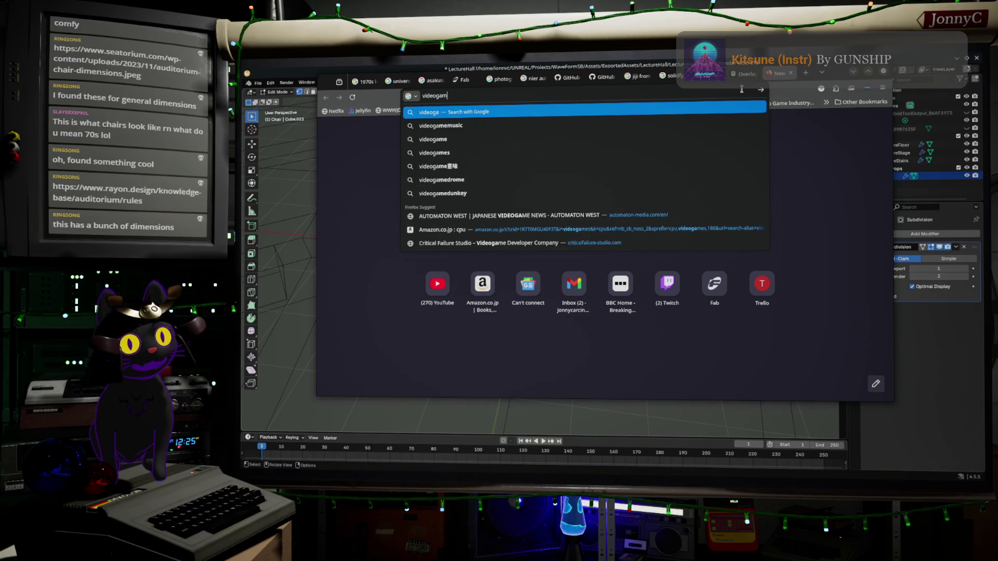
type("e prop scale")
key("Return")
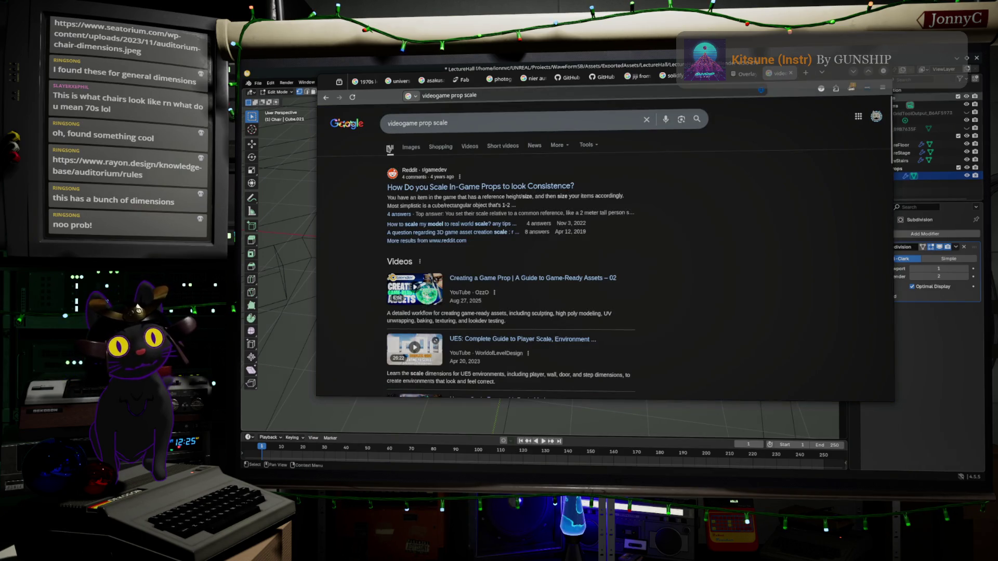
Browse the image results for videogame prop scale and start editing the query to 'deus Ex'
left_click(410, 147)
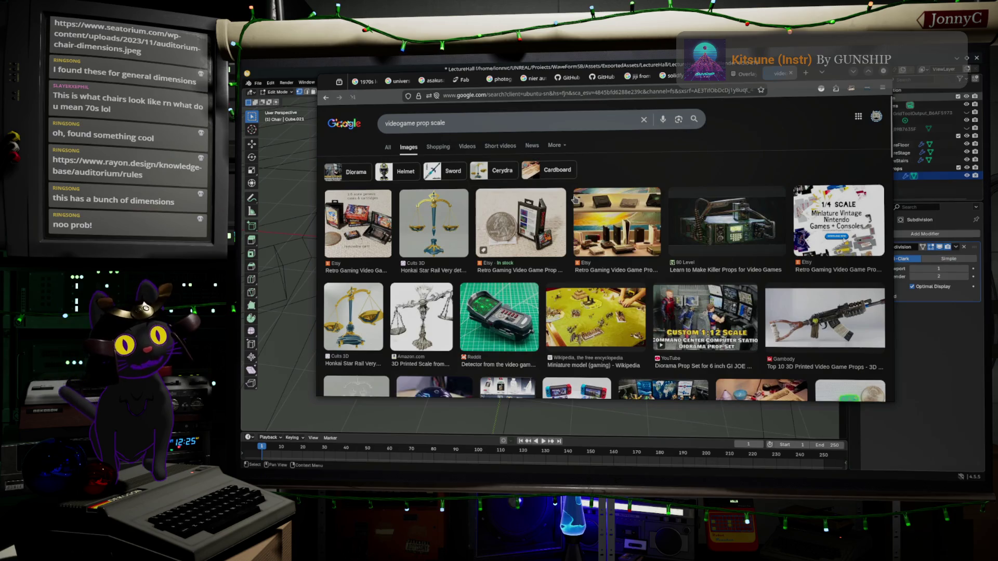
scroll(574, 199, "down", 3)
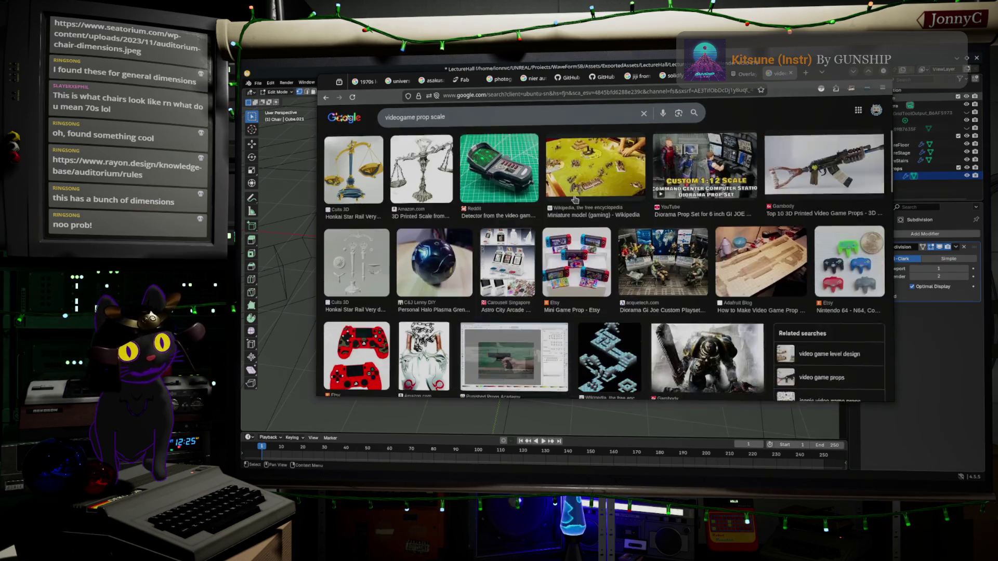
scroll(574, 199, "down", 8)
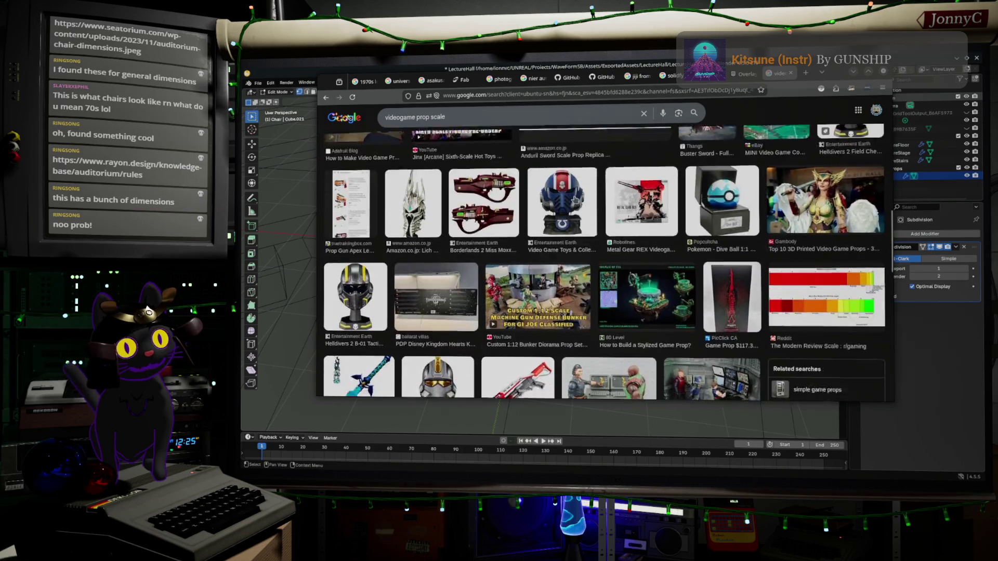
scroll(574, 199, "down", 3)
scroll(574, 199, "down", 2)
scroll(573, 199, "up", 5)
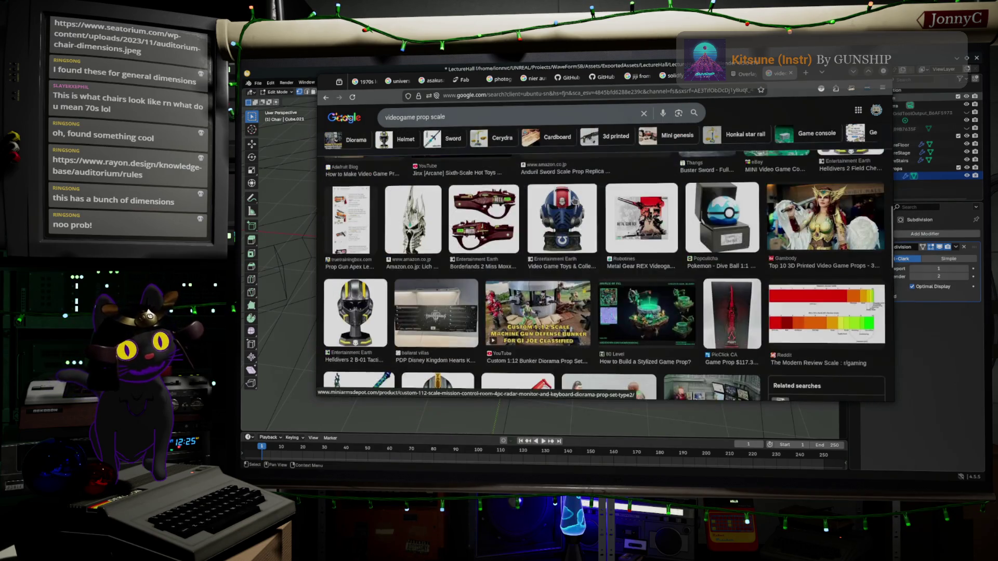
scroll(574, 199, "up", 5)
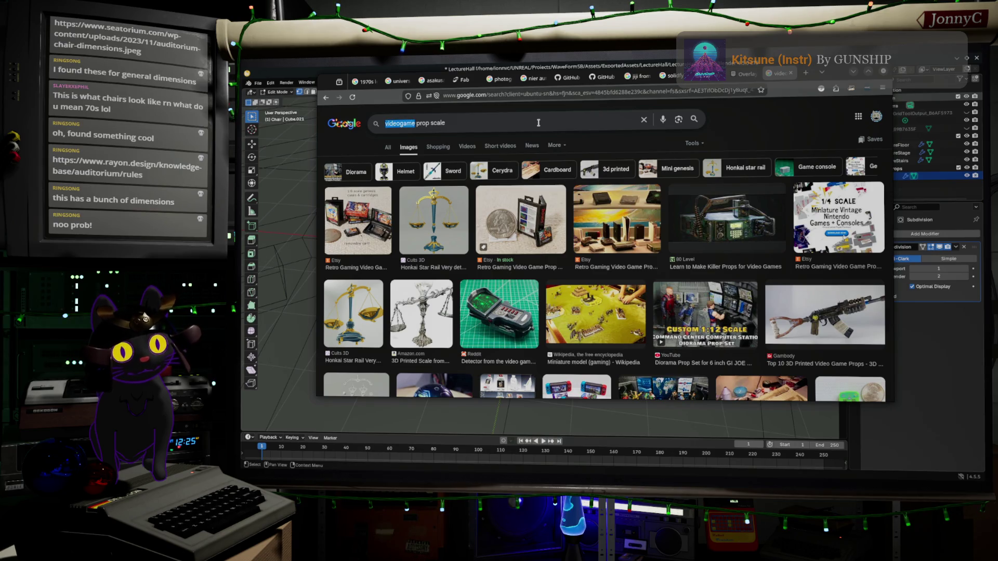
type("deus Ex")
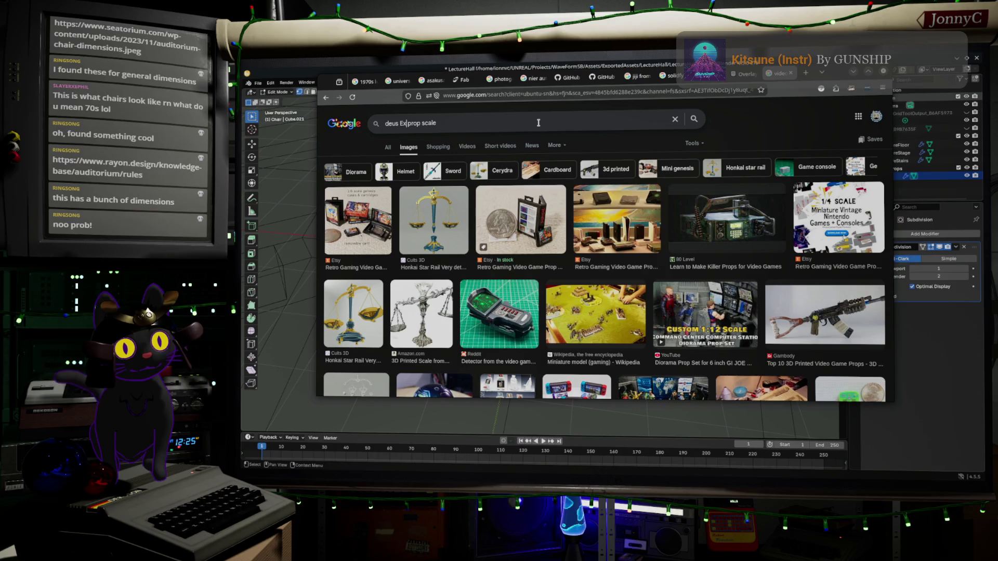
Search 'deus Ex prop scale', browse the Deus Ex results, and minimize Firefox
key("Return")
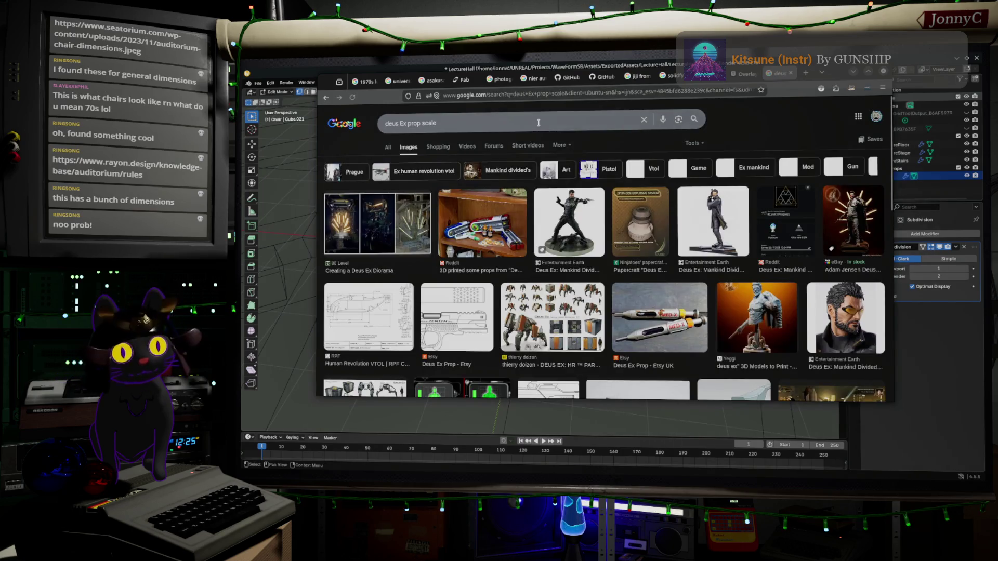
scroll(541, 256, "down", 5)
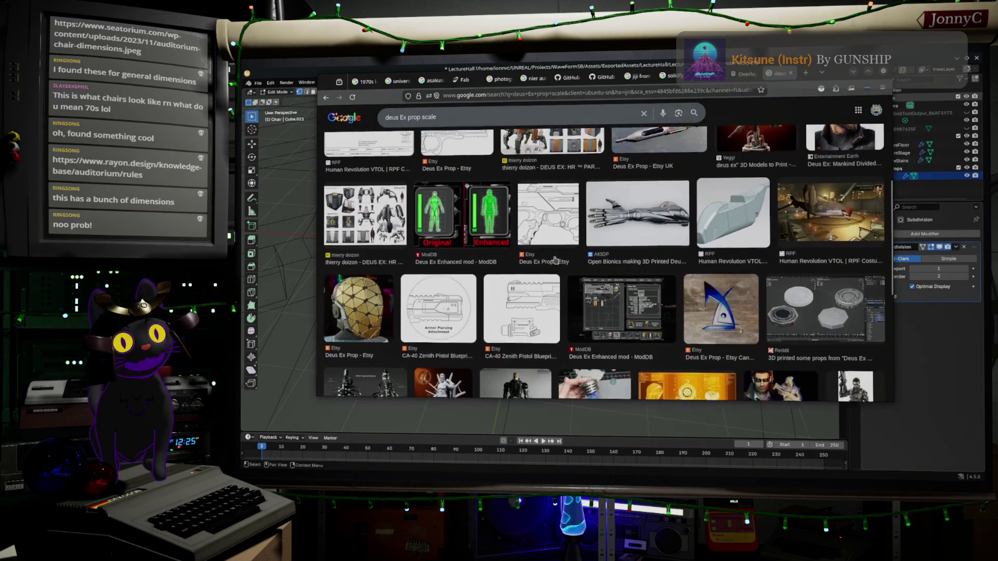
scroll(540, 256, "down", 5)
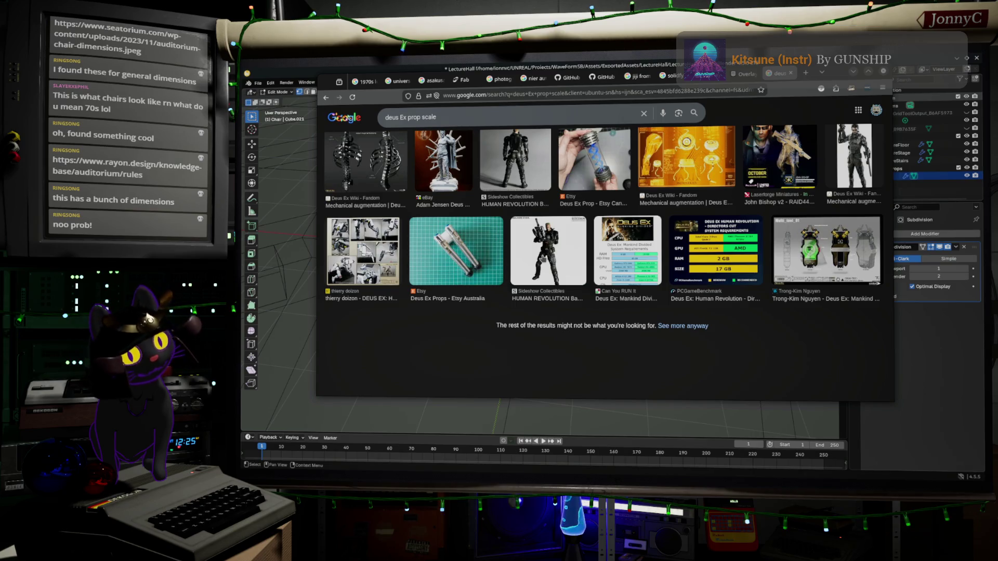
left_click(683, 326)
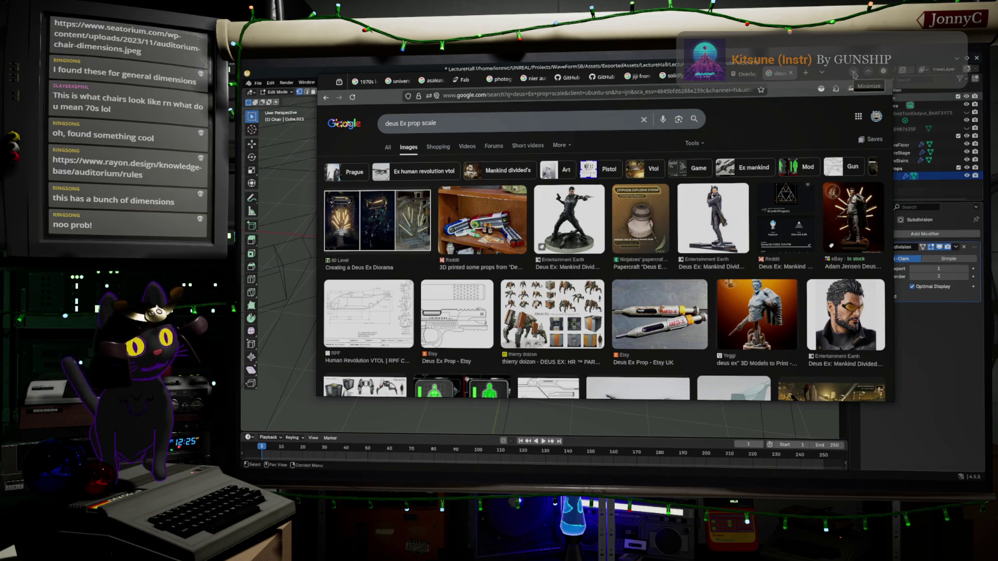
left_click(853, 76)
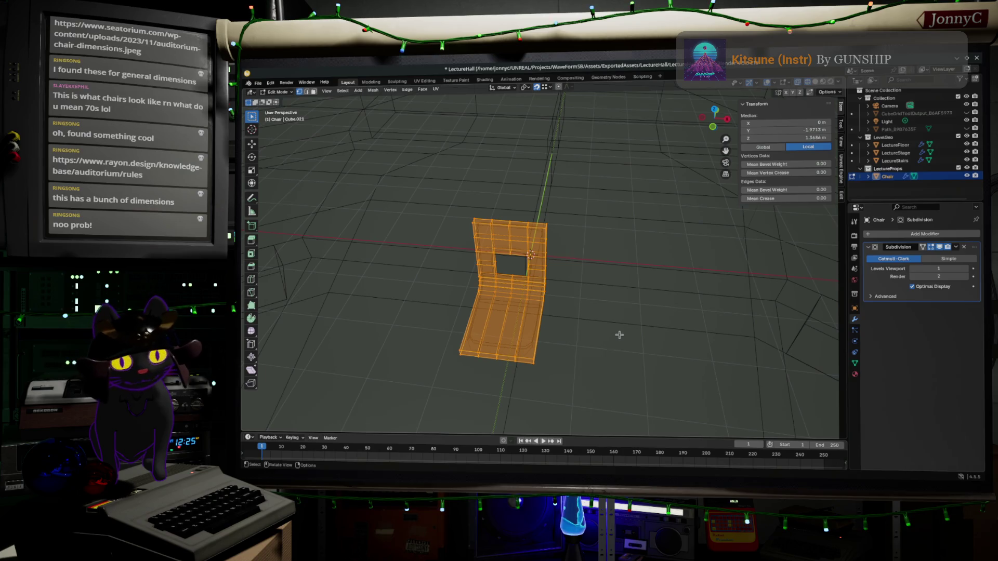
Add an edge loop across the chair seat, slid close to one edge
middle_click_drag(586, 339, 679, 331)
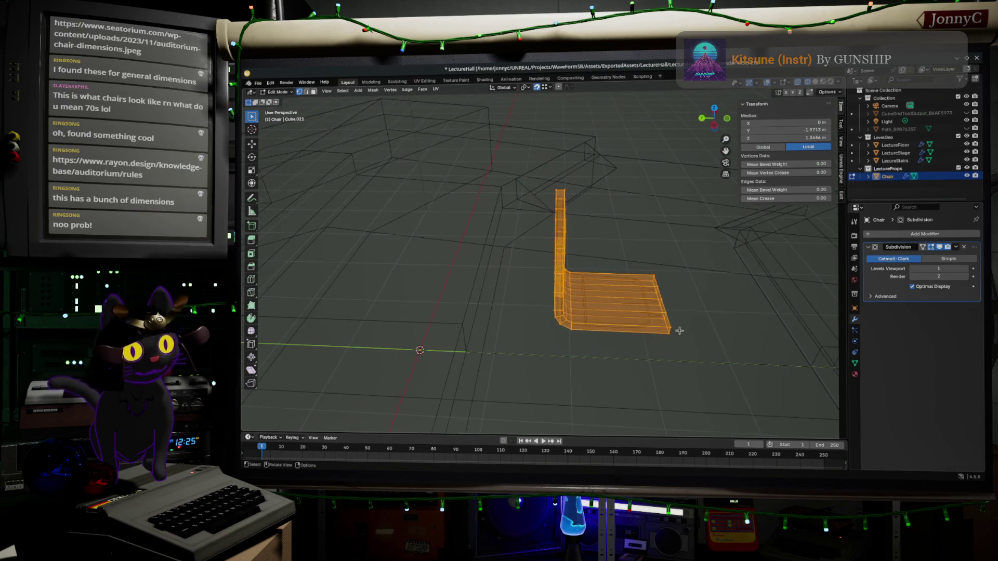
key("ctrl+r")
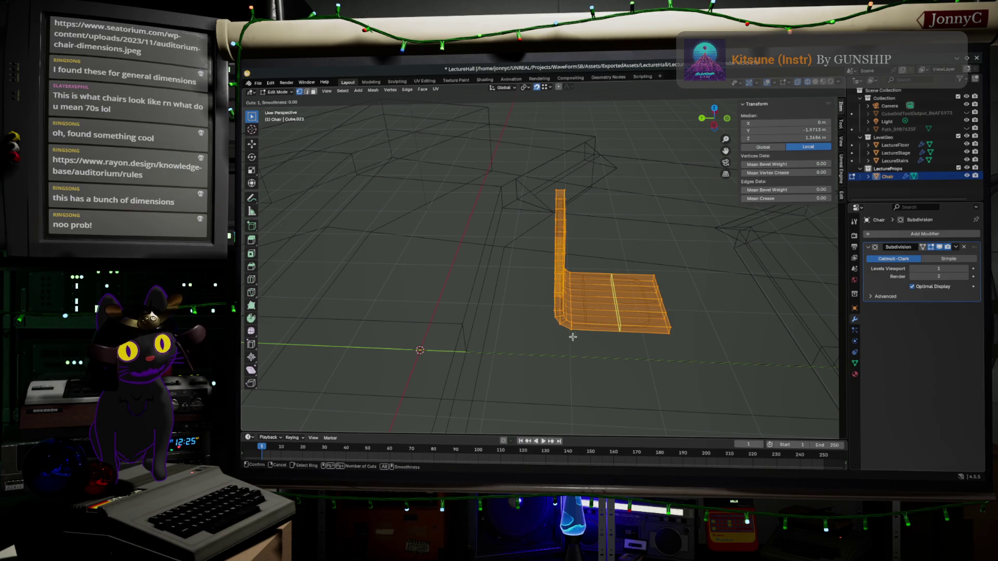
left_click(591, 331)
left_click(632, 326)
Return the chair to Object Mode and switch over to Firefox
mouse_move(634, 328)
middle_mouse_down()
mouse_move(645, 327)
mouse_move(650, 301)
mouse_move(634, 260)
mouse_move(623, 276)
middle_mouse_up()
key("Tab")
scroll(624, 276, "down", 3)
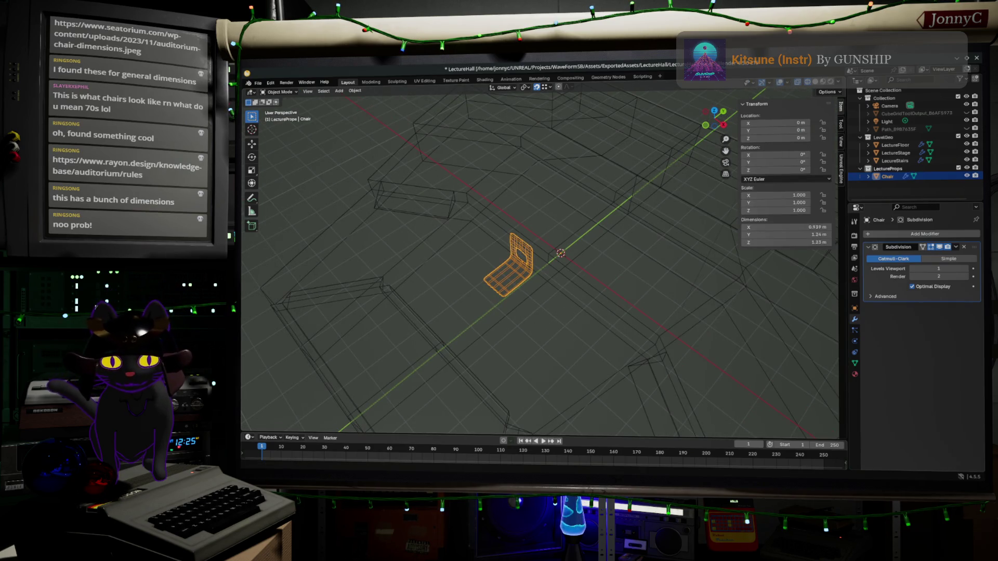
key("alt+Tab")
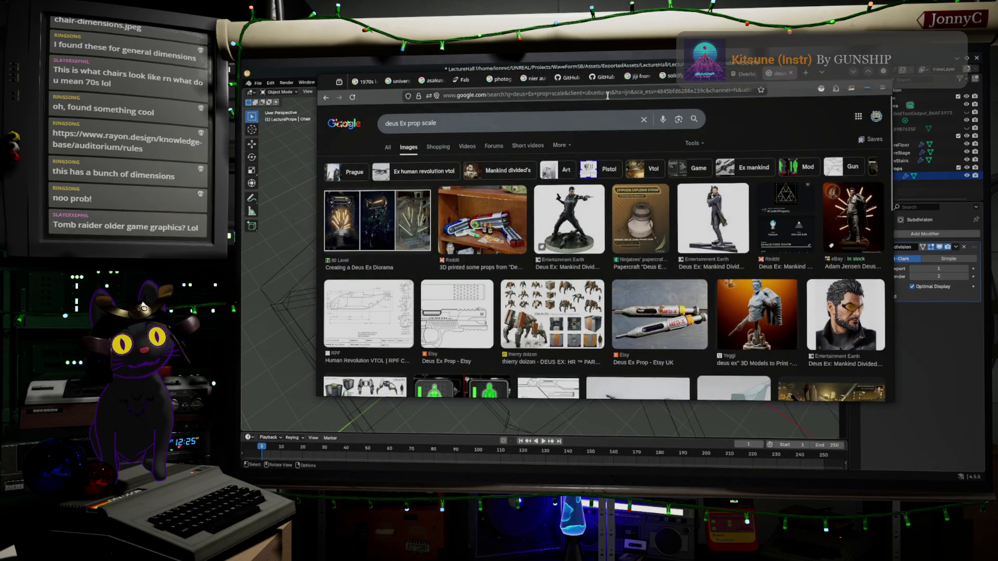
Search the web for 'mass effect screen shot citicel' from the address bar
left_click(607, 96)
type("masse")
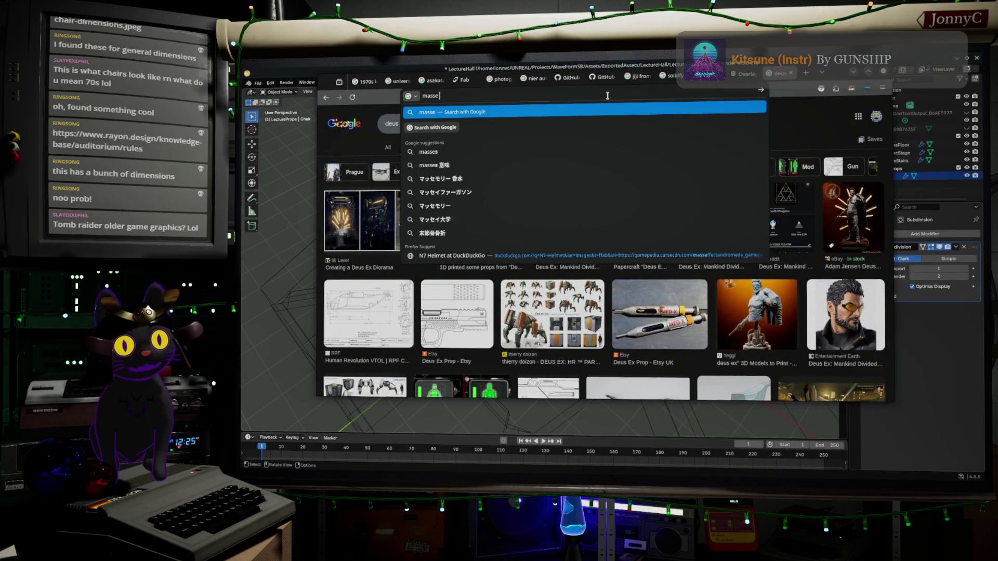
key("BackSpace")
type("effec")
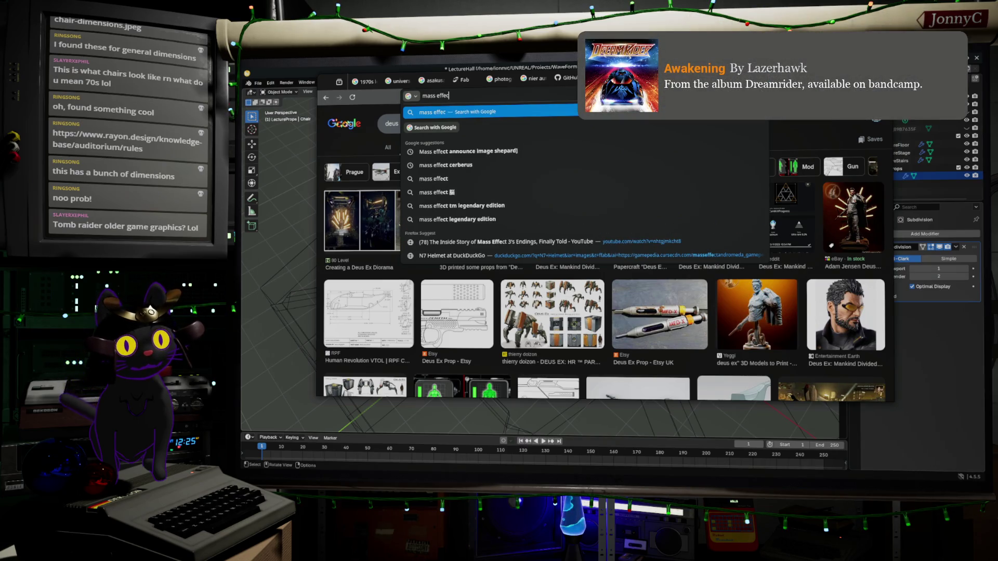
type("t screen shot s")
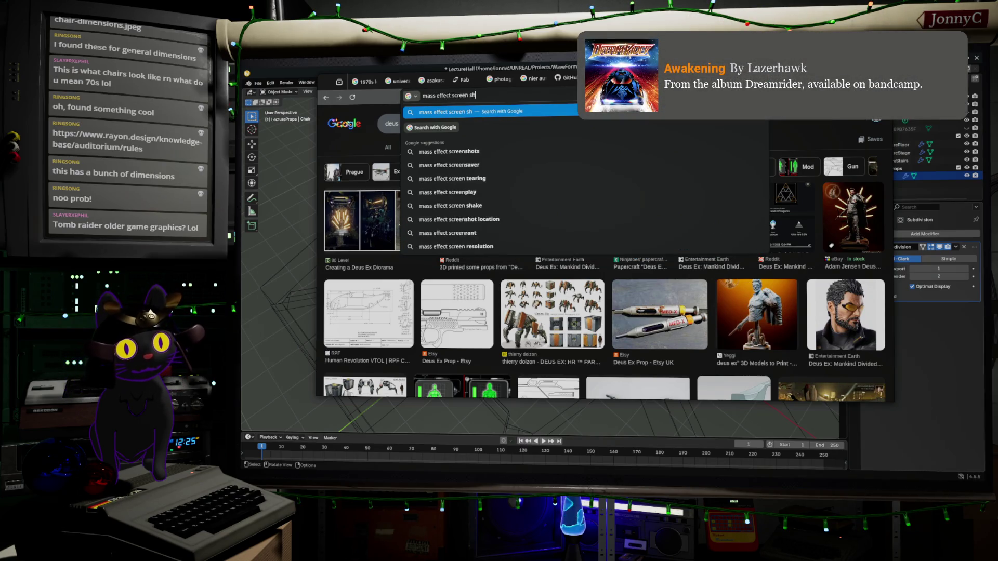
key("BackSpace")
type("c")
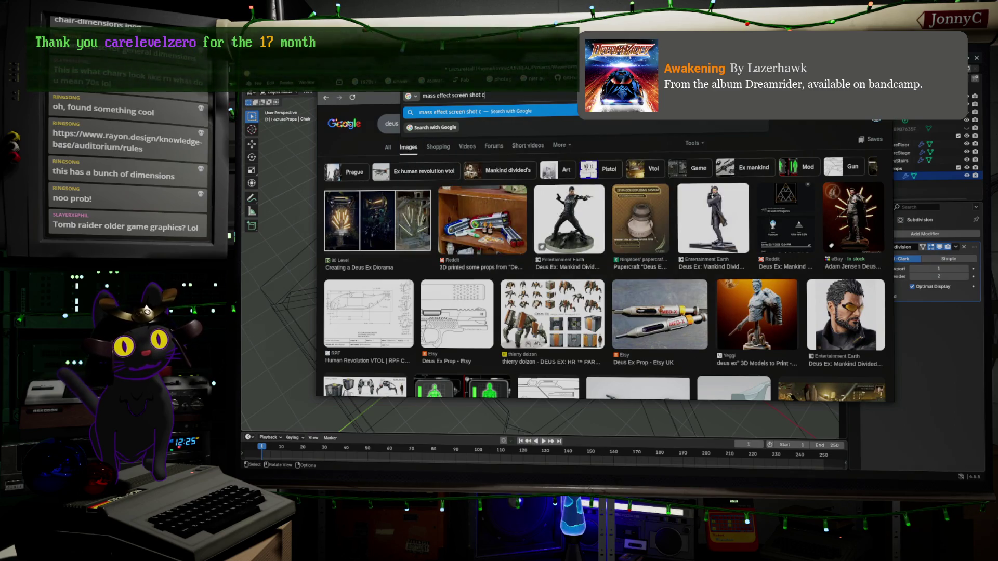
type("iticel")
key("Return")
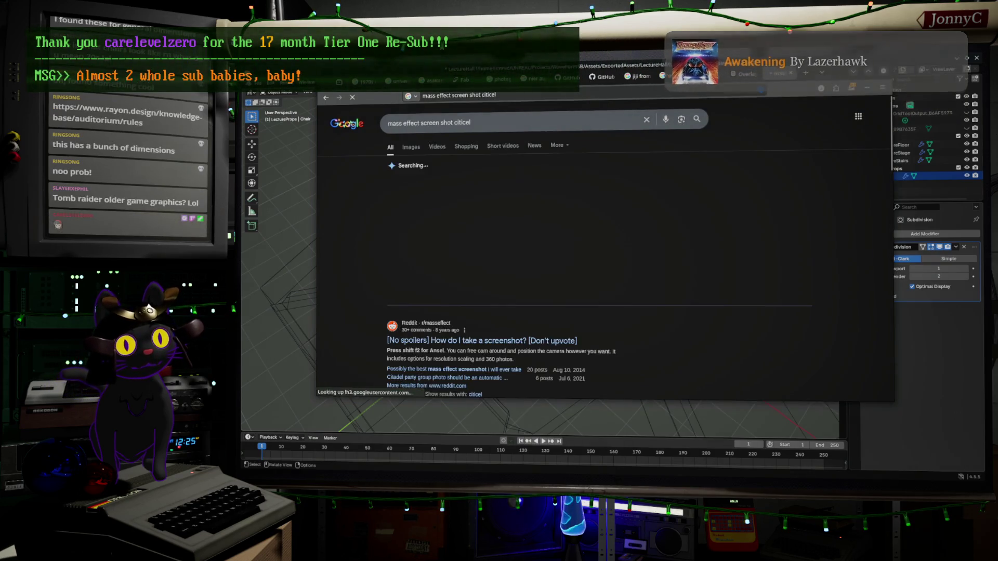
Correct the query to 'citadel', rerun it and show the image results
left_click(466, 123)
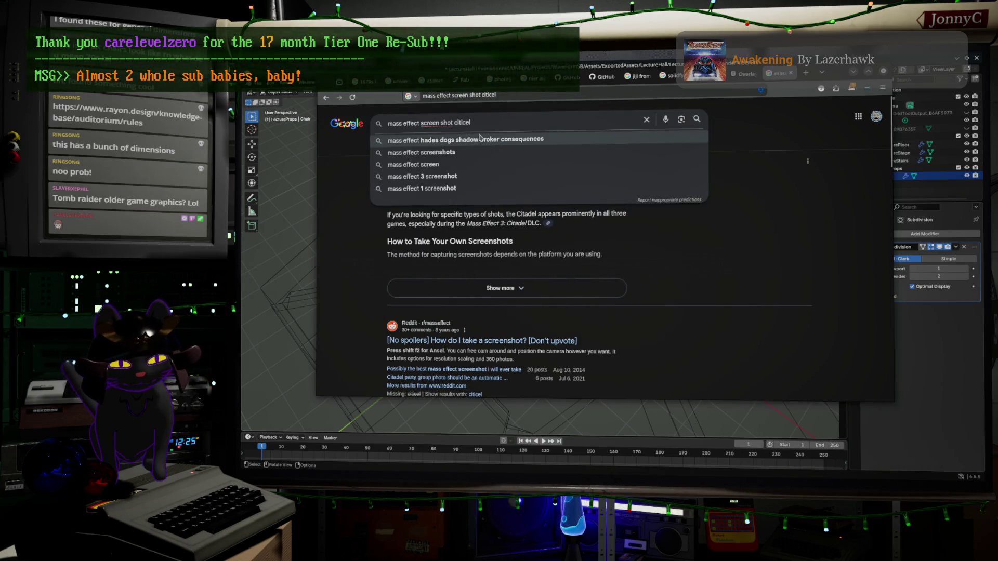
key("BackSpace")
type("d")
key("Return")
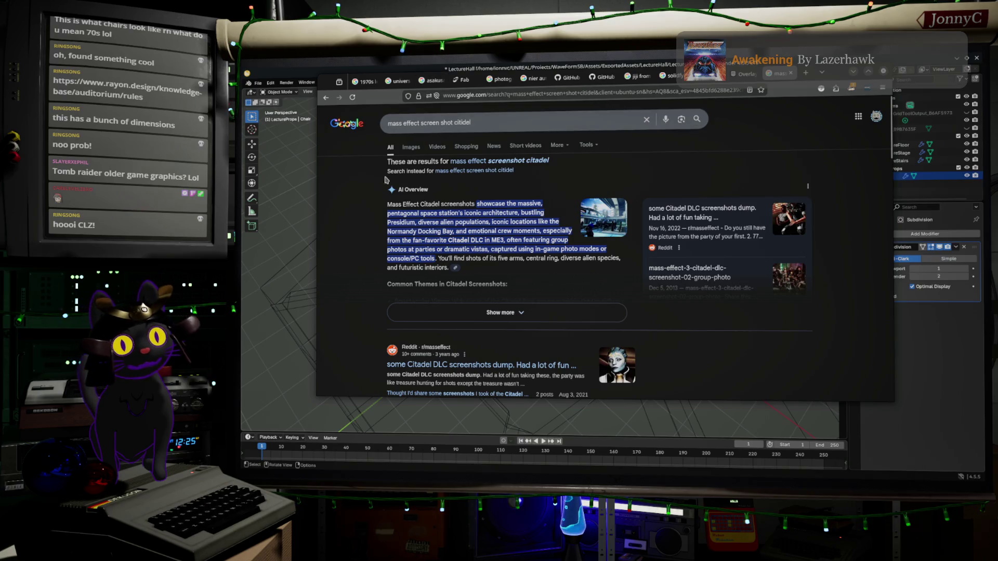
left_click(410, 148)
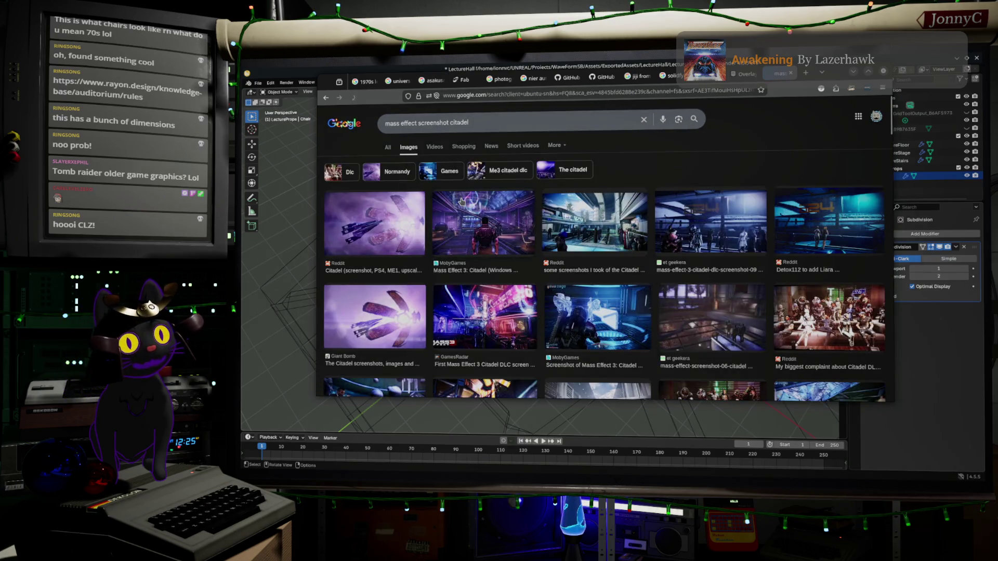
Open the preview for the IGN 'The Citadel - The Council and Shopping' screenshot
scroll(495, 258, "down", 5)
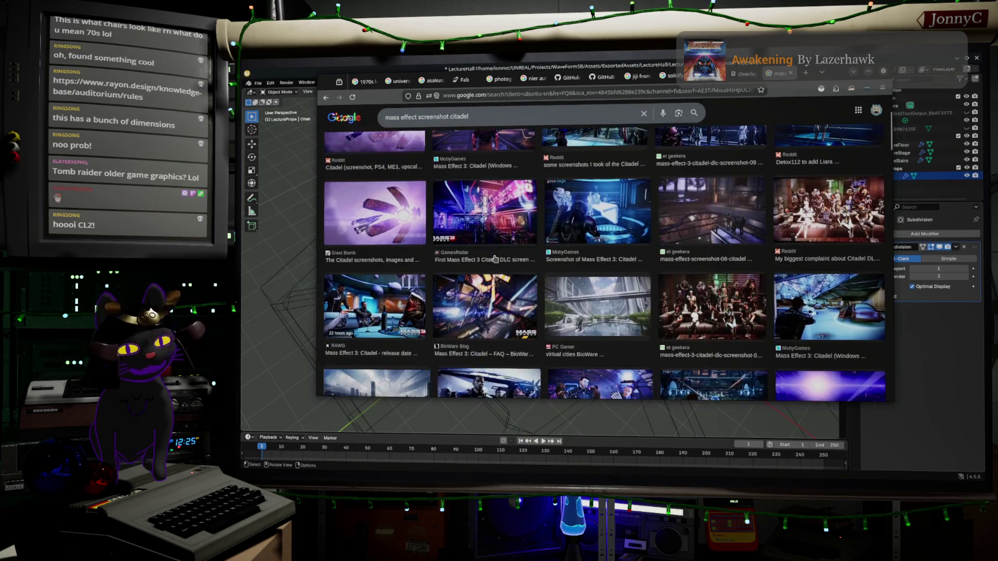
scroll(496, 255, "down", 5)
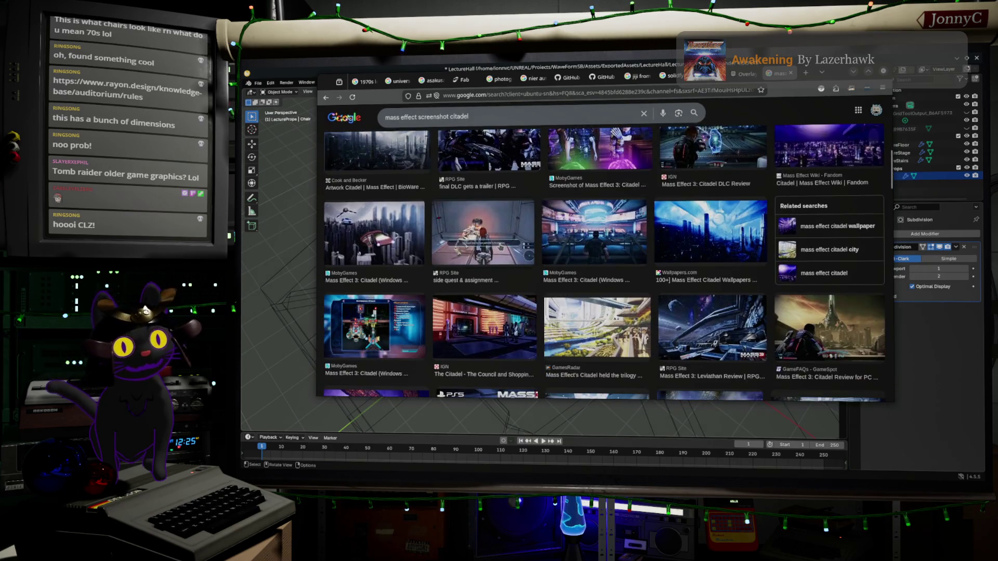
left_click(498, 246)
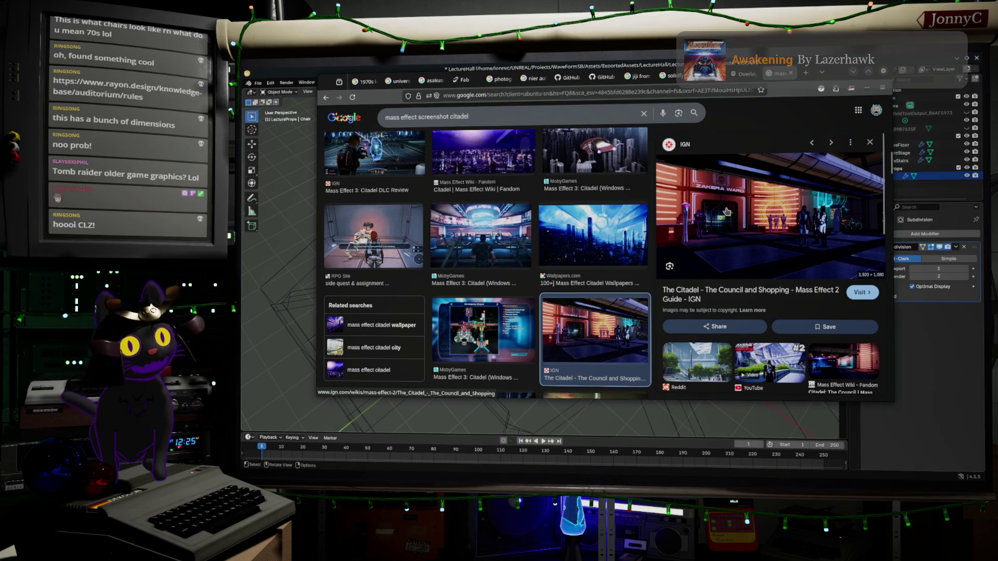
scroll(717, 240, "down", 5)
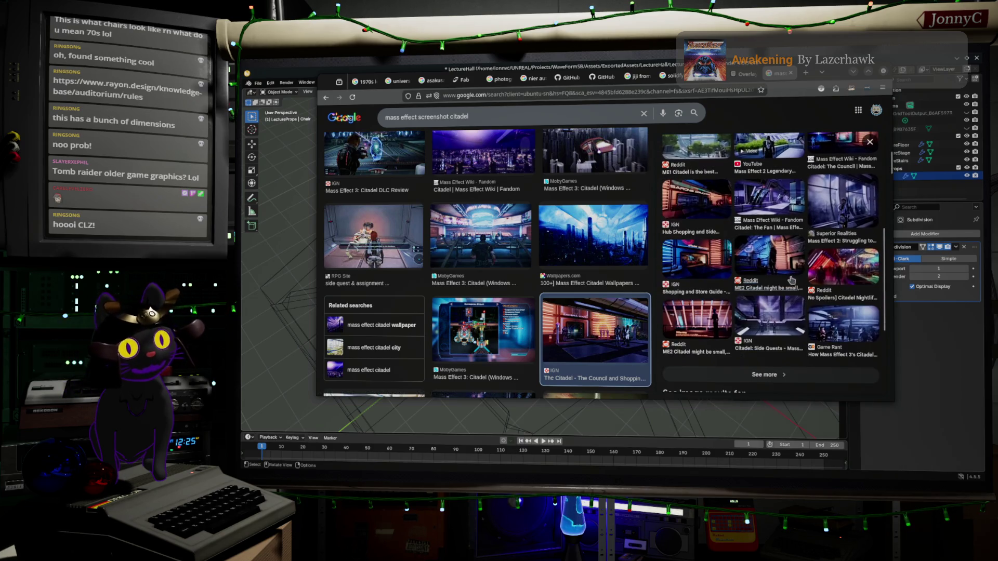
scroll(790, 281, "down", 3)
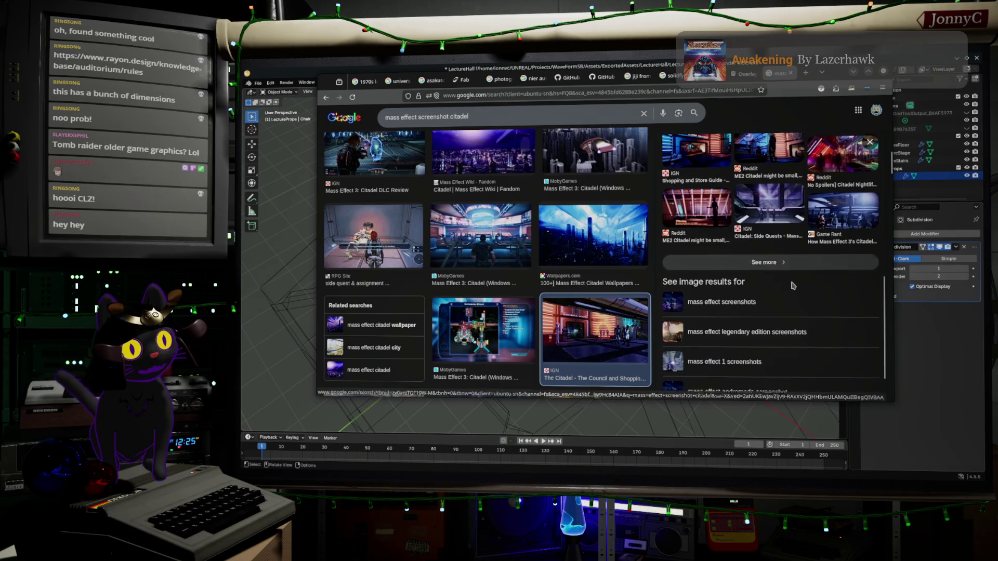
scroll(560, 276, "down", 2)
scroll(560, 276, "down", 5)
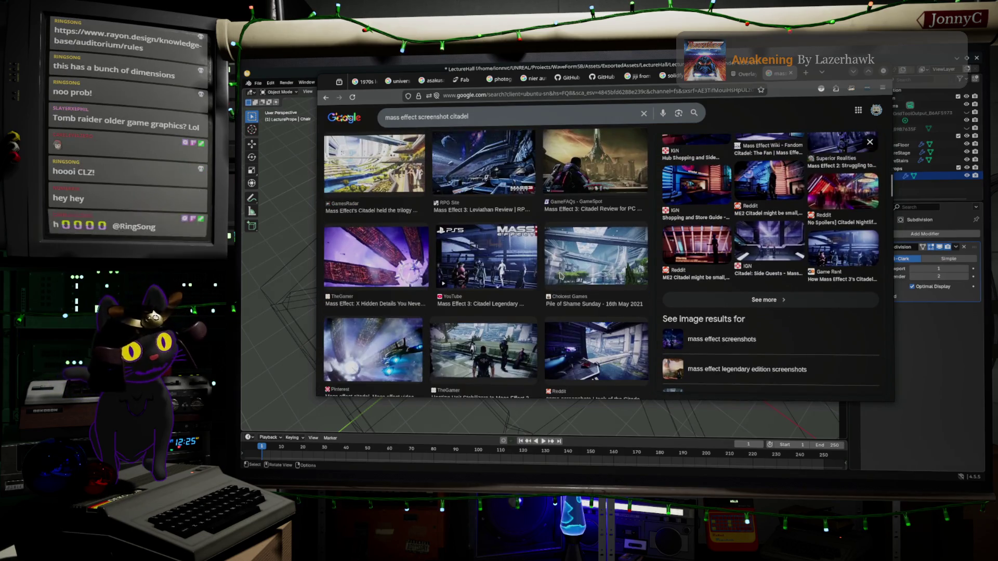
scroll(560, 276, "down", 3)
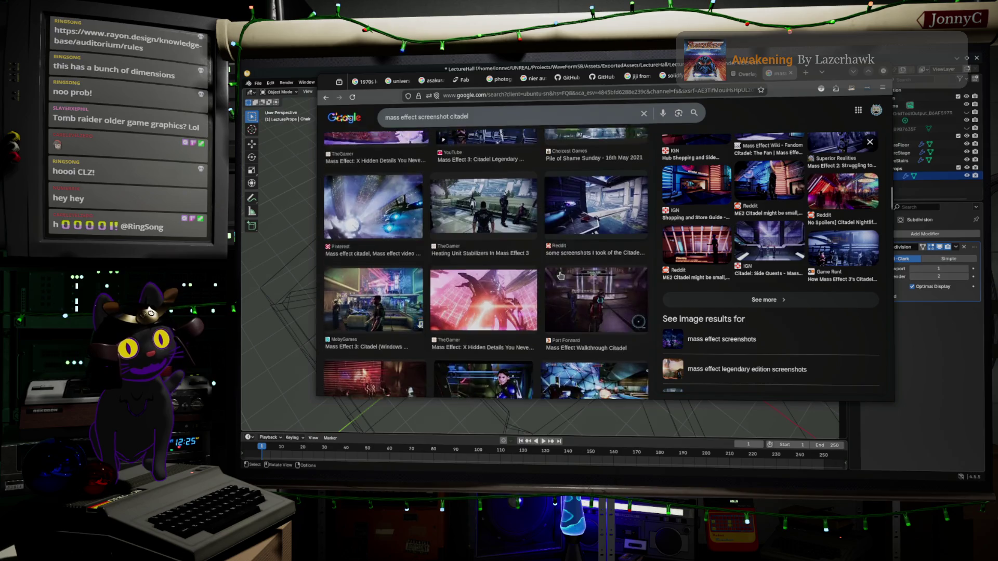
scroll(560, 276, "down", 5)
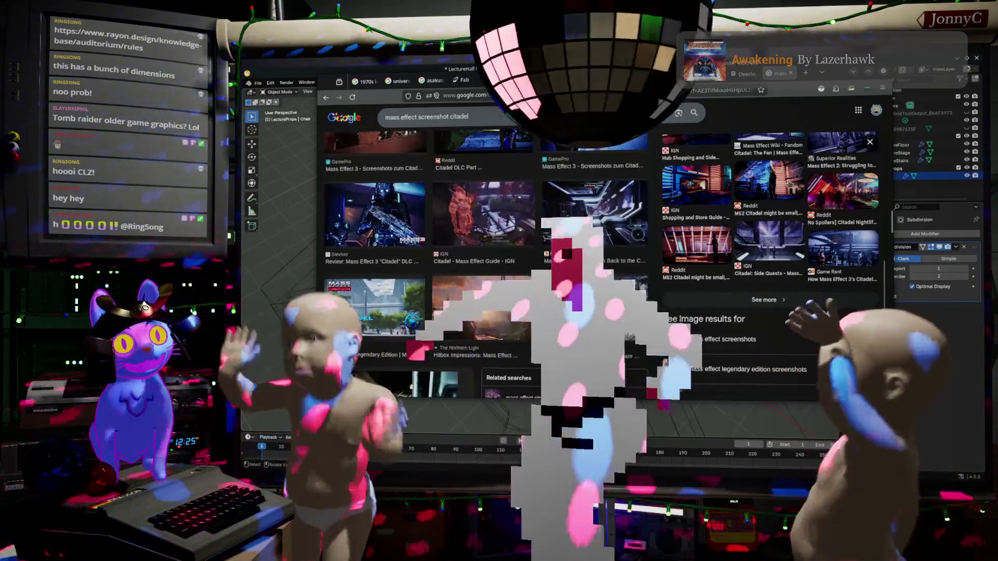
left_click(696, 185)
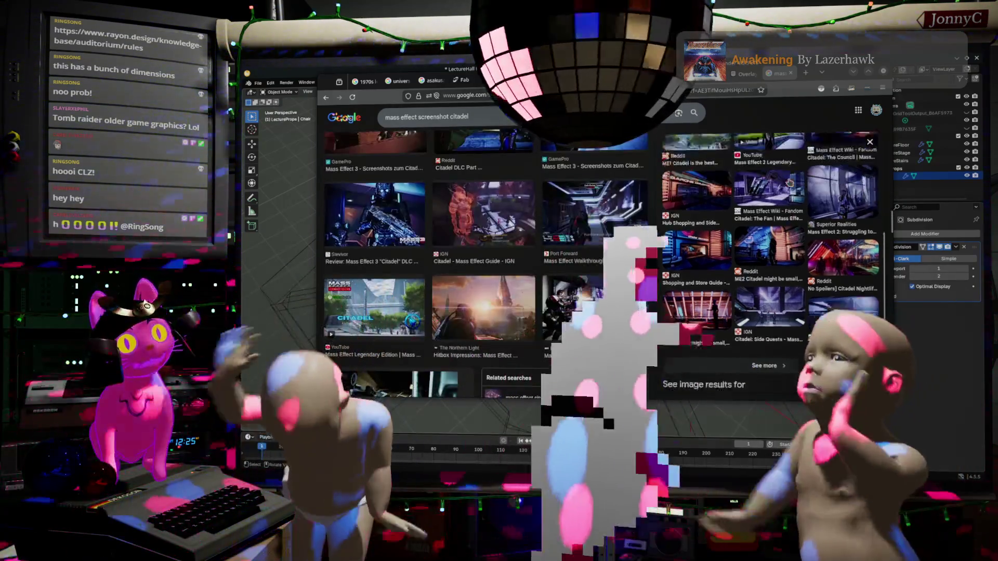
Browse further and preview the Super Adventures in Gaming Mass Effect 2 Citadel screenshot
scroll(785, 201, "down", 2)
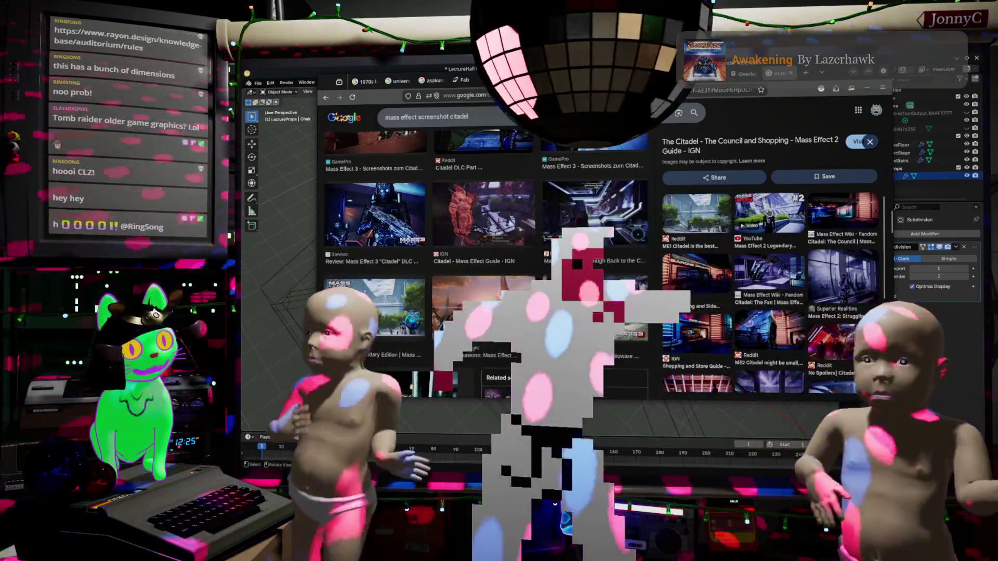
scroll(770, 216, "down", 3)
scroll(770, 217, "down", 1)
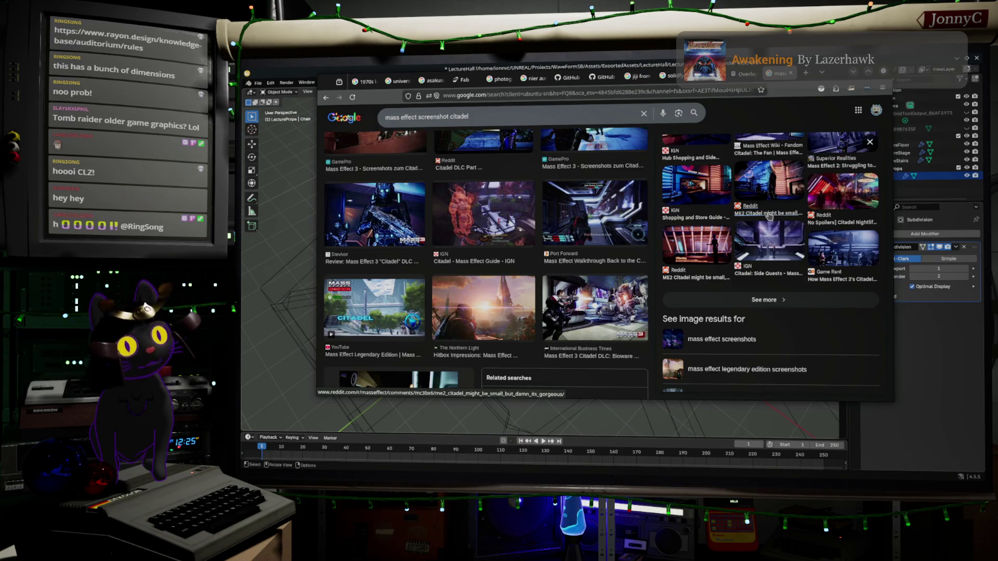
scroll(485, 223, "down", 5)
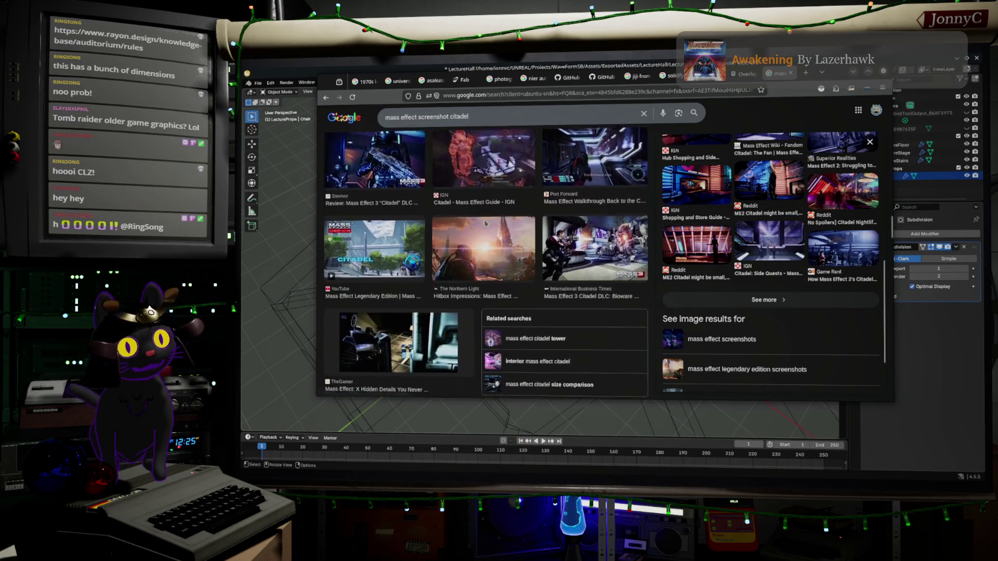
scroll(444, 252, "down", 6)
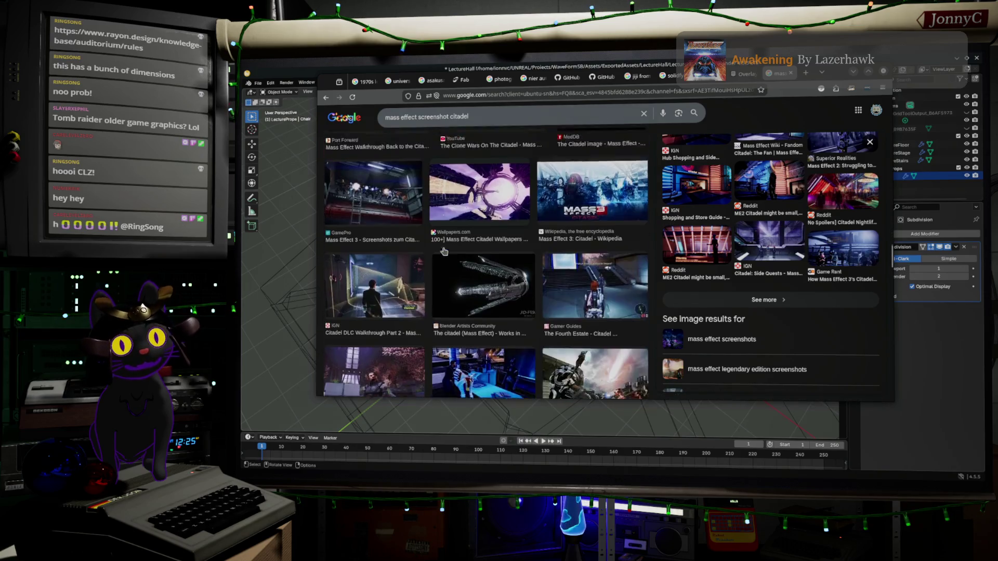
scroll(444, 251, "down", 5)
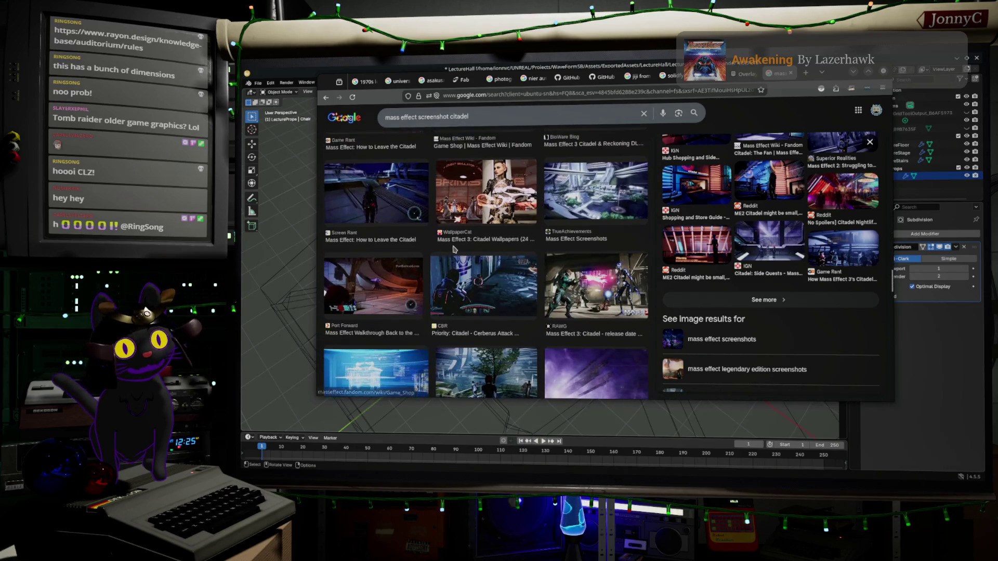
scroll(476, 248, "down", 2)
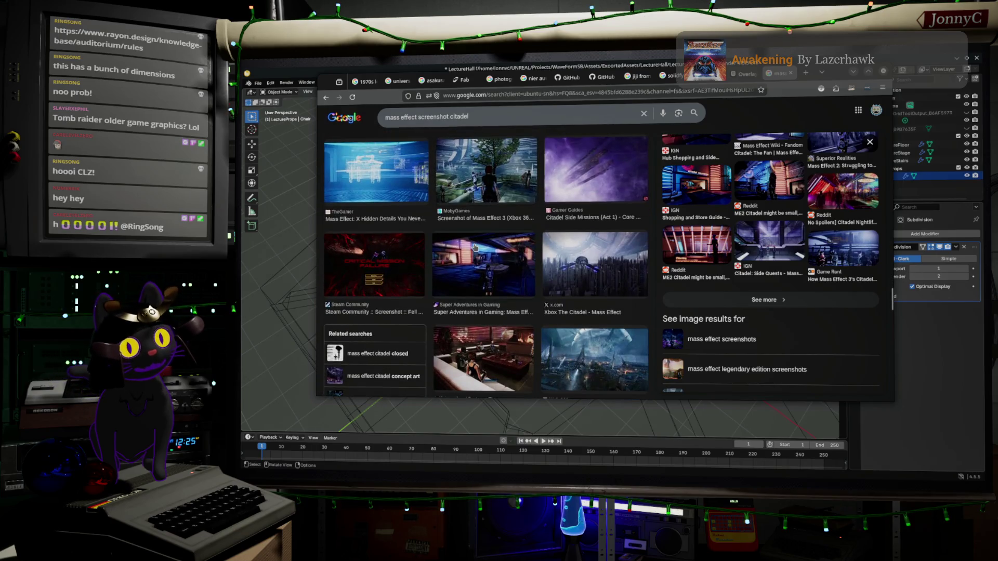
left_click(495, 285)
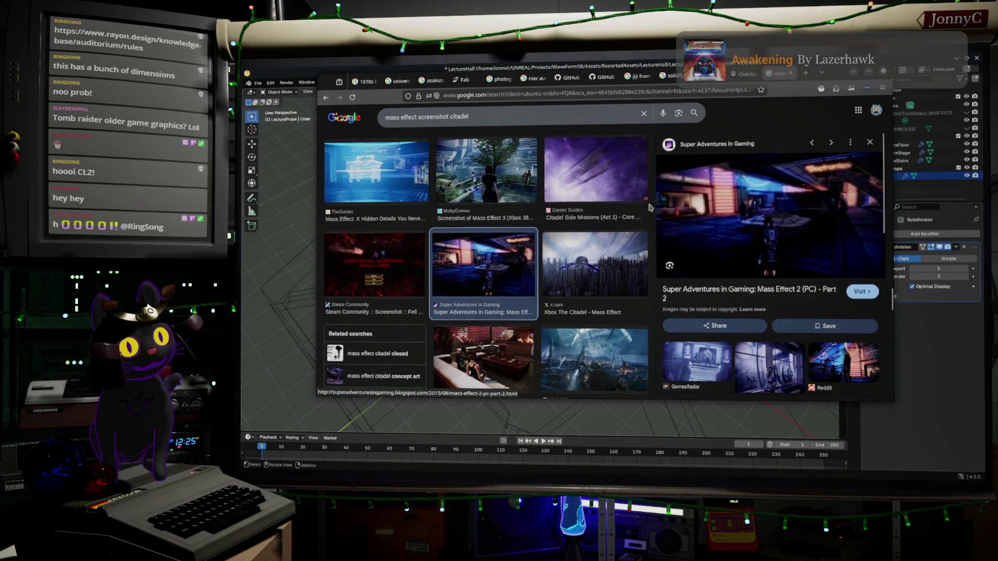
scroll(514, 288, "down", 3)
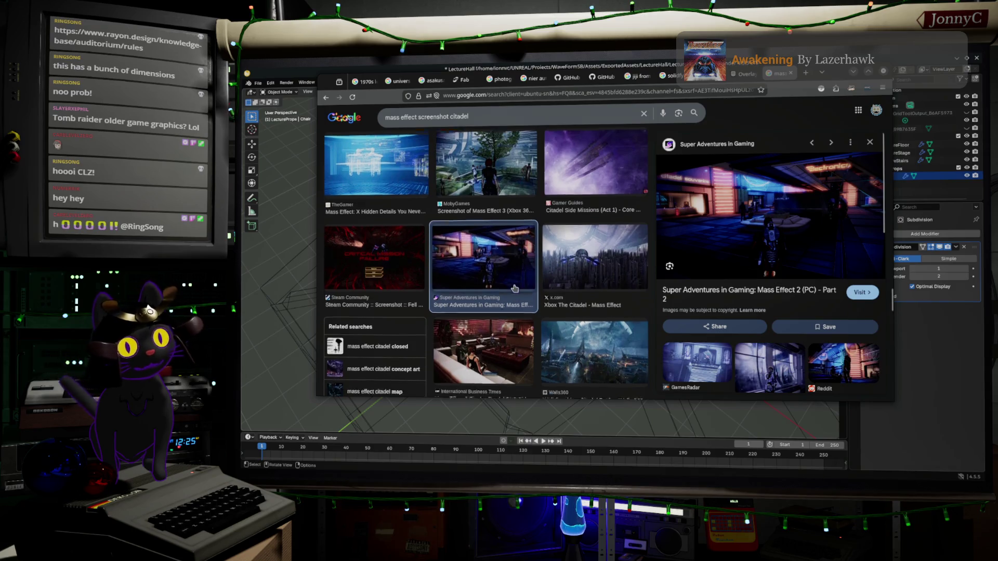
scroll(514, 288, "down", 4)
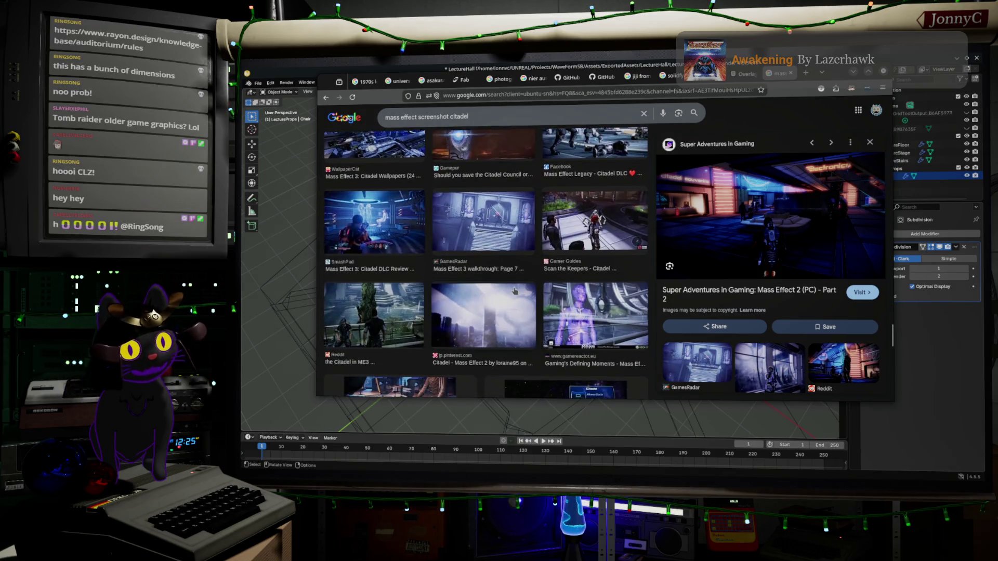
scroll(515, 290, "down", 2)
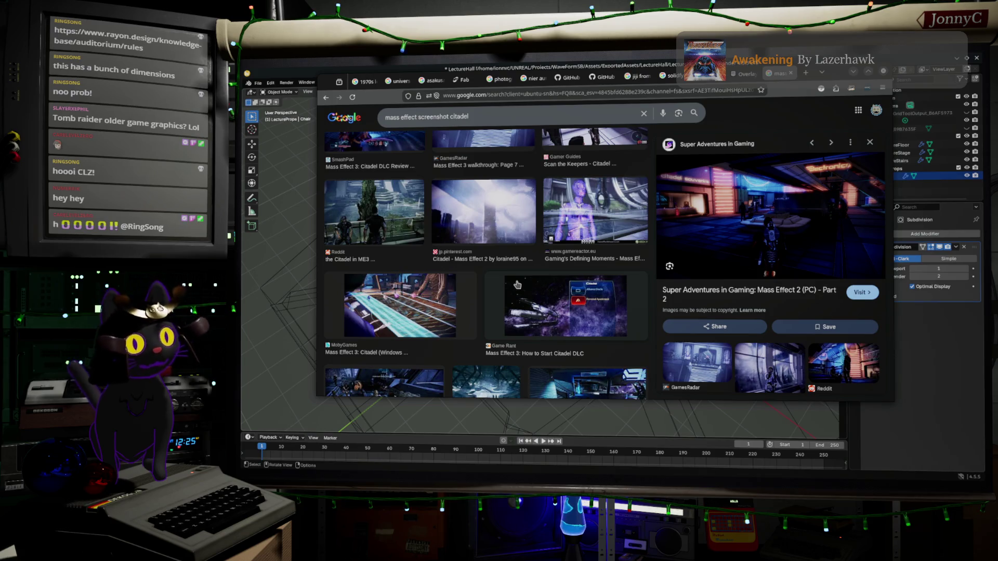
scroll(517, 285, "down", 2)
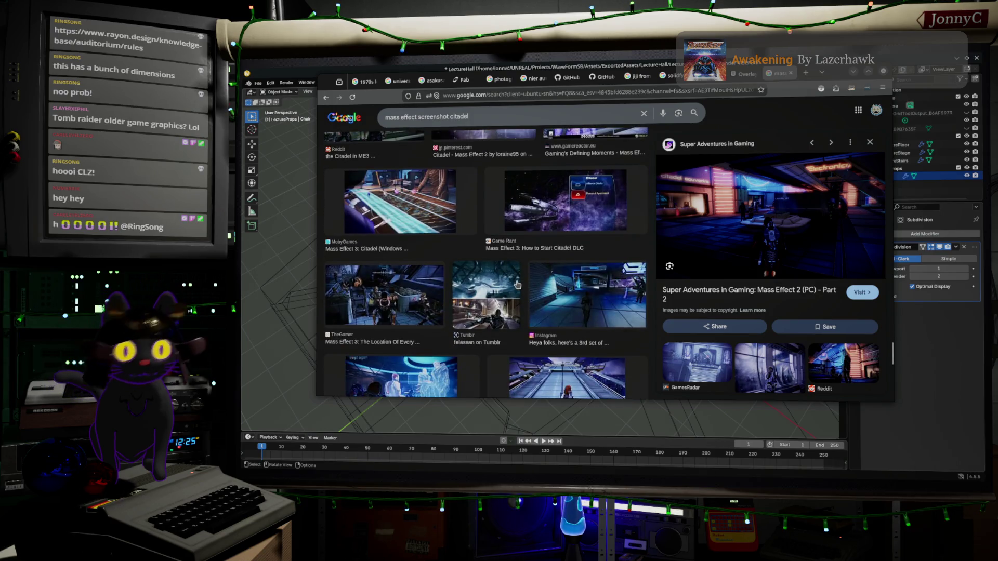
scroll(517, 284, "down", 3)
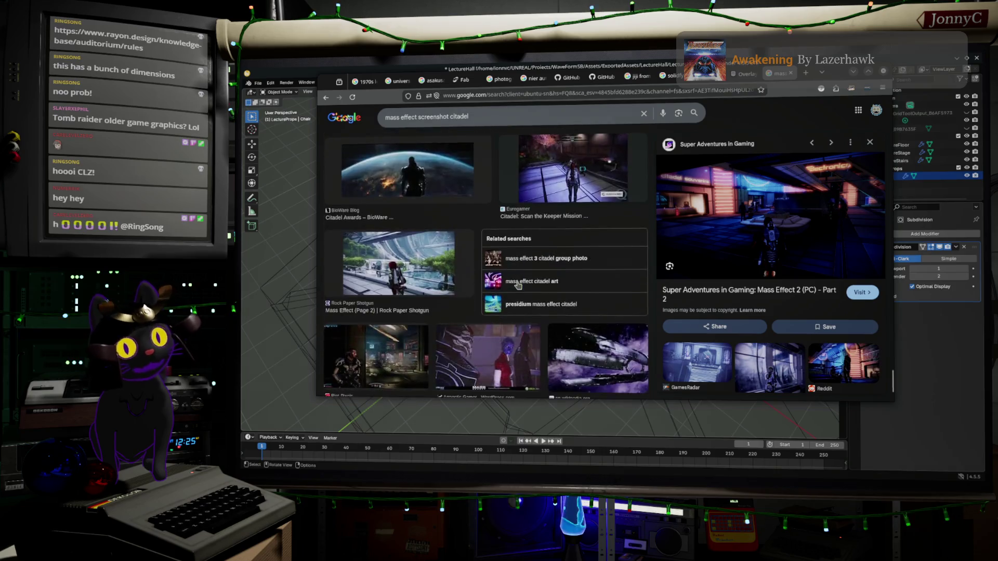
scroll(517, 284, "down", 5)
scroll(520, 276, "down", 5)
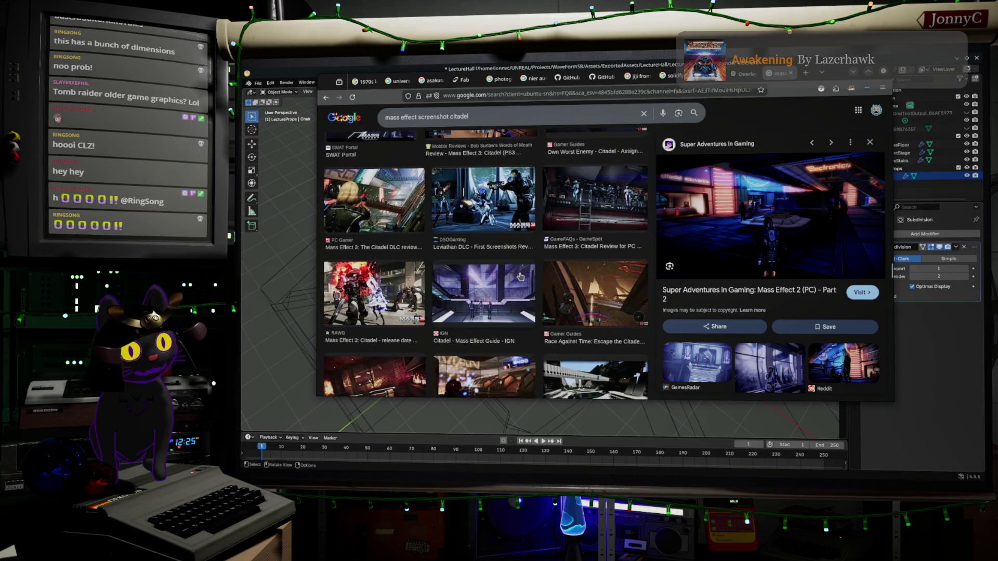
scroll(519, 277, "down", 3)
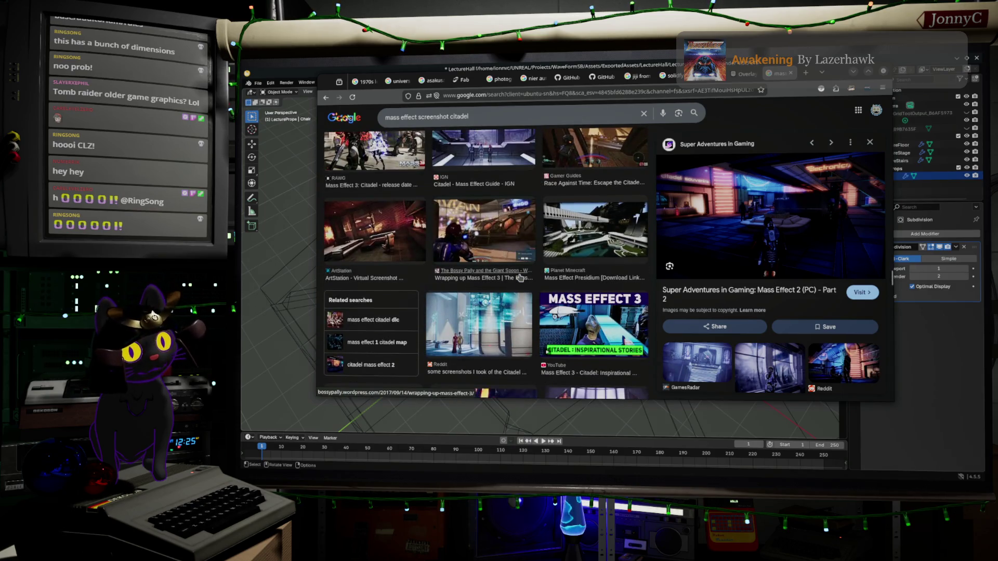
scroll(520, 277, "down", 4)
scroll(520, 278, "down", 6)
scroll(520, 279, "down", 3)
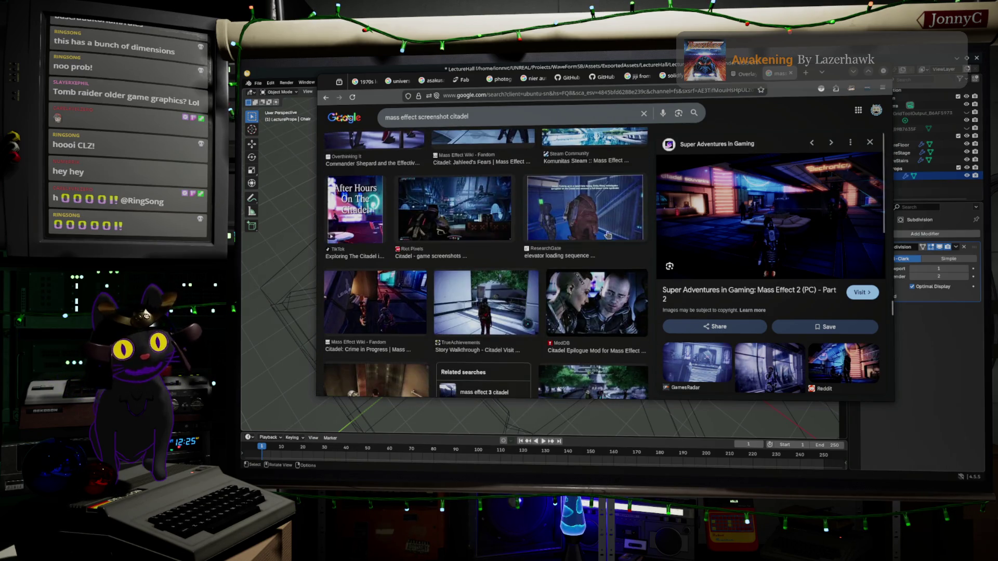
scroll(597, 239, "down", 3)
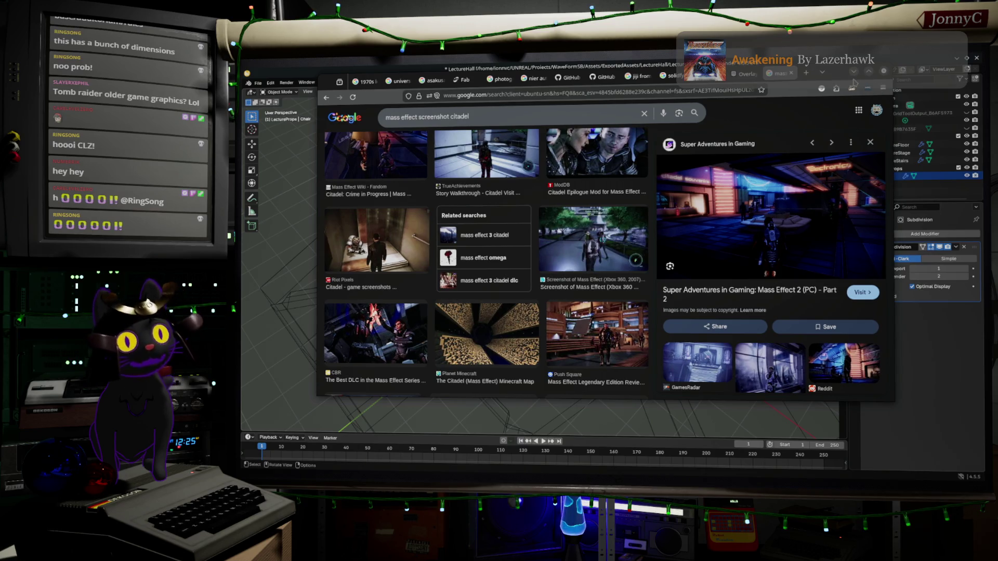
left_click(856, 72)
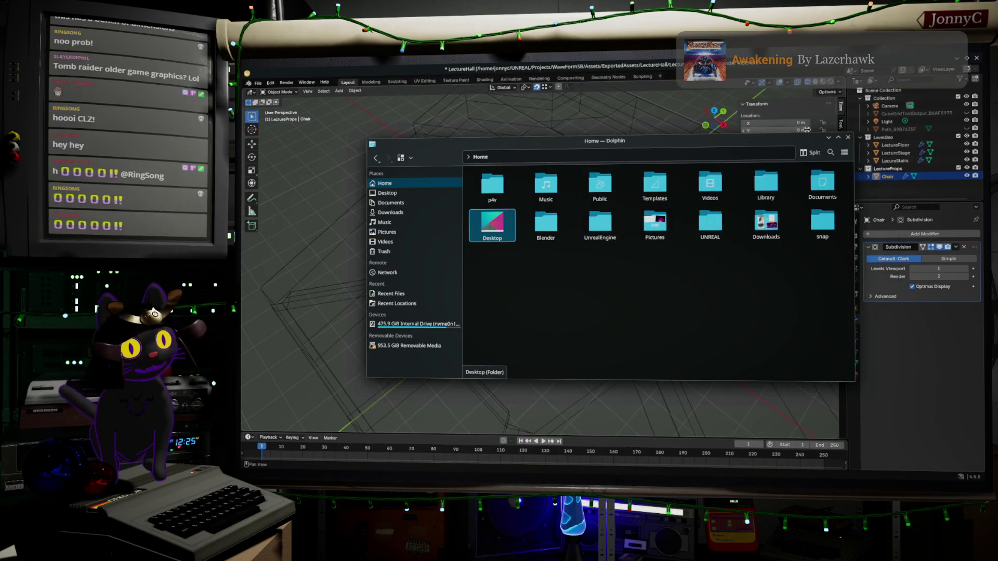
Minimize the Dolphin file manager to bring Blender's chair scene to the front
left_click(829, 138)
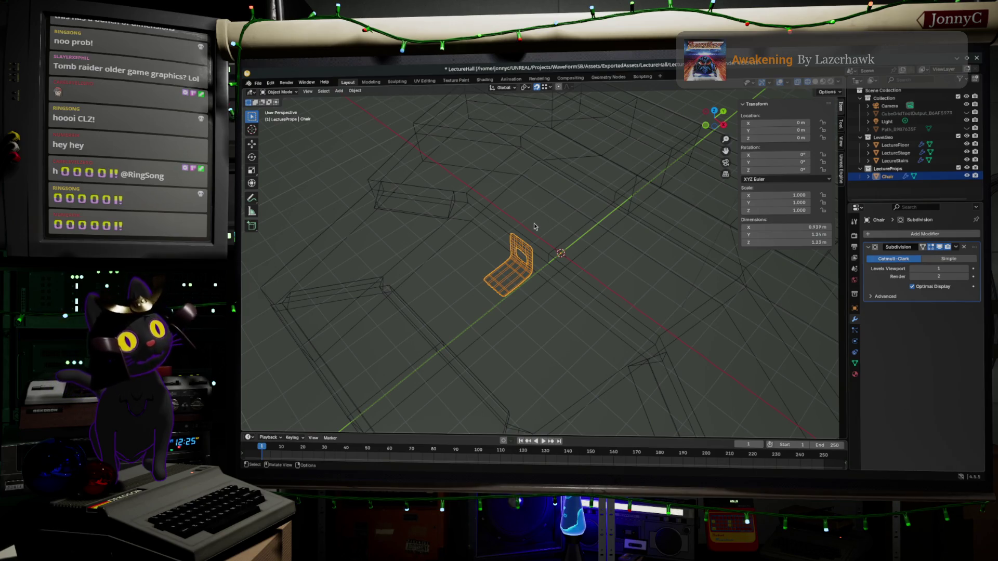
In Edit Mode, add a 3-cut loop cut of evenly spaced edge loops across the seat
key("KP_Decimal")
mouse_move(562, 255)
middle_mouse_down()
mouse_move(570, 216)
mouse_move(585, 232)
mouse_move(577, 248)
mouse_move(534, 229)
mouse_move(574, 252)
mouse_move(709, 255)
mouse_move(700, 294)
middle_mouse_up()
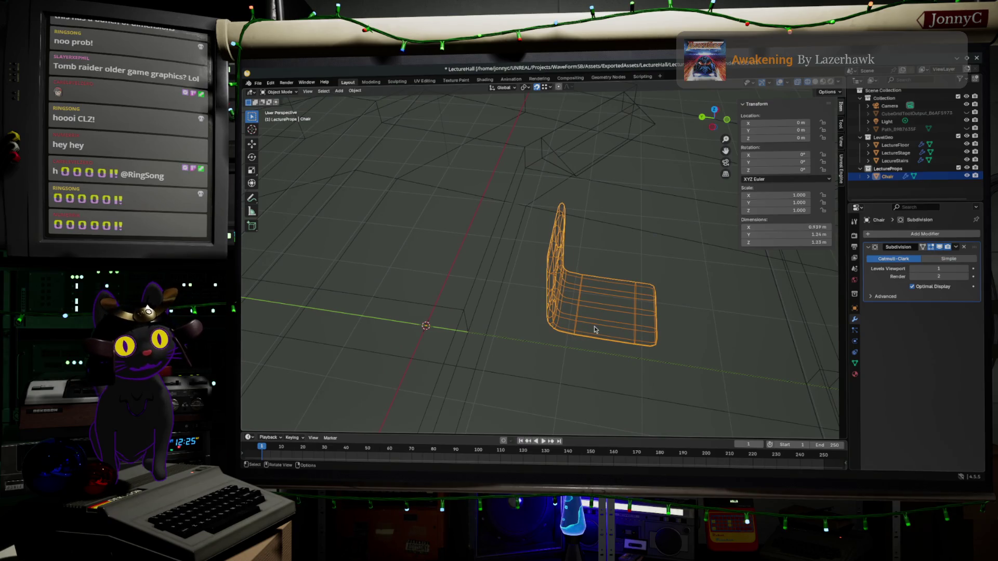
key("Tab")
mouse_move(641, 316)
middle_mouse_down()
mouse_move(598, 258)
mouse_move(644, 259)
mouse_move(648, 356)
mouse_move(637, 333)
middle_mouse_up()
key("ctrl+r")
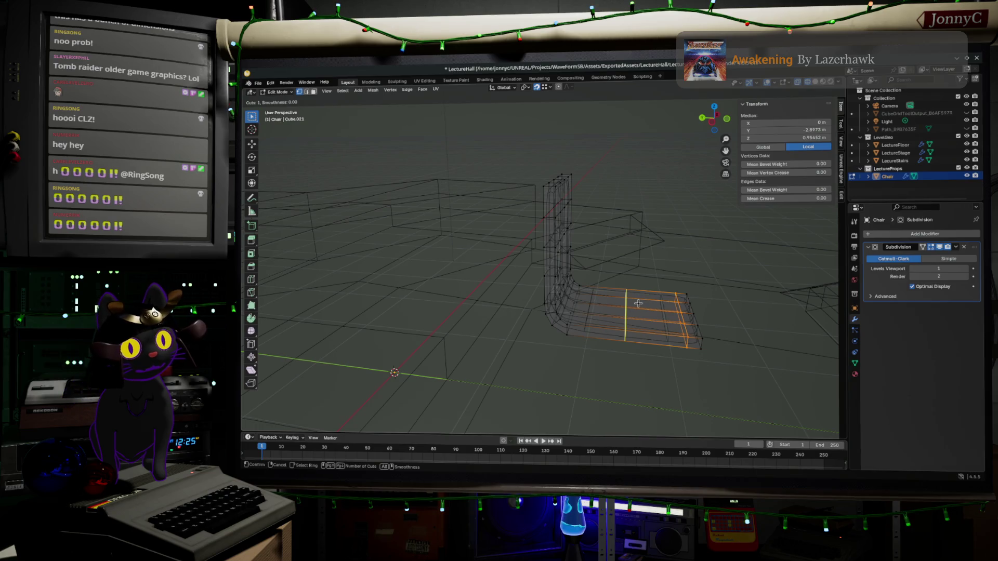
left_click(638, 303)
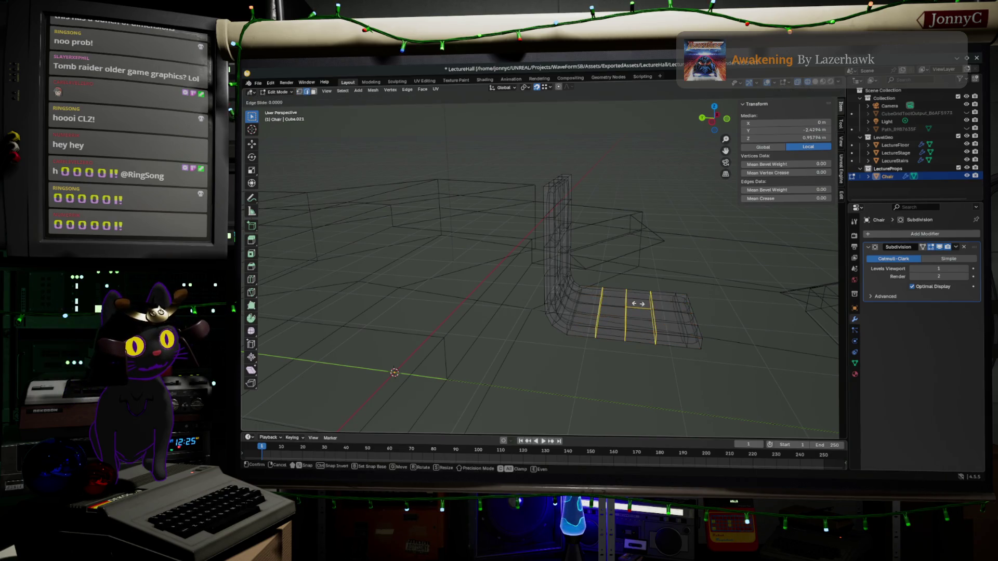
left_click(638, 303)
mouse_move(638, 303)
middle_mouse_down()
mouse_move(666, 338)
mouse_move(667, 255)
middle_mouse_up()
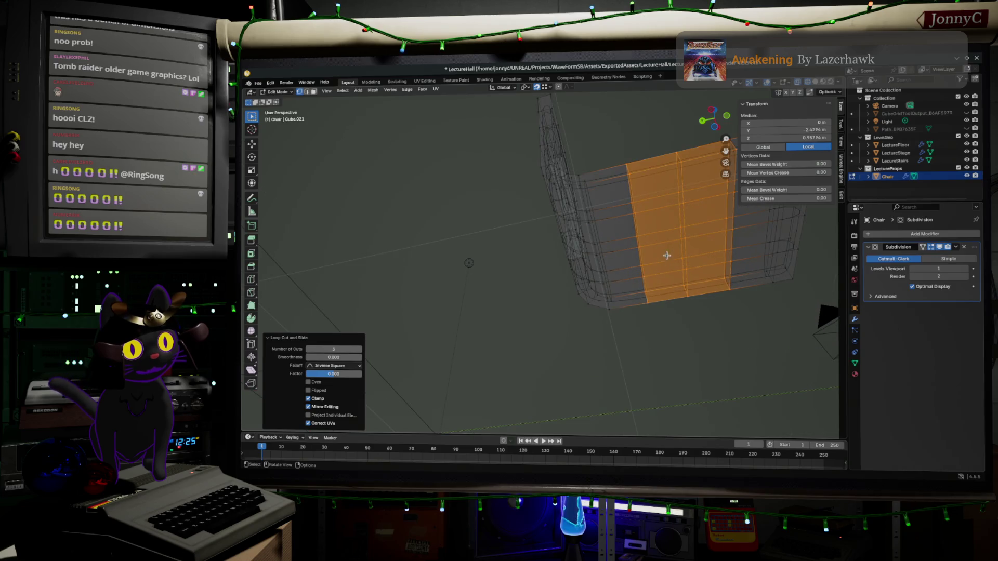
Select the four central faces under the seat and scale them to 0.689
left_click(685, 236)
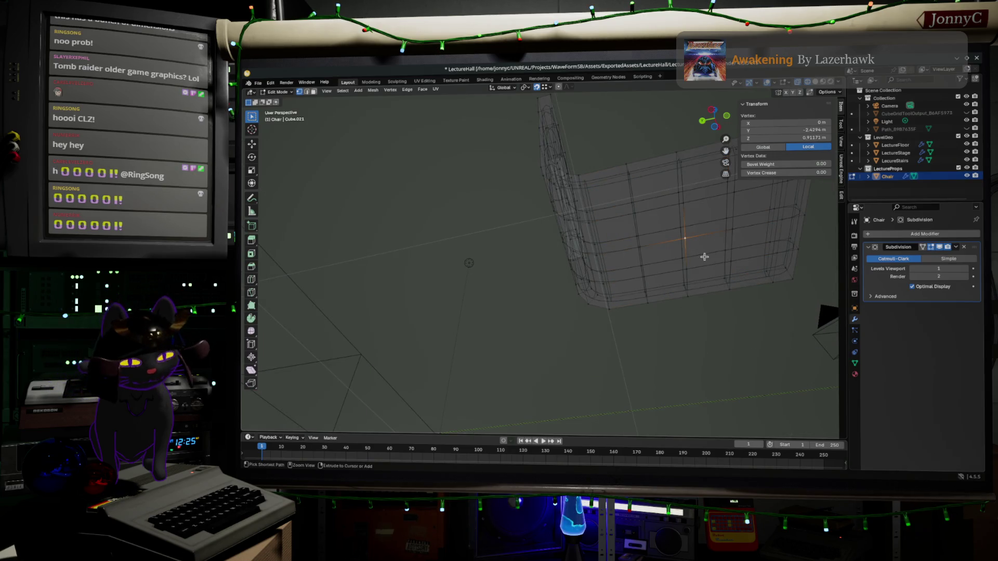
key("ctrl+KP_Add")
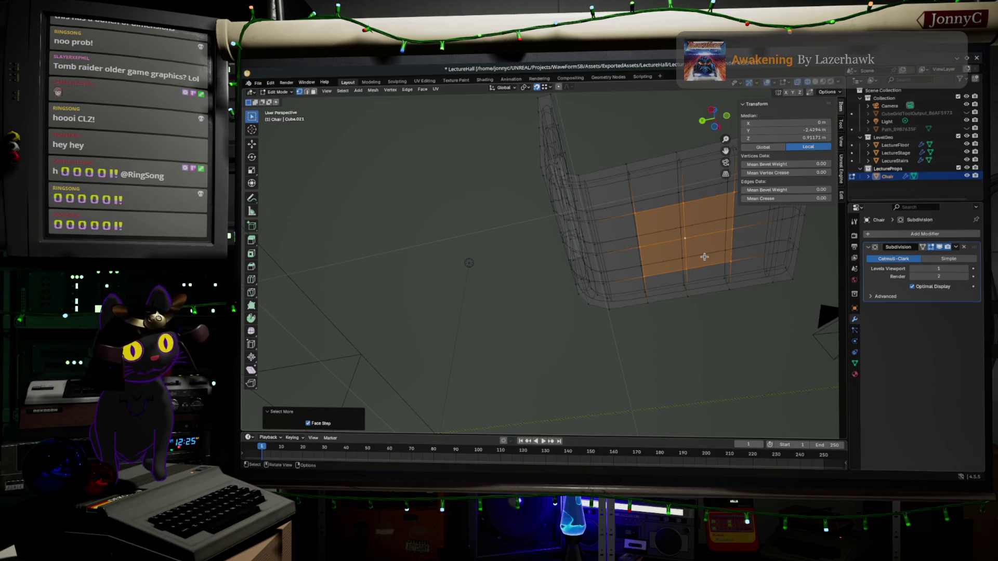
key("s")
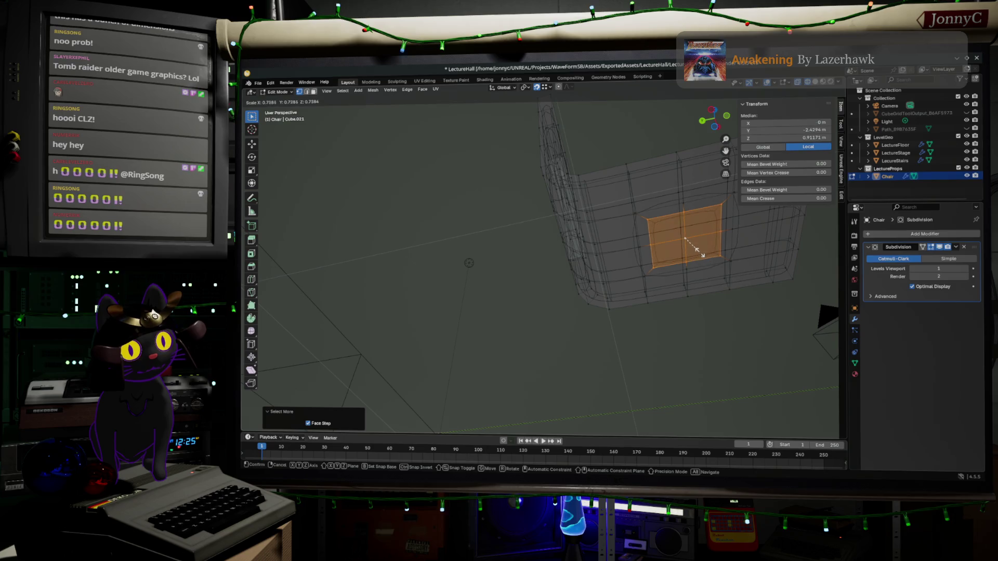
left_click(696, 250)
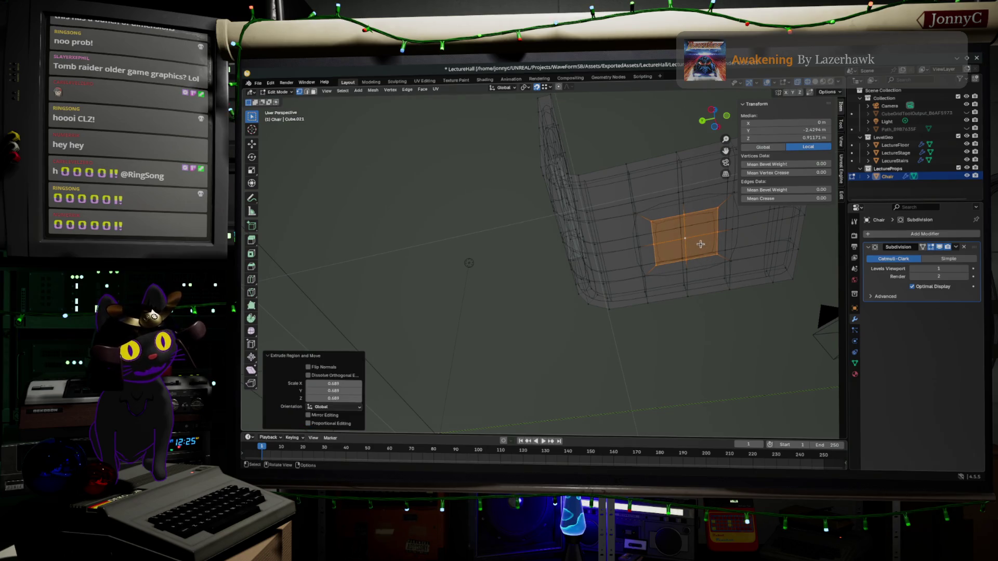
Extrude the faces slightly downward and scale the new faces in to 0.459
left_click(712, 108)
key("e")
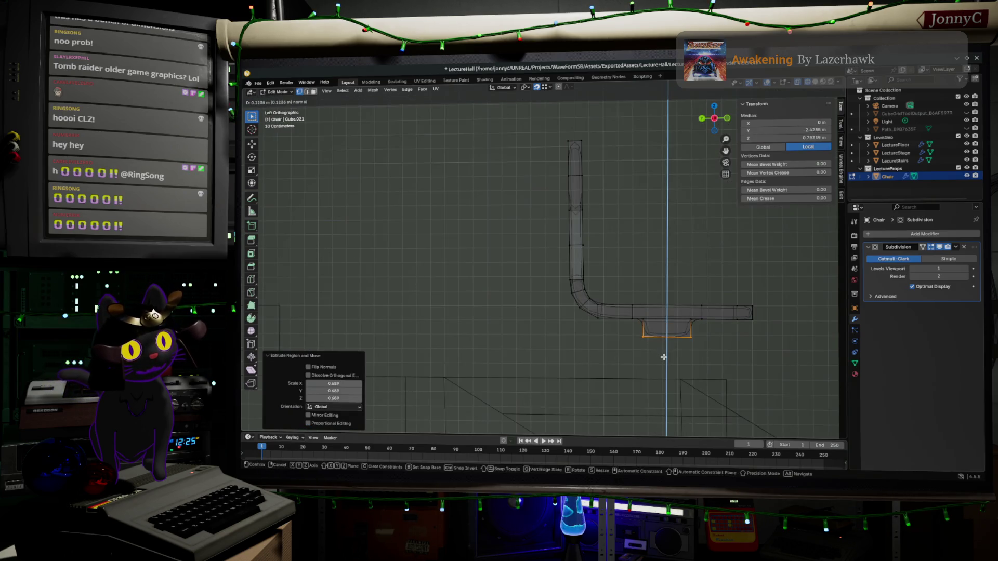
left_click(663, 360)
key("e")
middle_click_drag(663, 358, 683, 323, "alt")
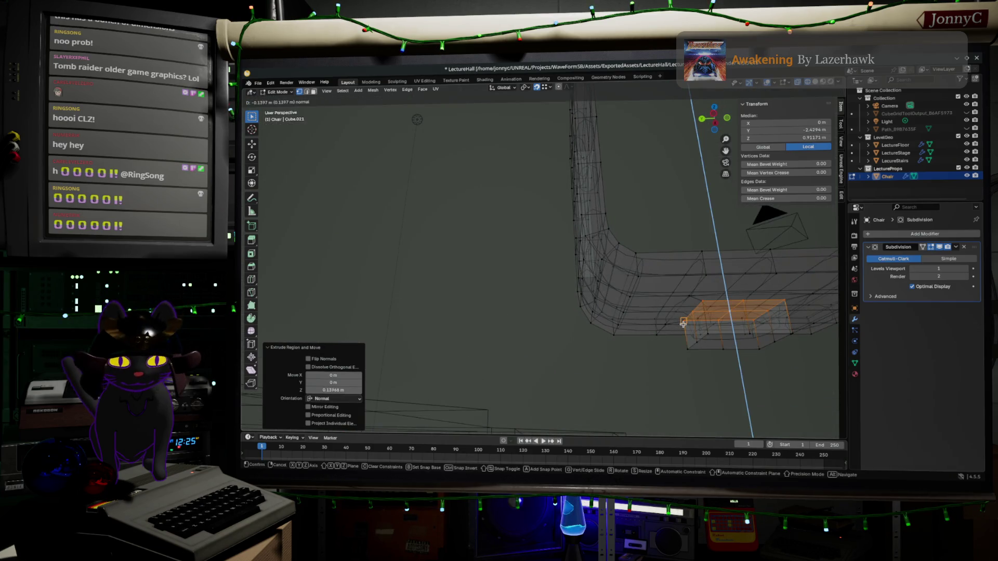
key("s")
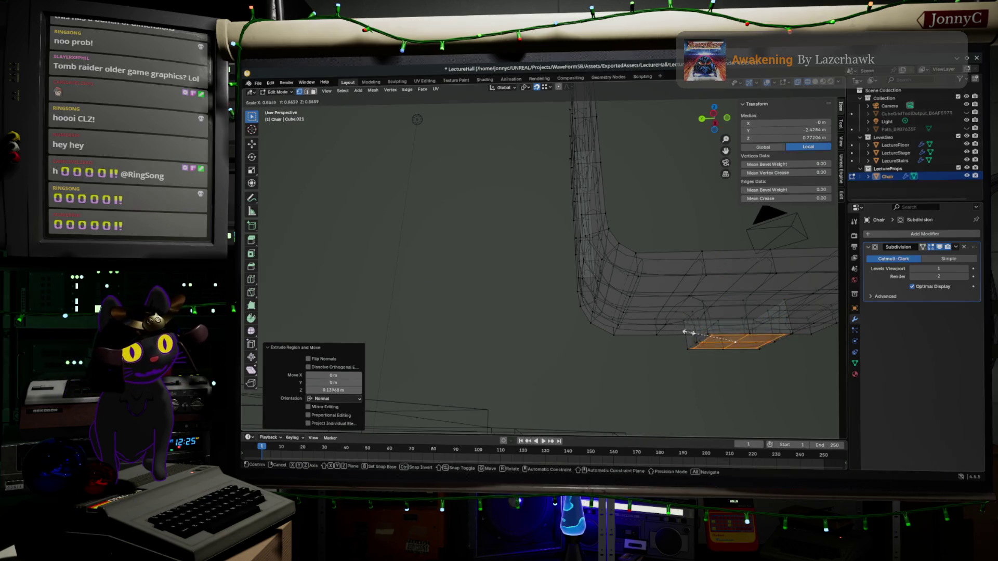
left_click(707, 326)
Extrude the bottom face a further 0.25 m downward in side view
middle_click_drag(708, 325, 738, 155, "shift")
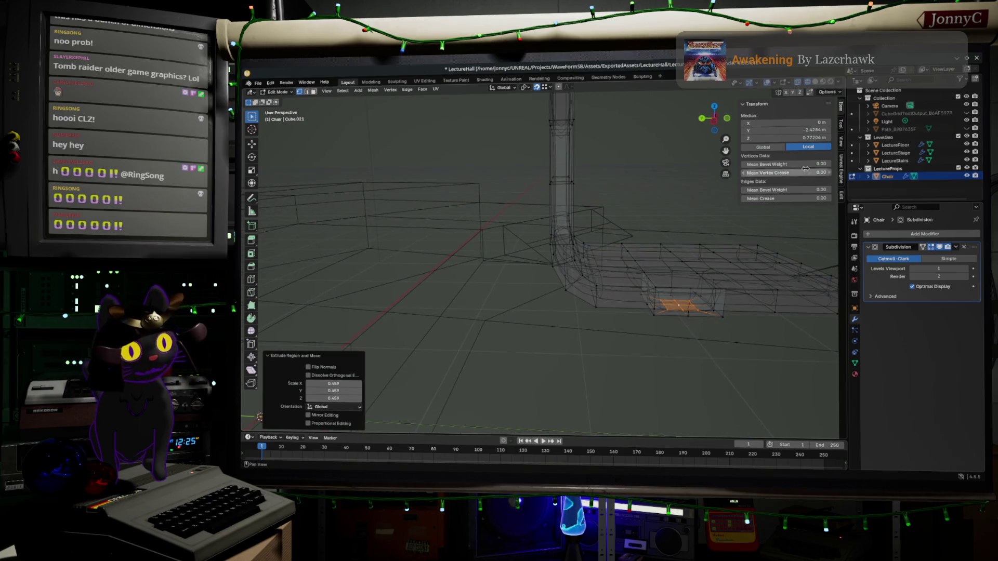
left_click(714, 121)
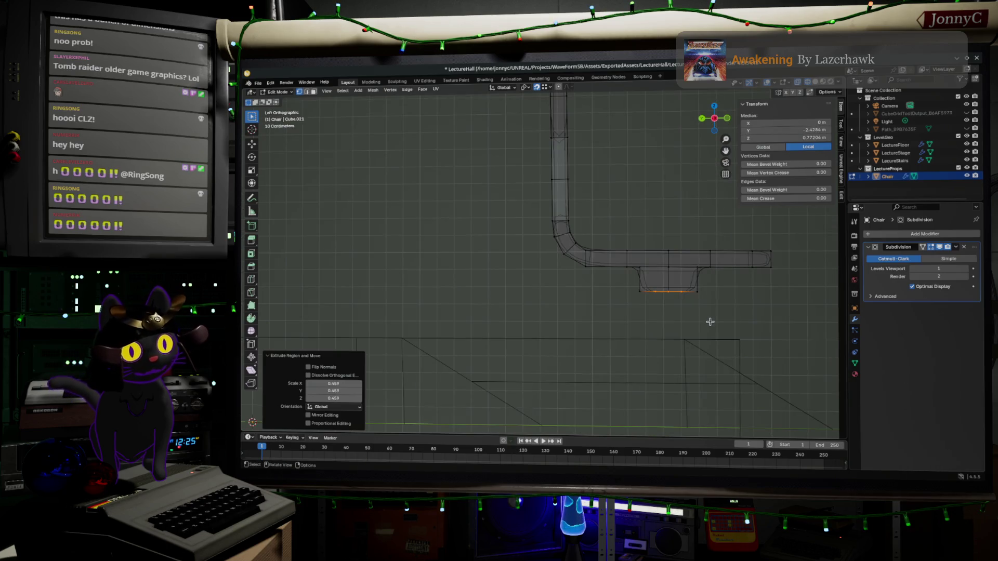
key("e")
left_click(718, 367)
scroll(725, 397, "down", 1)
Lower the pedestal's bottom face about 0.41 m along Z
key("g")
key("z")
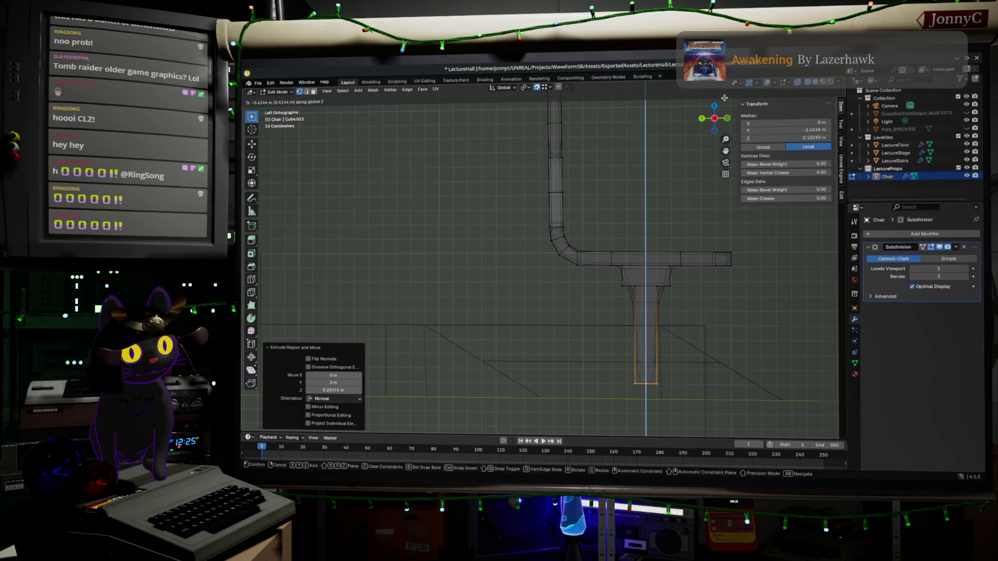
left_click(724, 98)
scroll(536, 261, "up", 2)
mouse_move(670, 167)
middle_mouse_down("shift")
mouse_move(686, 216)
mouse_move(648, 422)
middle_mouse_up("shift")
key("s")
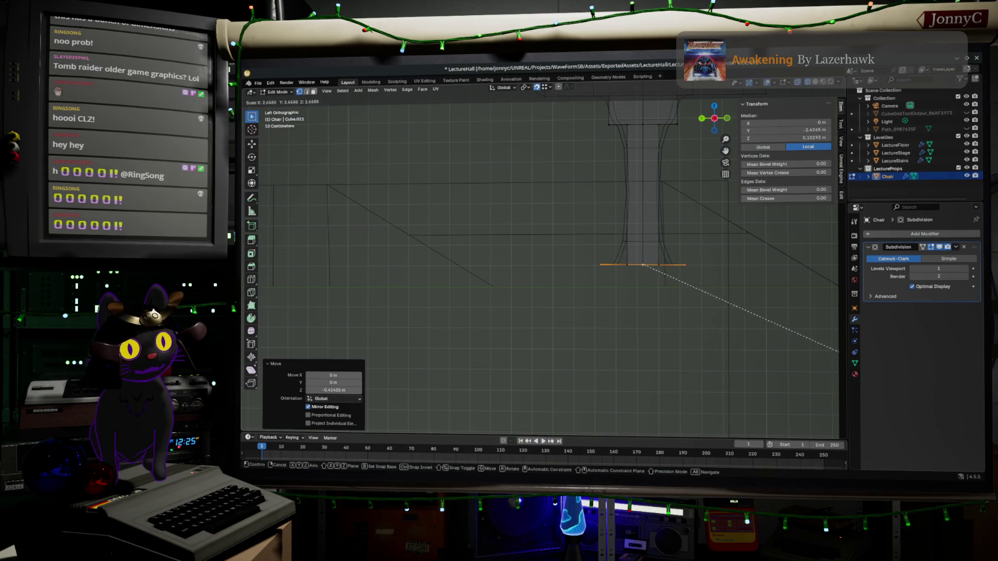
Widen the pedestal's bottom face 2.981 times and restore the bottom edge selection
left_click(837, 339)
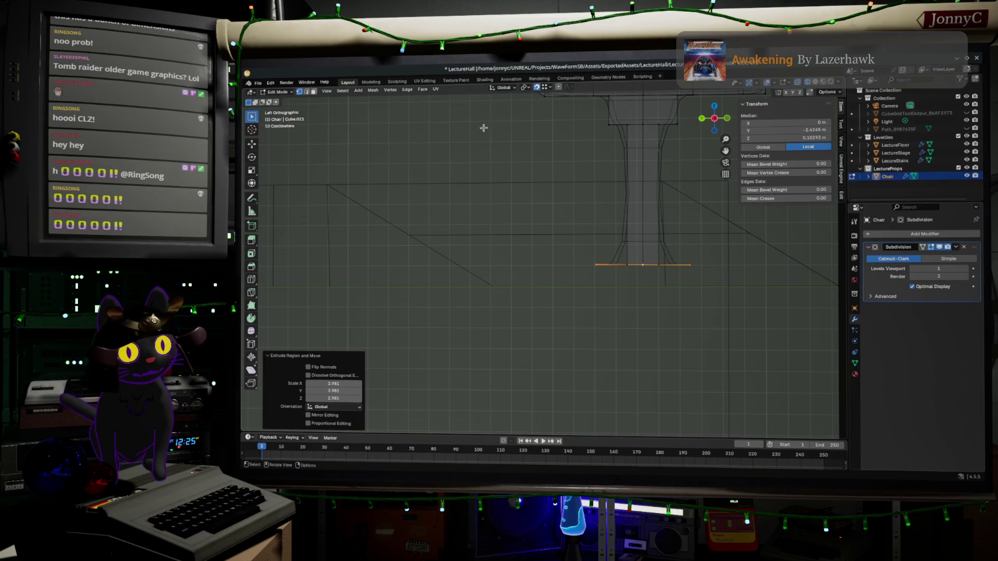
left_click(548, 231)
key("ctrl+z")
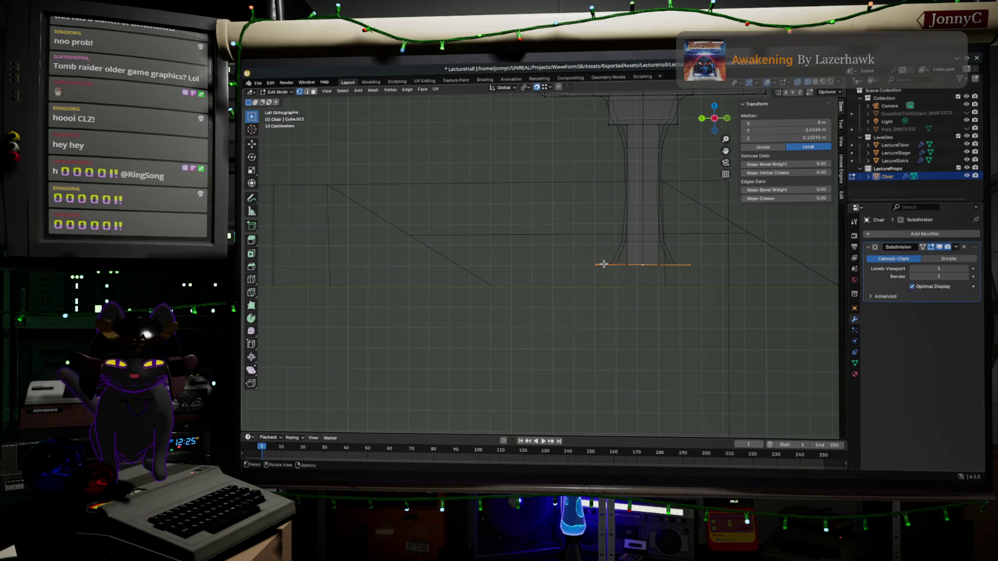
Extrude the bottom edge about 0.118 m straight down into a flat foot, then return to Object Mode
key("e")
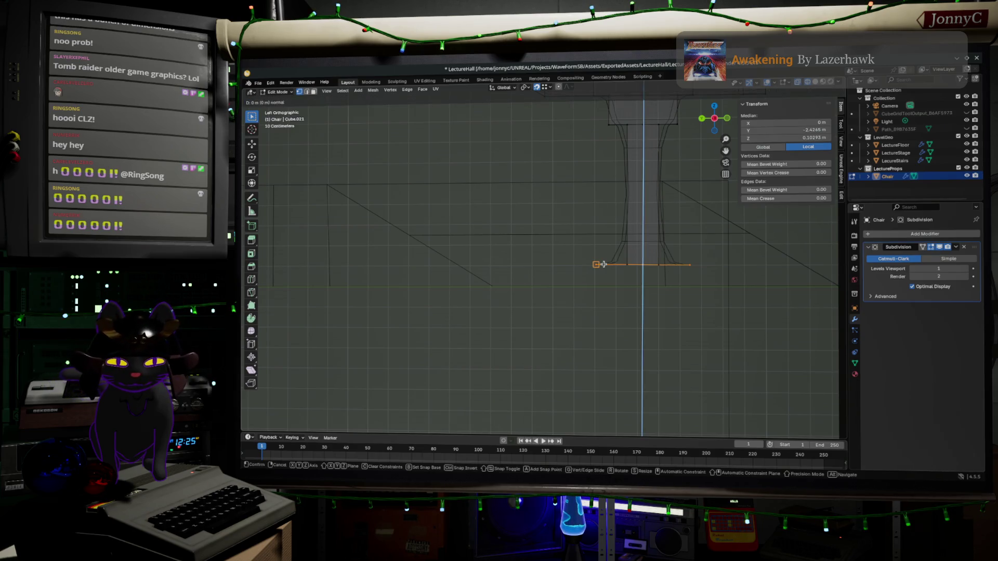
key("z")
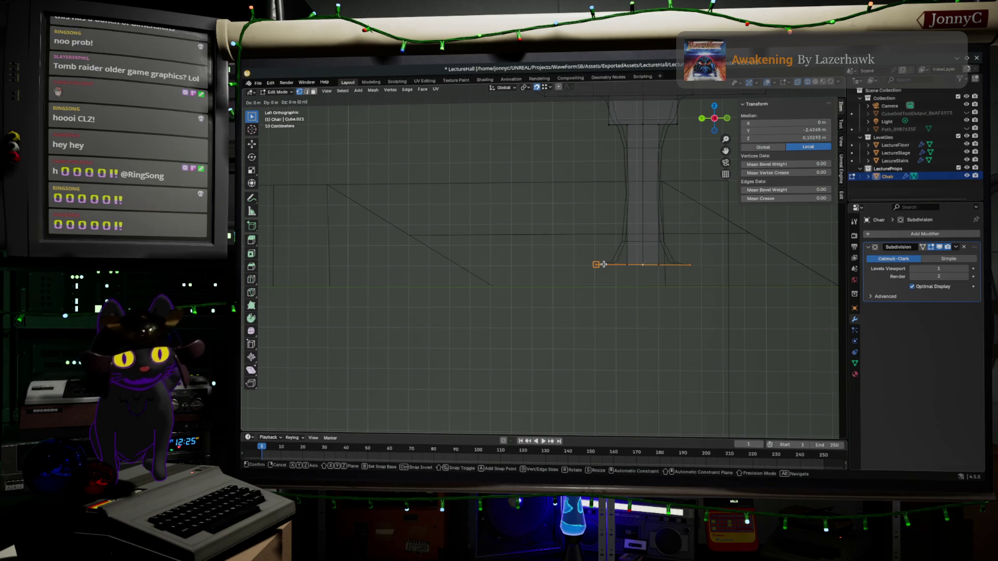
key("z")
left_click(606, 291)
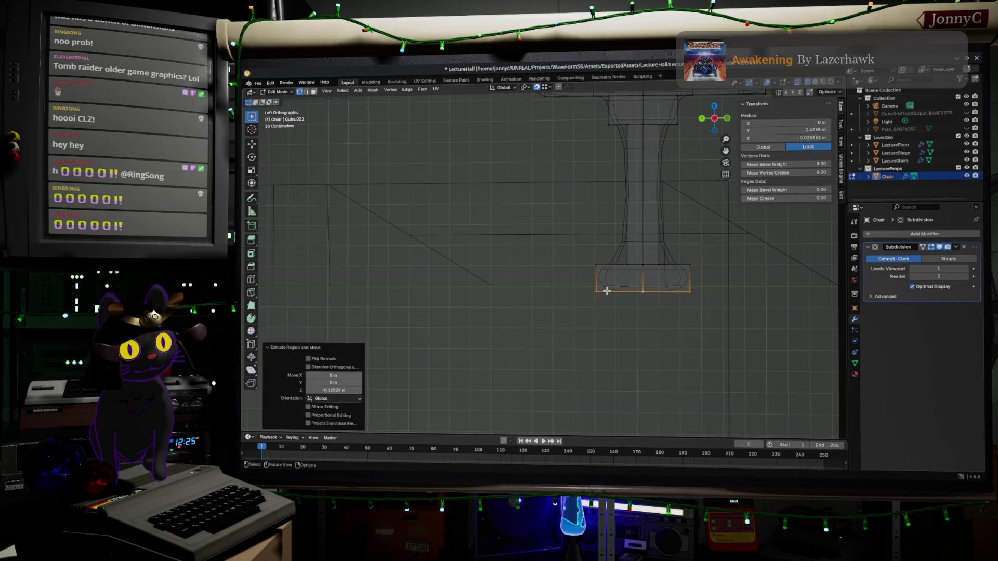
mouse_move(689, 302)
middle_mouse_down()
mouse_move(697, 318)
mouse_move(656, 323)
mouse_move(639, 288)
mouse_move(563, 285)
mouse_move(561, 218)
mouse_move(584, 240)
mouse_move(607, 236)
mouse_move(613, 267)
mouse_move(600, 197)
middle_mouse_up()
key("Tab")
key("Tab")
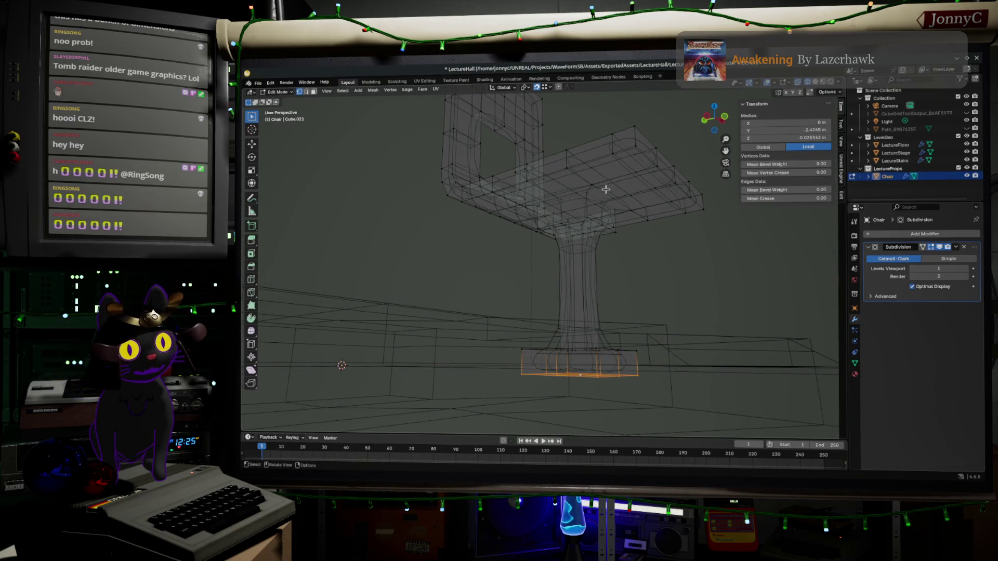
Crease the pedestal-to-seat join edges to about 0.97 and check it in solid shading
left_click(596, 198)
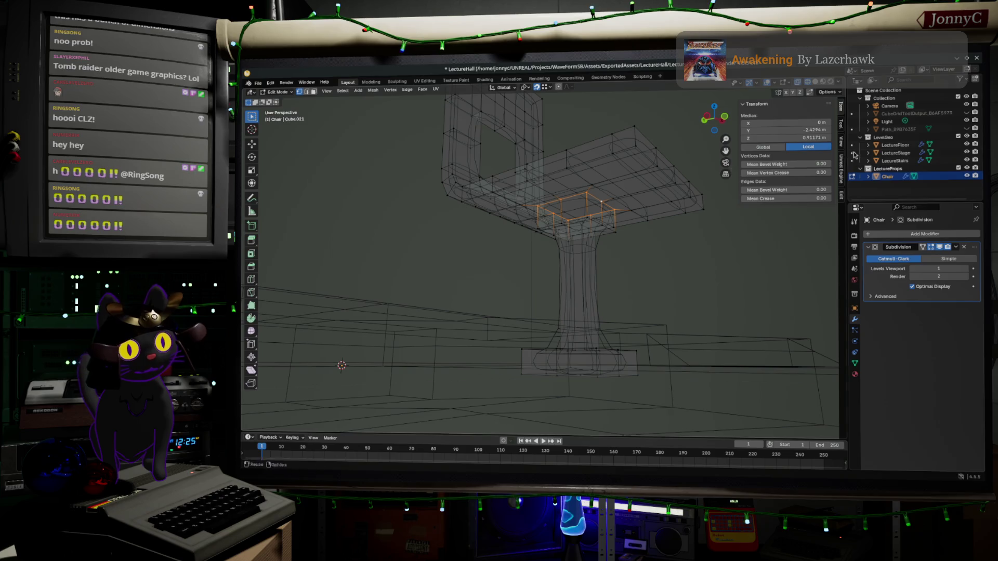
mouse_move(807, 174)
left_mouse_down()
mouse_move(831, 174)
mouse_move(789, 173)
mouse_move(777, 199)
left_mouse_up()
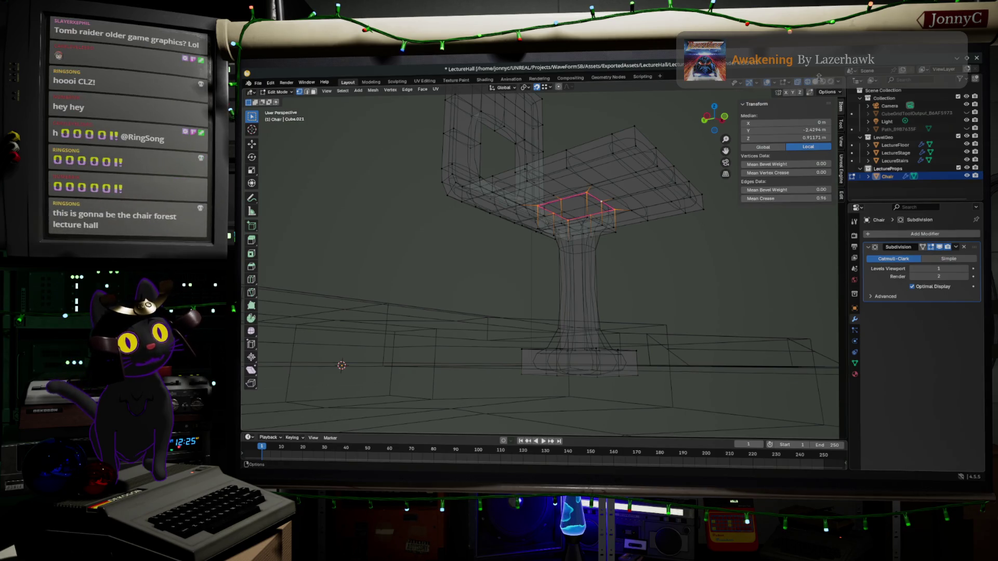
key("shift+z")
mouse_move(707, 171)
middle_mouse_down()
mouse_move(608, 229)
mouse_move(559, 304)
mouse_move(554, 271)
middle_mouse_up()
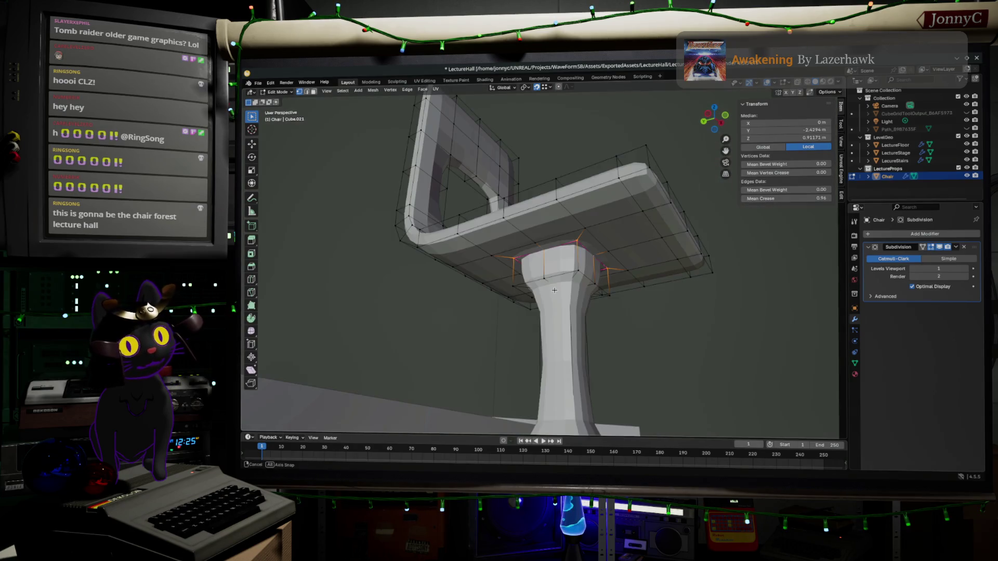
mouse_move(782, 198)
left_mouse_down()
mouse_move(758, 198)
mouse_move(809, 198)
left_mouse_up()
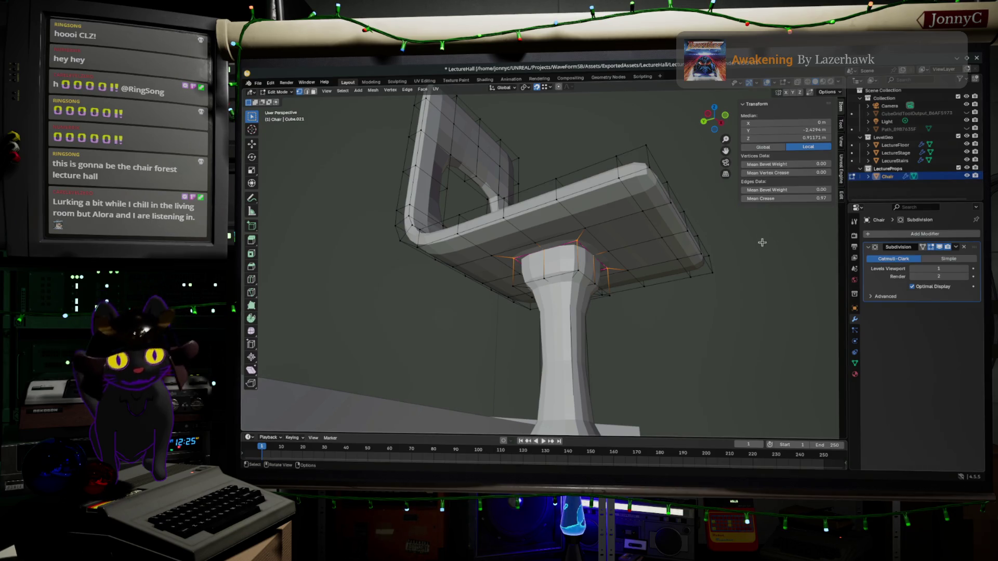
mouse_move(697, 271)
middle_mouse_down()
mouse_move(708, 260)
mouse_move(686, 283)
mouse_move(663, 356)
middle_mouse_up()
left_click(577, 388)
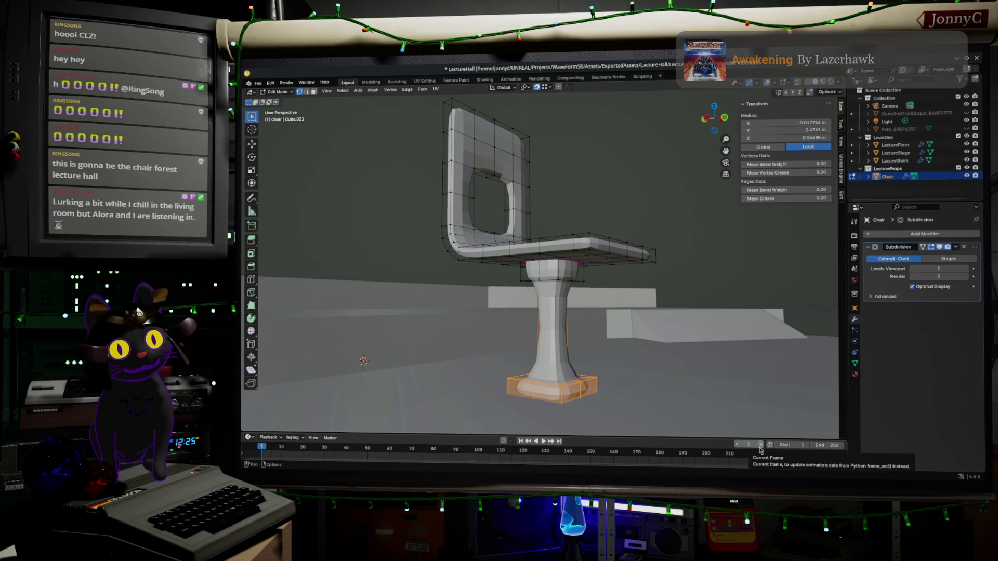
Grow the pedestal selection and apply LoopTools Circle to round its edge rings
key("Up")
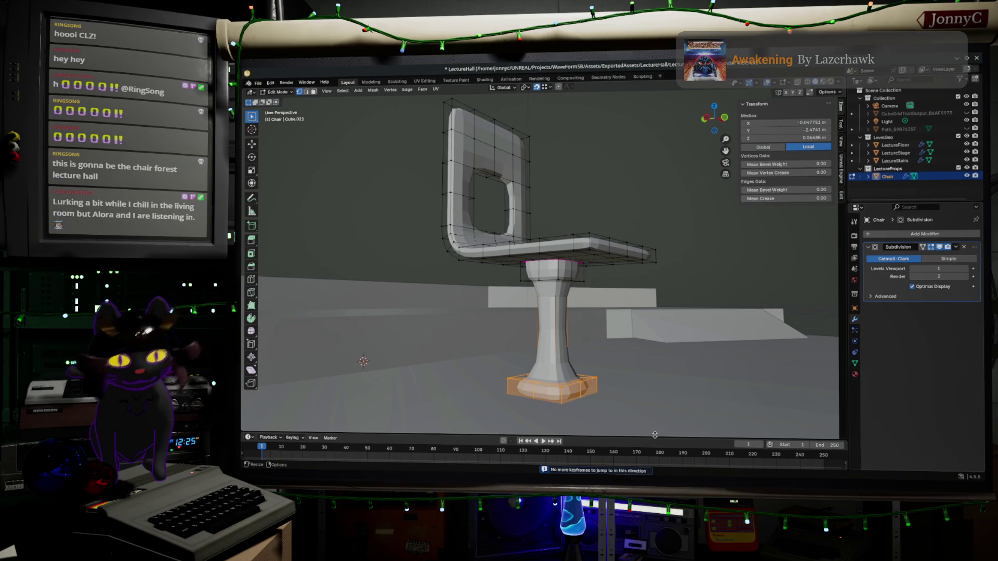
key("ctrl+KP_Add")
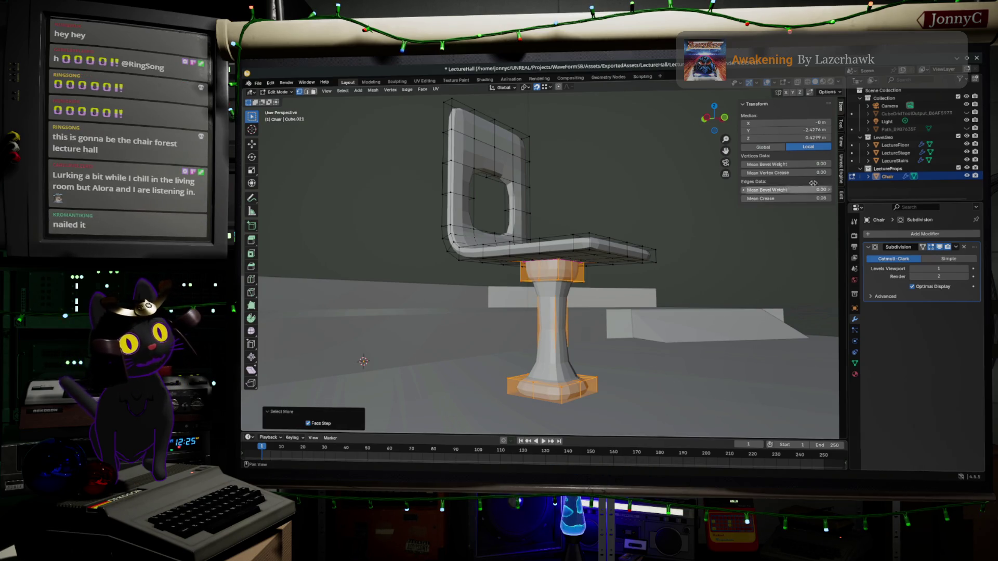
left_click(842, 126)
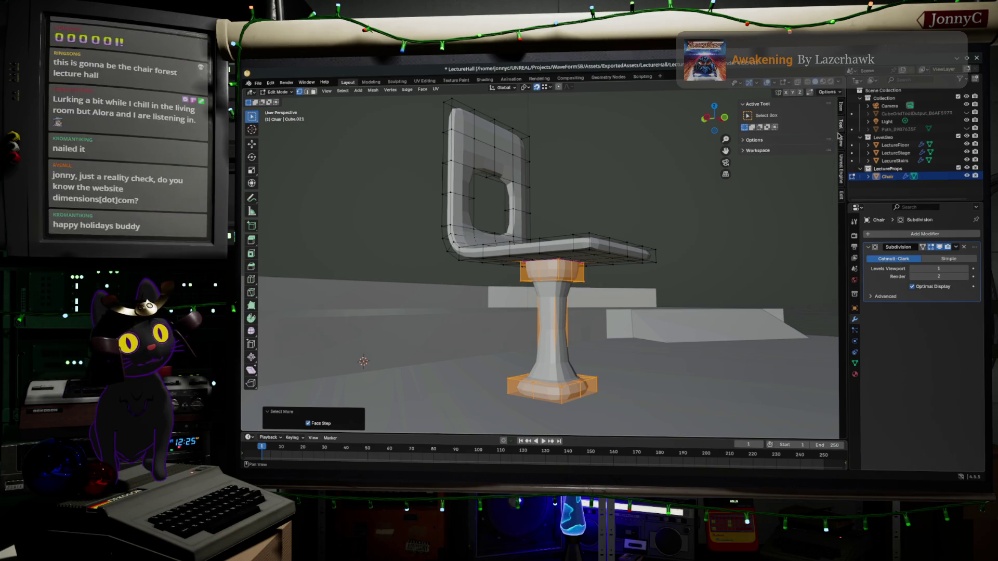
left_click(840, 191)
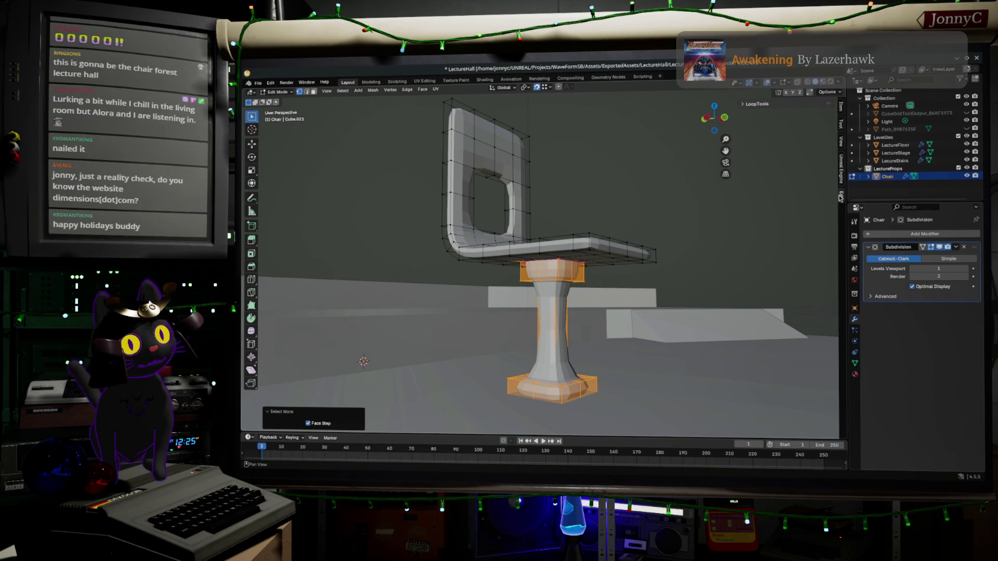
left_click(757, 105)
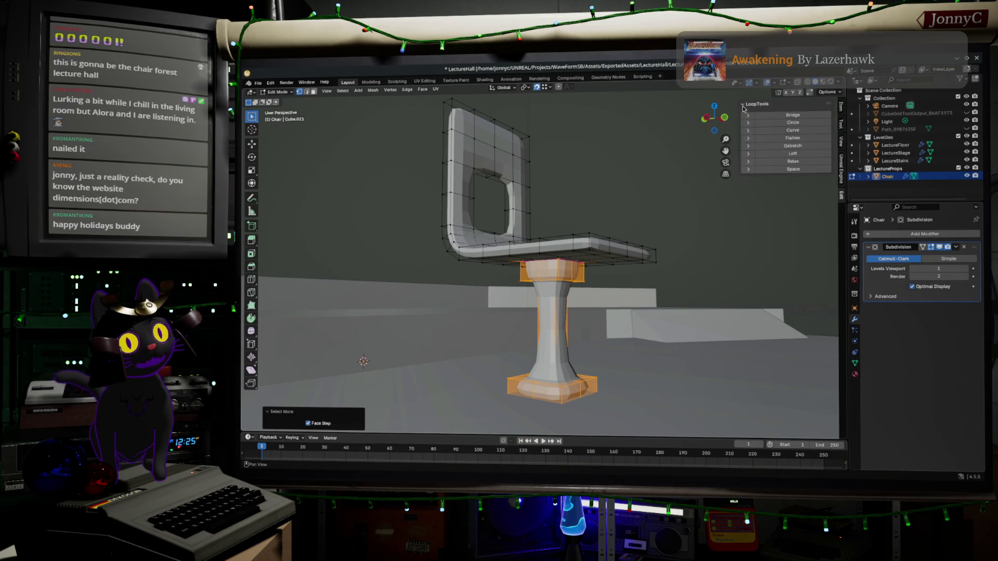
left_click(803, 123)
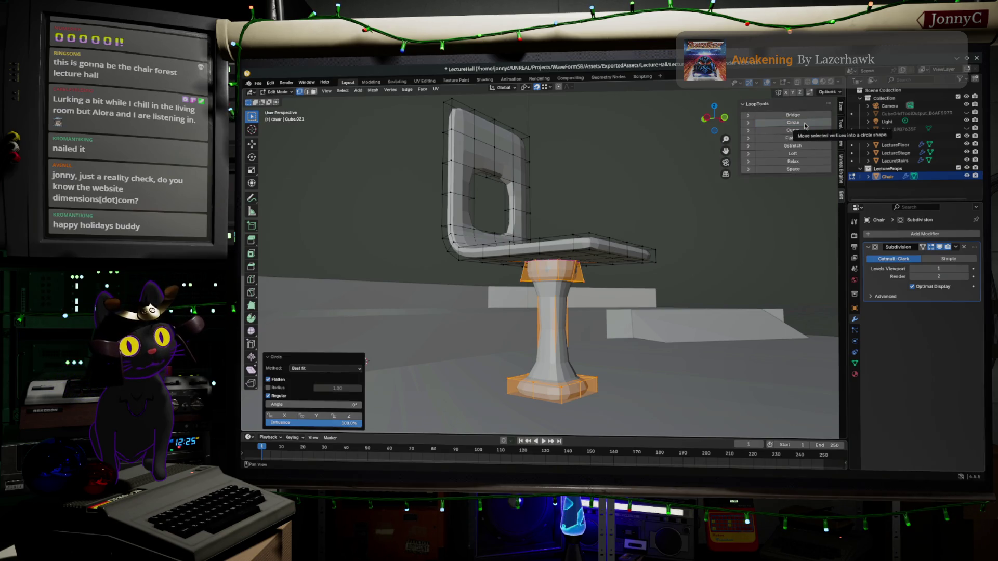
key("KP_Decimal")
mouse_move(680, 289)
middle_mouse_down()
mouse_move(687, 268)
mouse_move(735, 246)
middle_mouse_up()
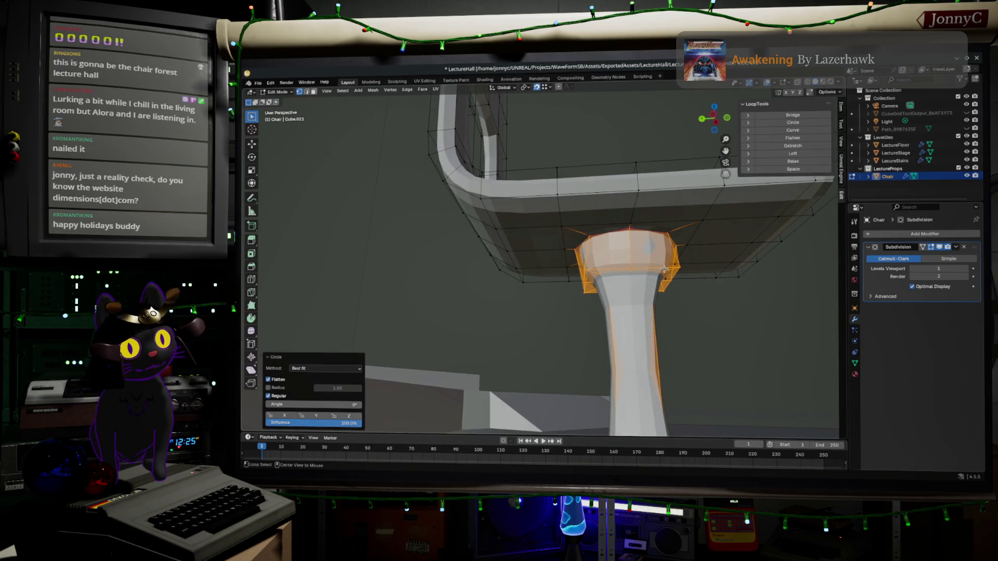
Undo the Circle reshape, reselect the pedestal and switch to edge select mode
key("ctrl+z")
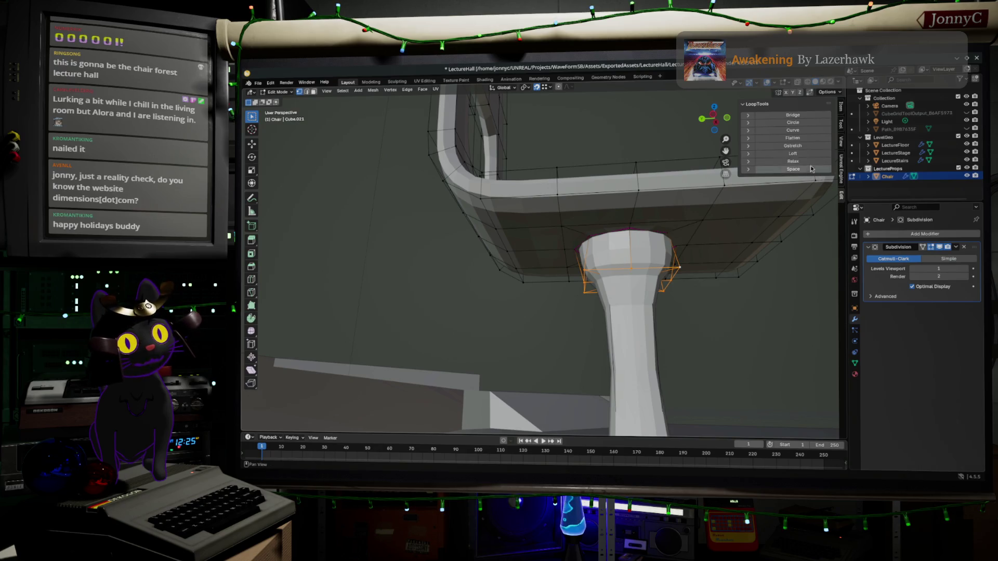
key("ctrl+l")
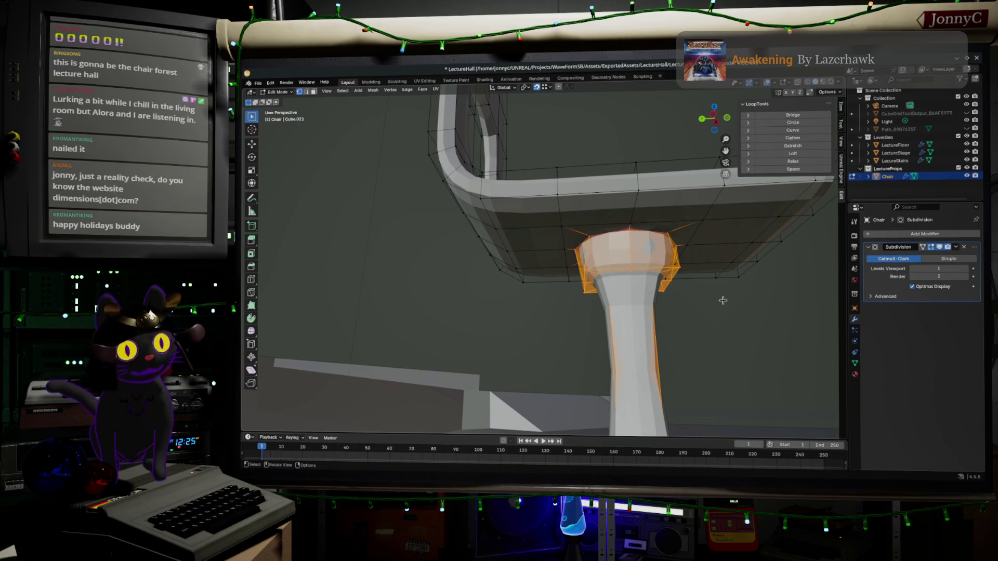
key("2")
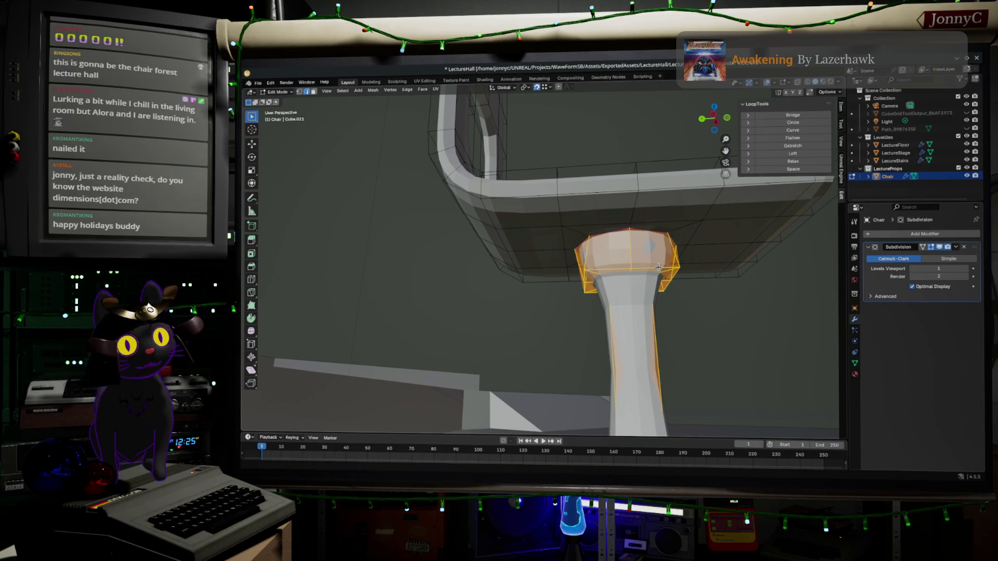
Select a shortest edge path around the pedestal's top cap
left_click(652, 267)
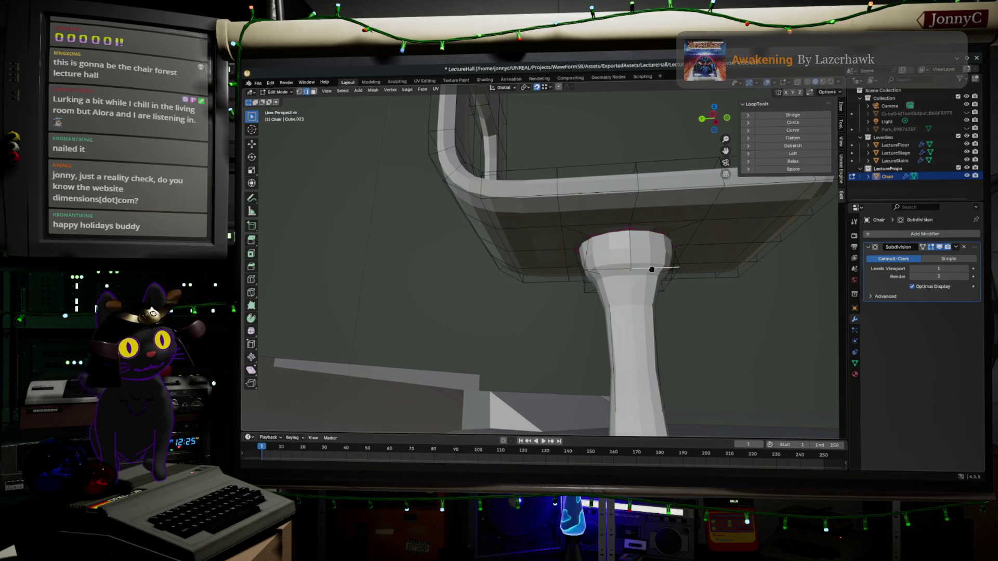
left_click(649, 268, "ctrl")
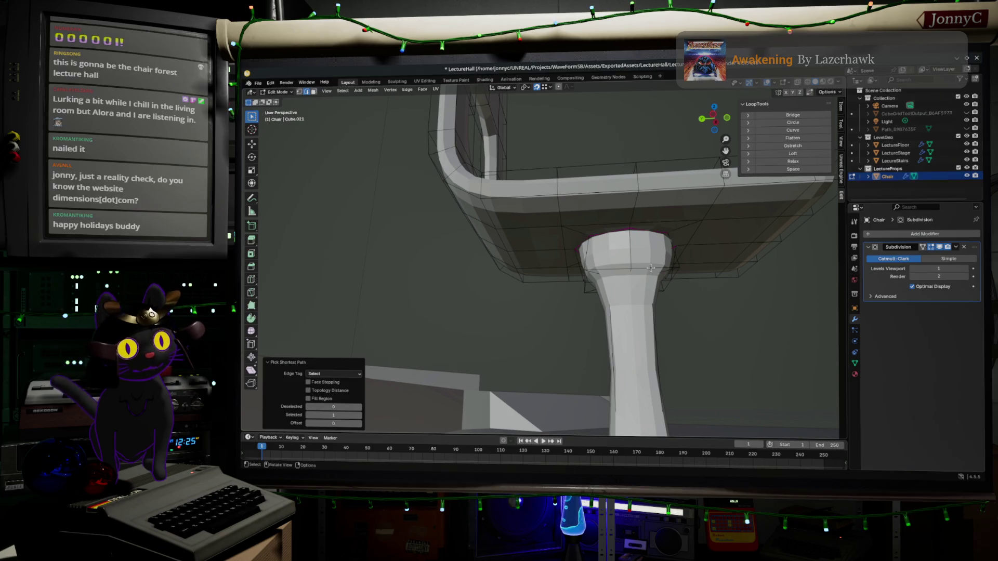
left_click(650, 268)
left_click(651, 268, "ctrl")
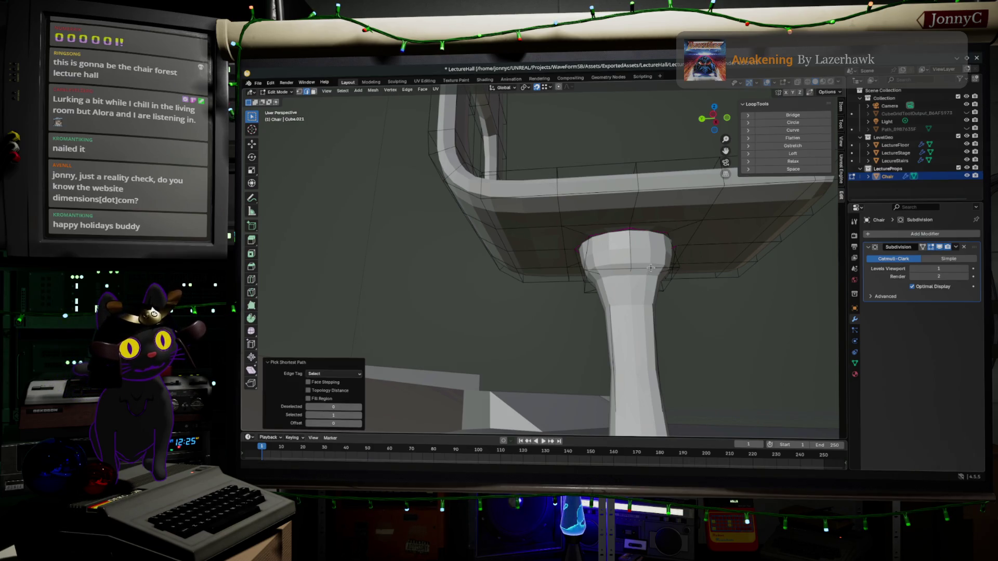
mouse_move(650, 268)
middle_mouse_down()
mouse_move(655, 281)
mouse_move(637, 295)
middle_mouse_up()
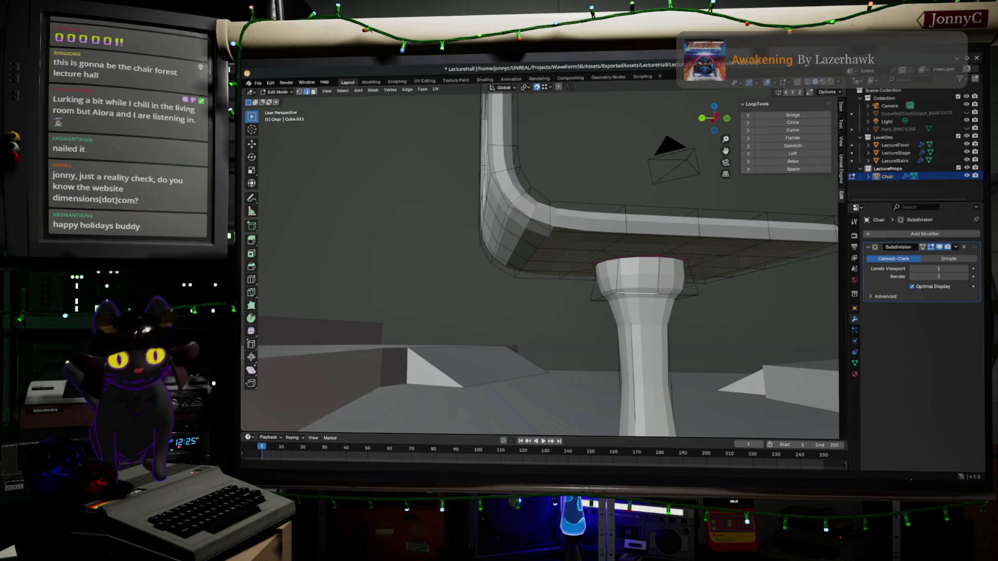
In wireframe view, select the leg-top edge loop plus the base's top and bottom loops
left_click(636, 293, "alt")
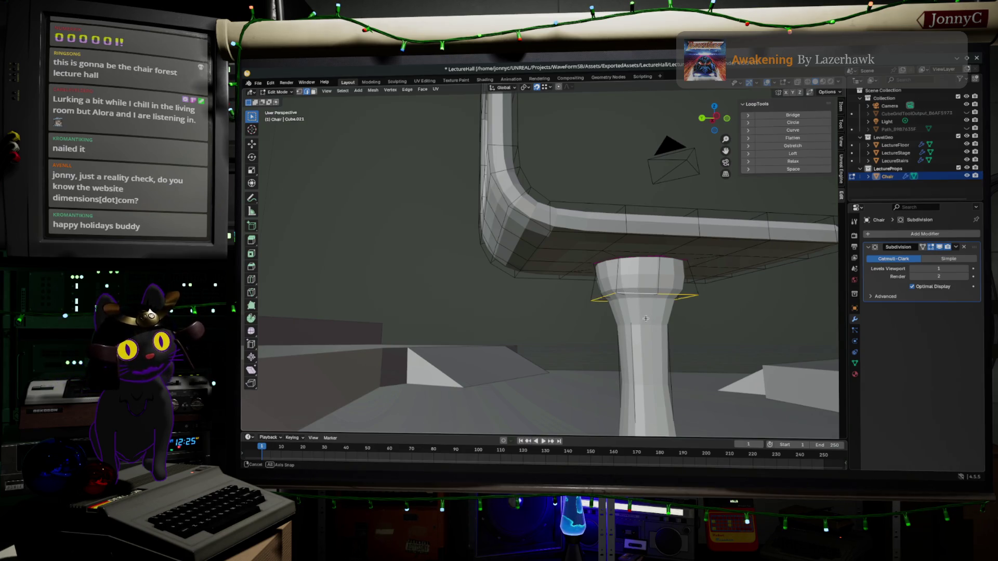
middle_click_drag(646, 319, 649, 304)
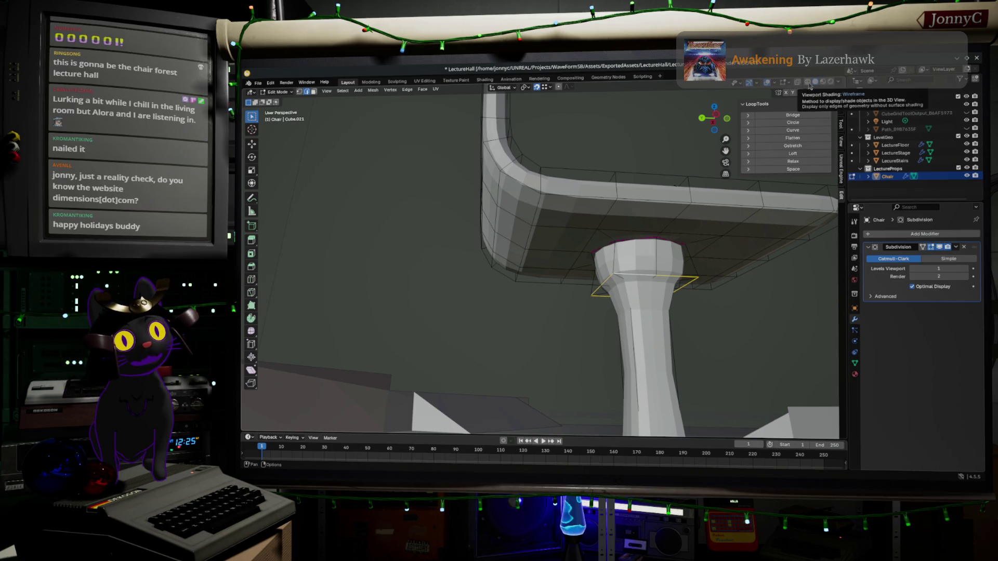
left_click(809, 83)
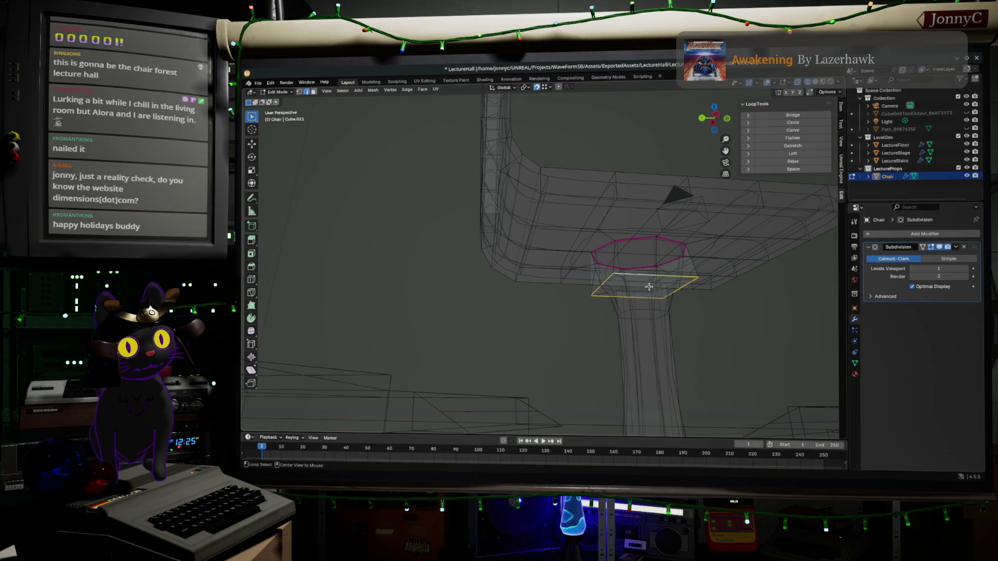
mouse_move(643, 283)
middle_mouse_down()
mouse_move(665, 341)
mouse_move(683, 256)
mouse_move(676, 267)
middle_mouse_up()
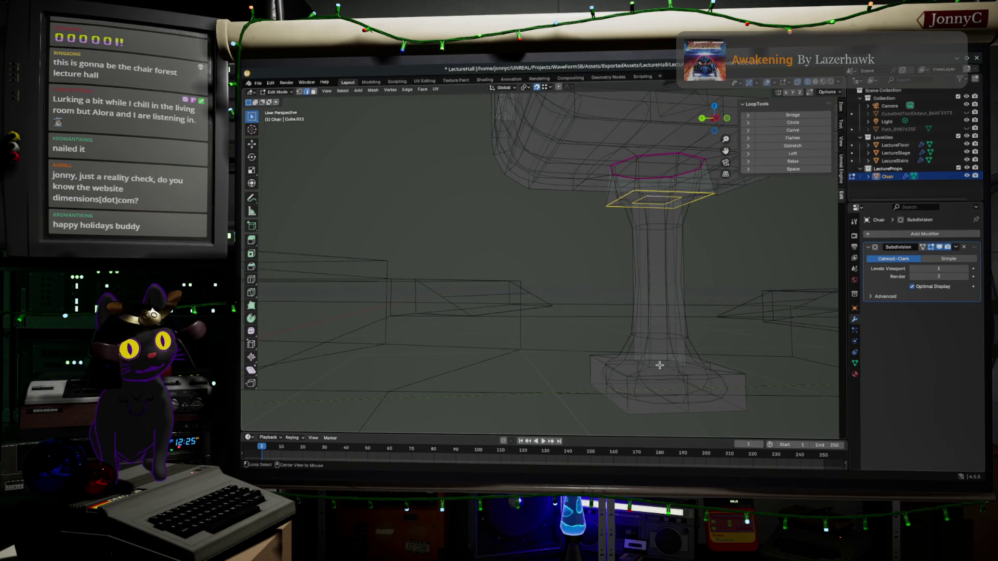
left_click(657, 374, "alt+shift")
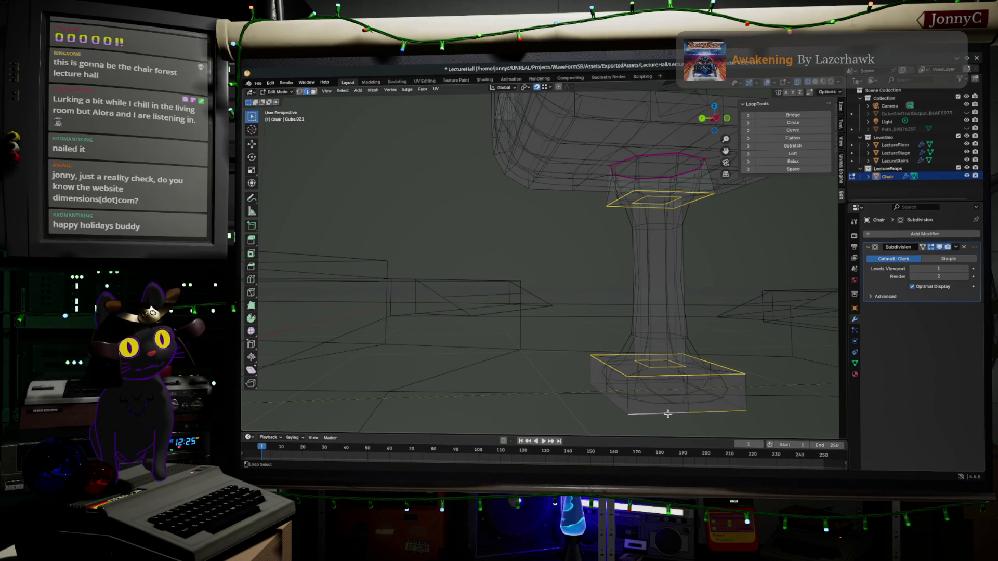
left_click(620, 406, "alt+shift")
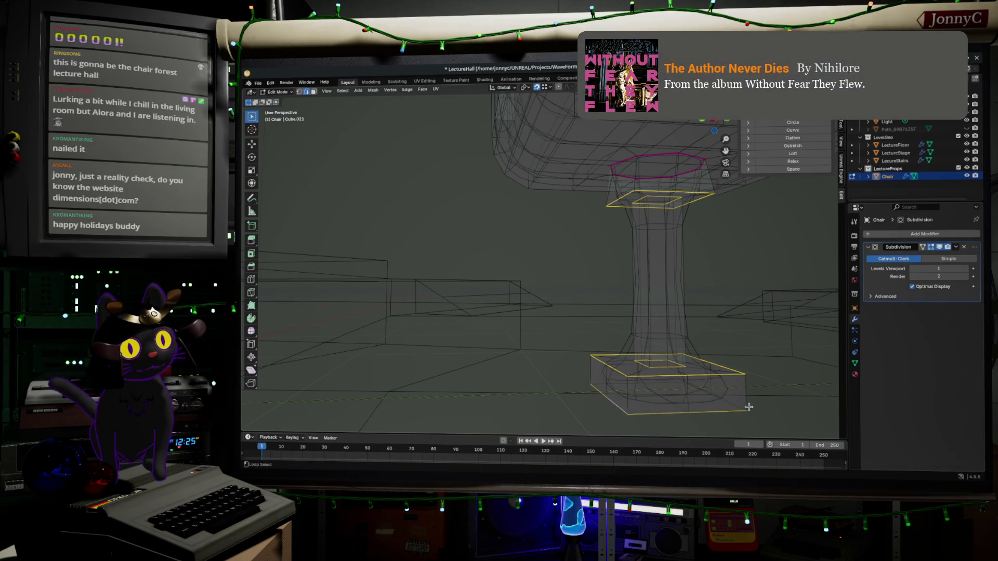
Round the selected loops with LoopTools Circle and raise their Mean Crease
middle_click_drag(741, 409, 468, 400)
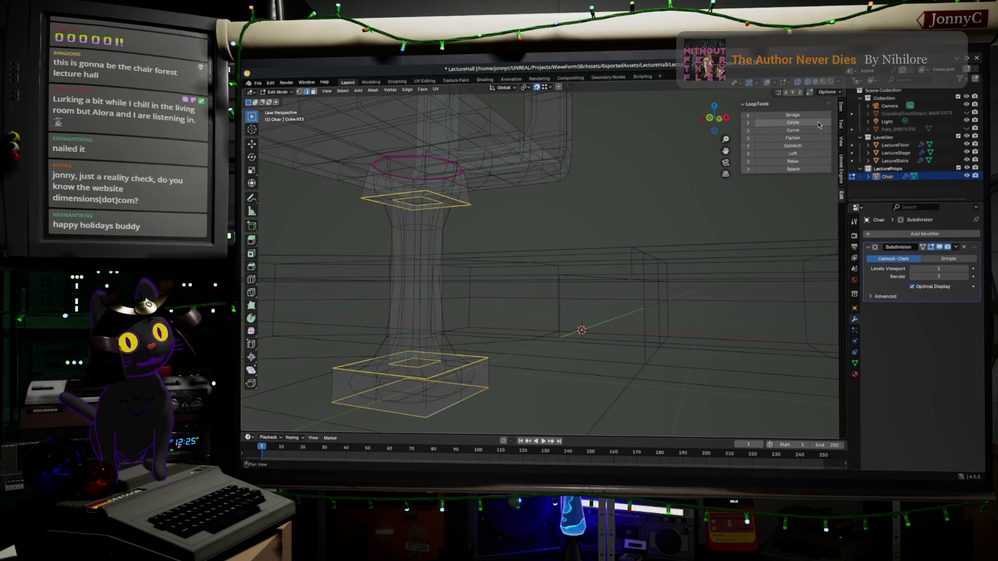
left_click(818, 124)
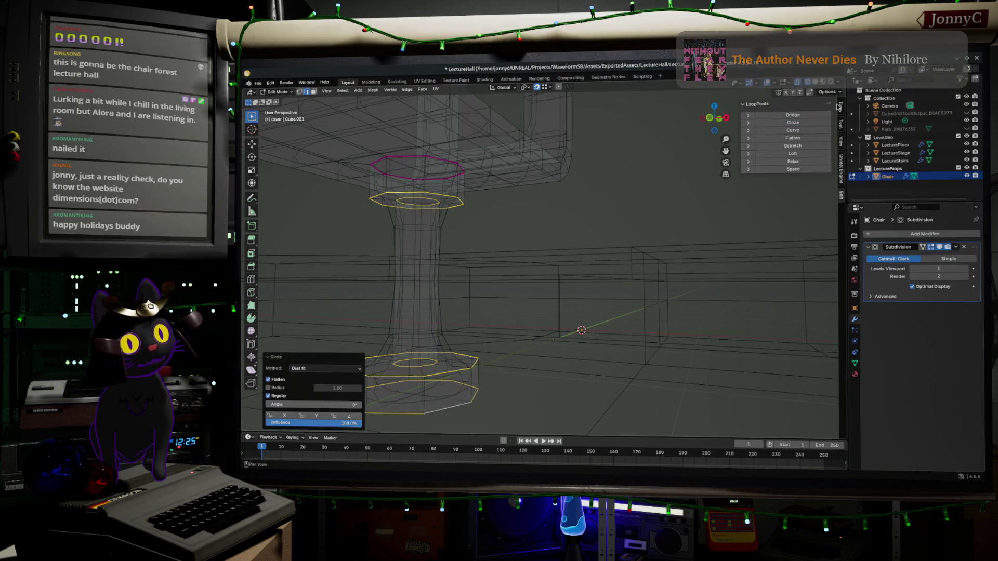
left_click(839, 107)
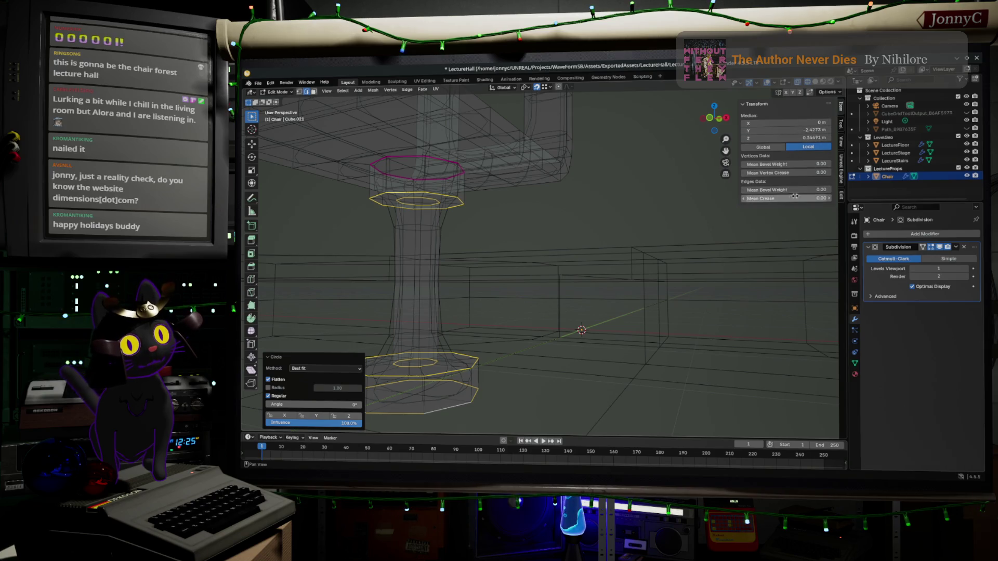
mouse_move(791, 198)
left_mouse_down()
mouse_move(821, 198)
mouse_move(785, 198)
left_mouse_up()
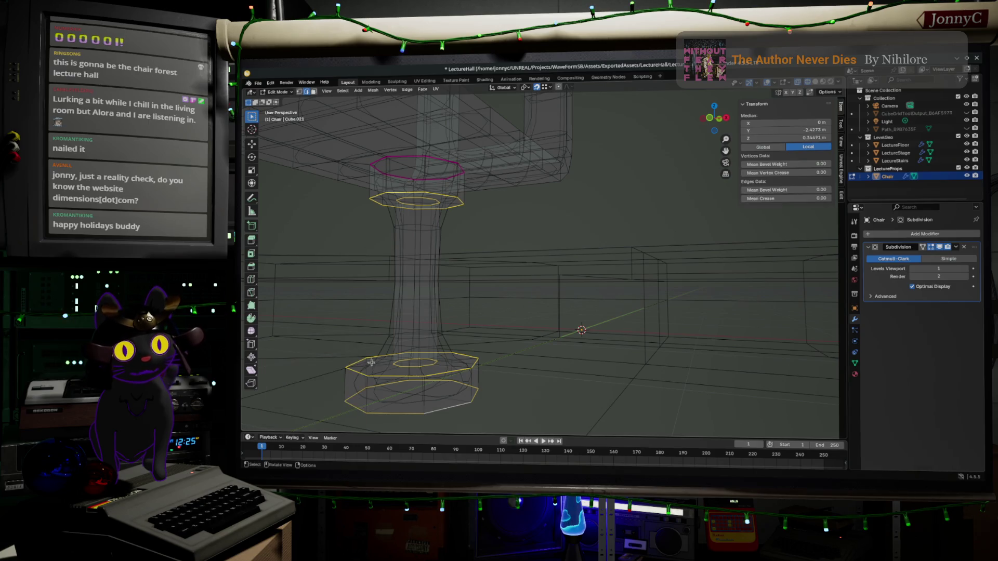
Select the pedestal's edge rings and give them full Mean Crease of 1
key("alt")
left_click(407, 376, "alt+shift")
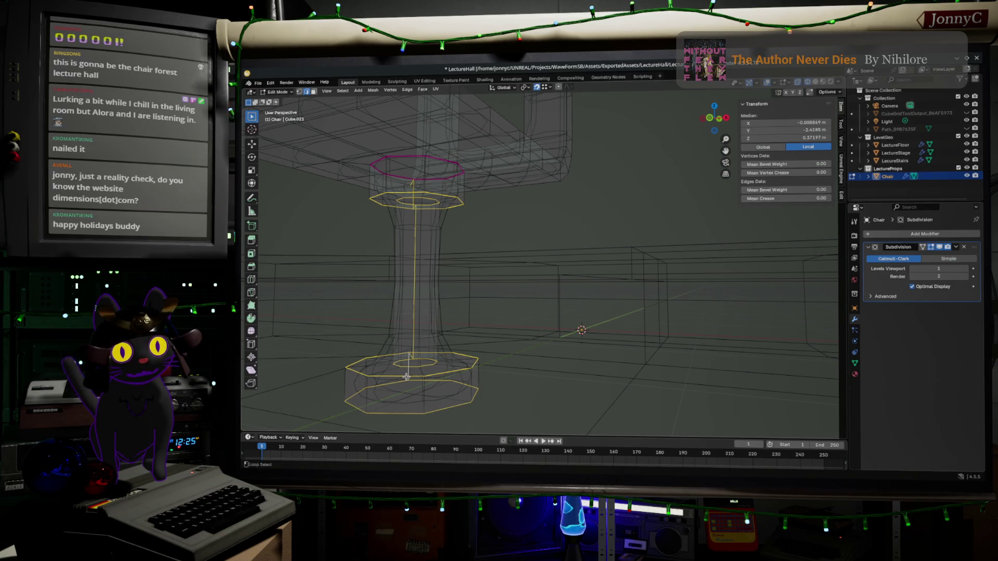
left_click(396, 381, "alt+shift")
left_click(388, 375, "alt+shift")
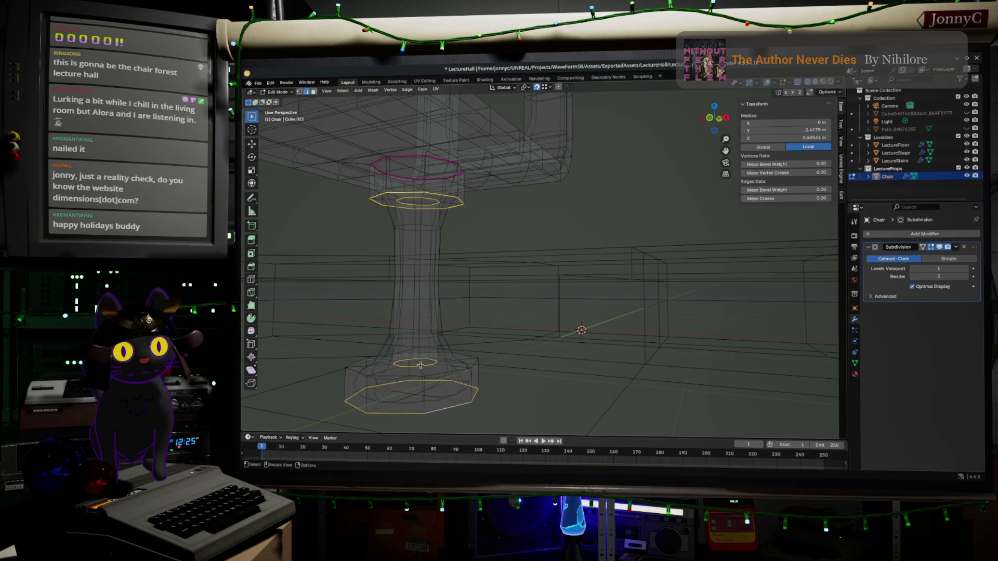
left_click_drag(790, 200, 832, 201)
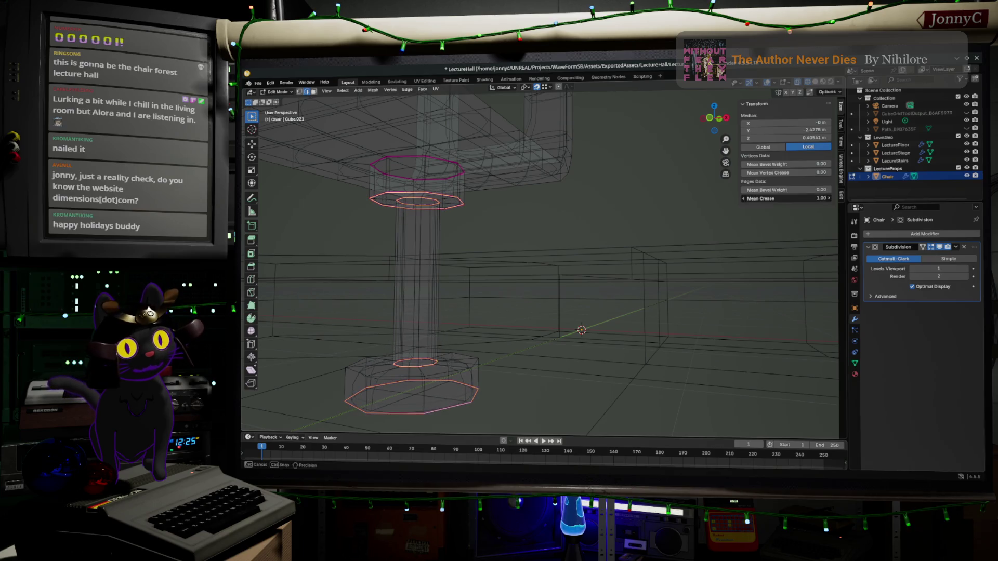
After previewing the creased chair, set the top column ring's crease back to 0 in solid view
key("Tab")
mouse_move(485, 294)
middle_mouse_down()
mouse_move(475, 218)
mouse_move(484, 209)
mouse_move(472, 187)
middle_mouse_up()
key("Tab")
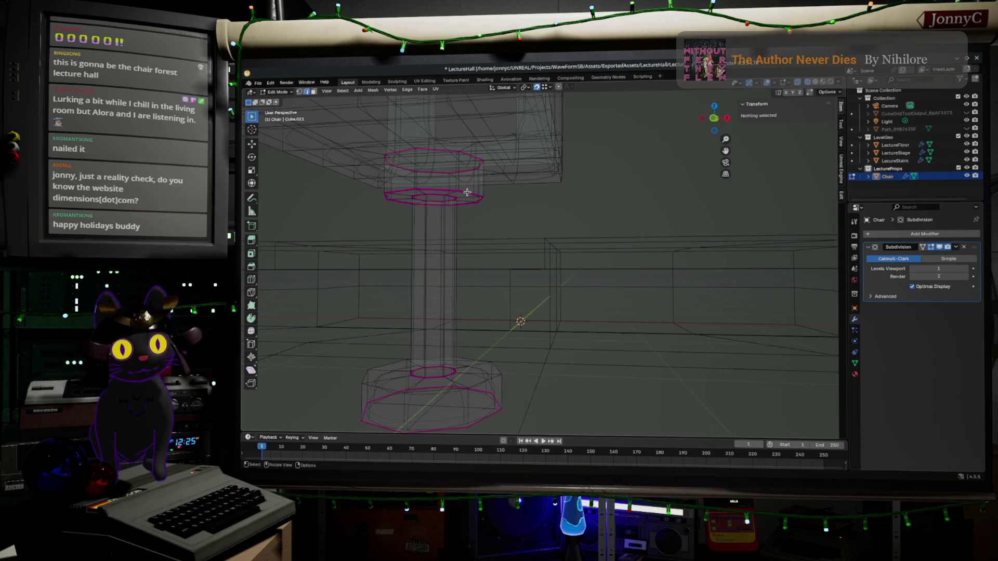
left_click(467, 192, "alt")
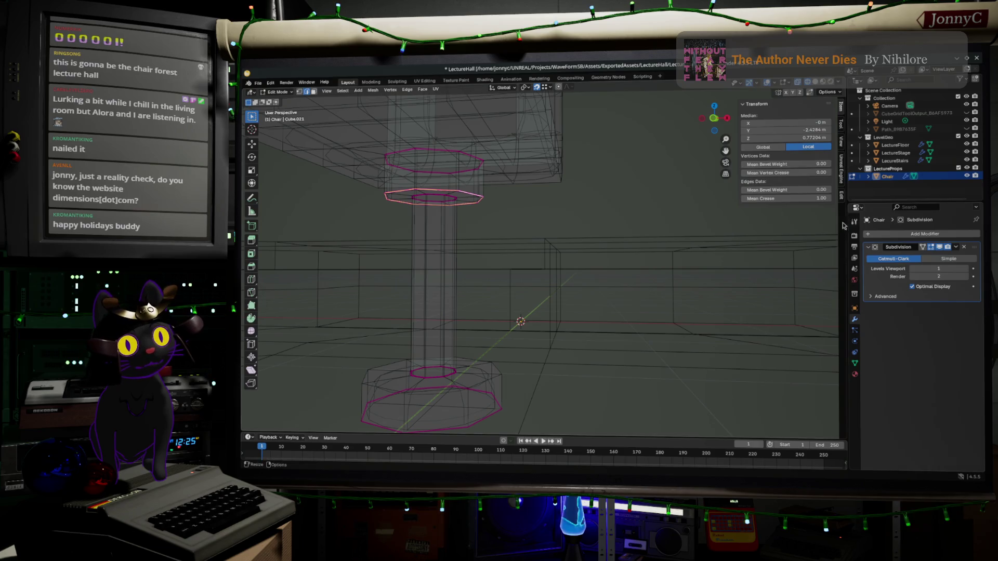
left_click_drag(800, 198, 759, 198)
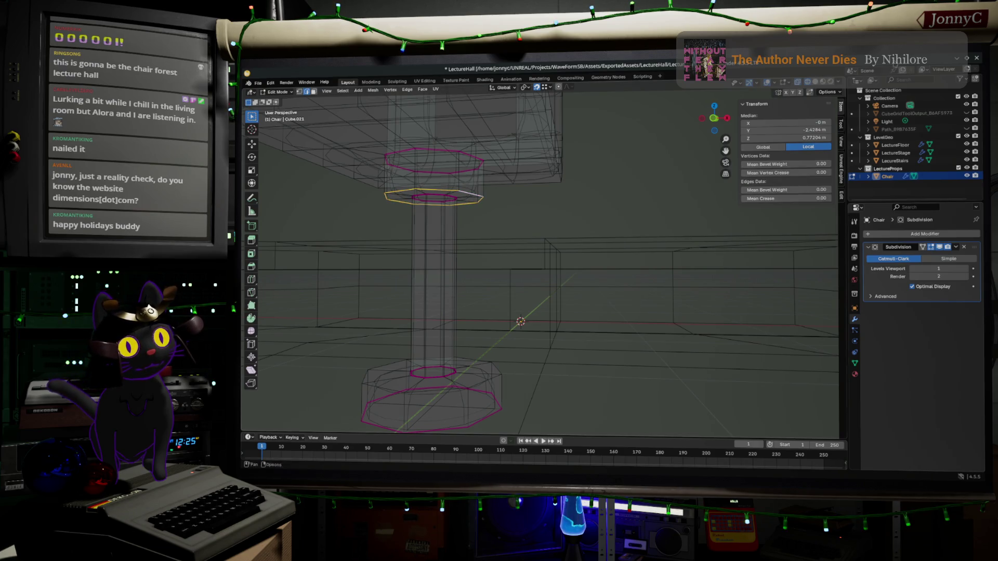
left_click(817, 83)
mouse_move(572, 244)
middle_mouse_down()
mouse_move(594, 252)
mouse_move(514, 250)
mouse_move(466, 155)
middle_mouse_up()
key("Tab")
scroll(598, 255, "down", 5)
scroll(592, 252, "up", 4)
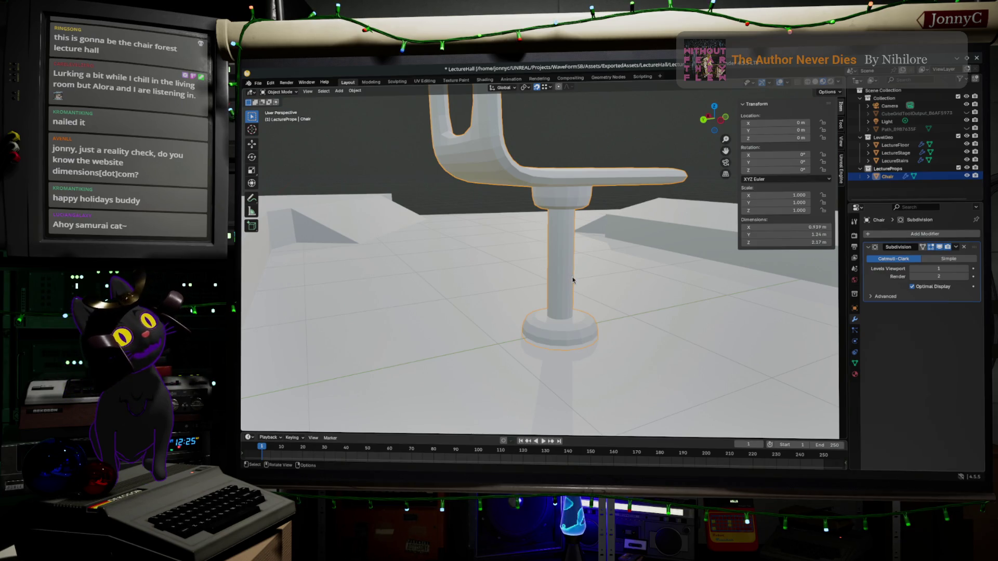
key("Tab")
mouse_move(570, 266)
middle_mouse_down()
mouse_move(490, 307)
mouse_move(501, 268)
mouse_move(552, 267)
mouse_move(525, 270)
middle_mouse_up()
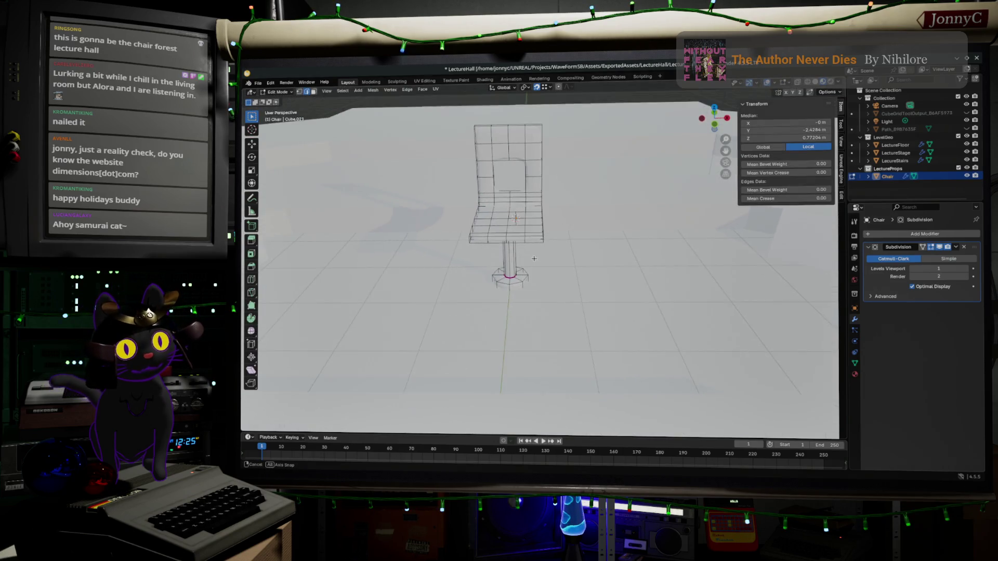
left_click(798, 87)
mouse_move(495, 322)
middle_mouse_down()
mouse_move(508, 321)
mouse_move(494, 309)
middle_mouse_up()
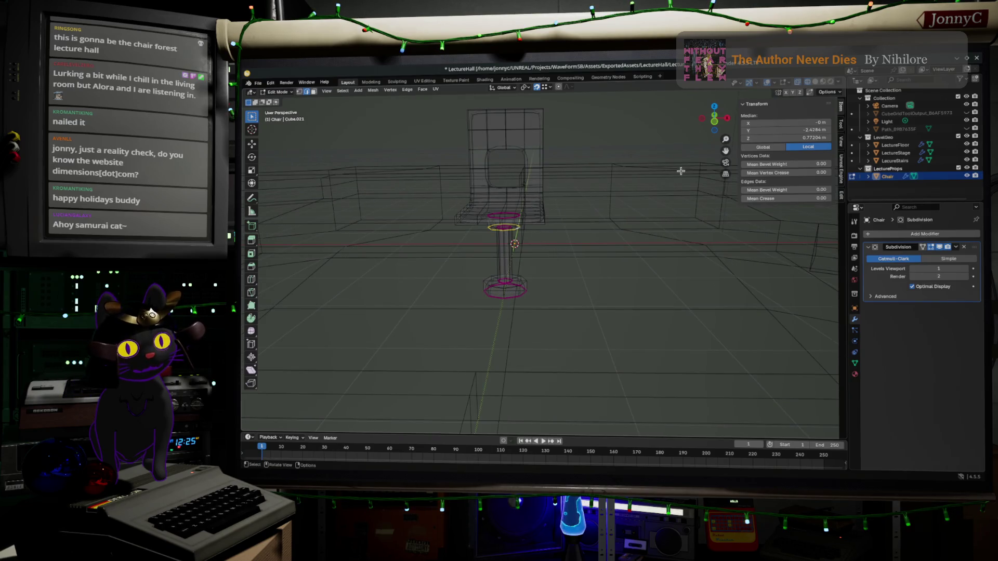
key("KP_Decimal")
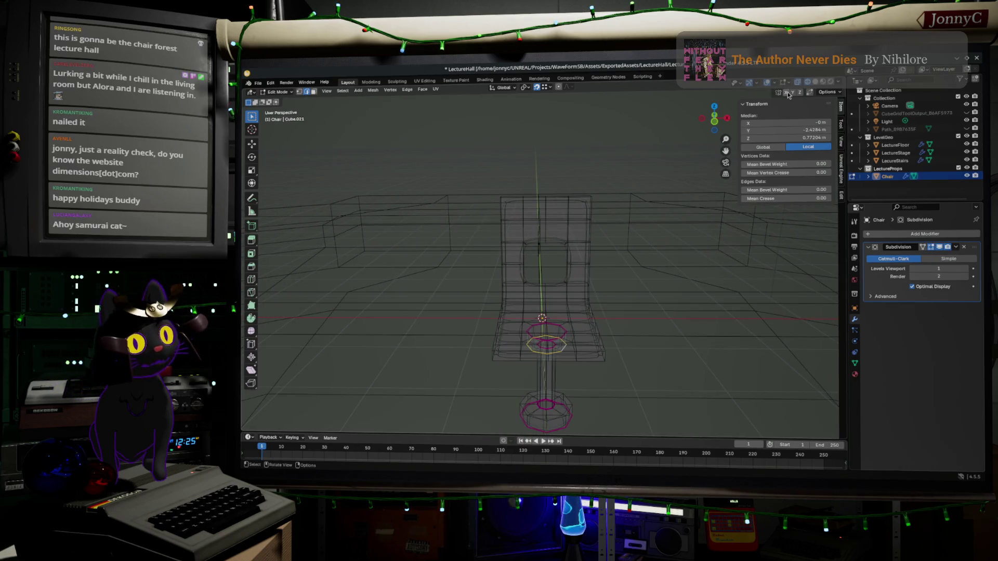
Enable X-axis mirror editing and select a seat edge, undoing a trial move
left_click(787, 94)
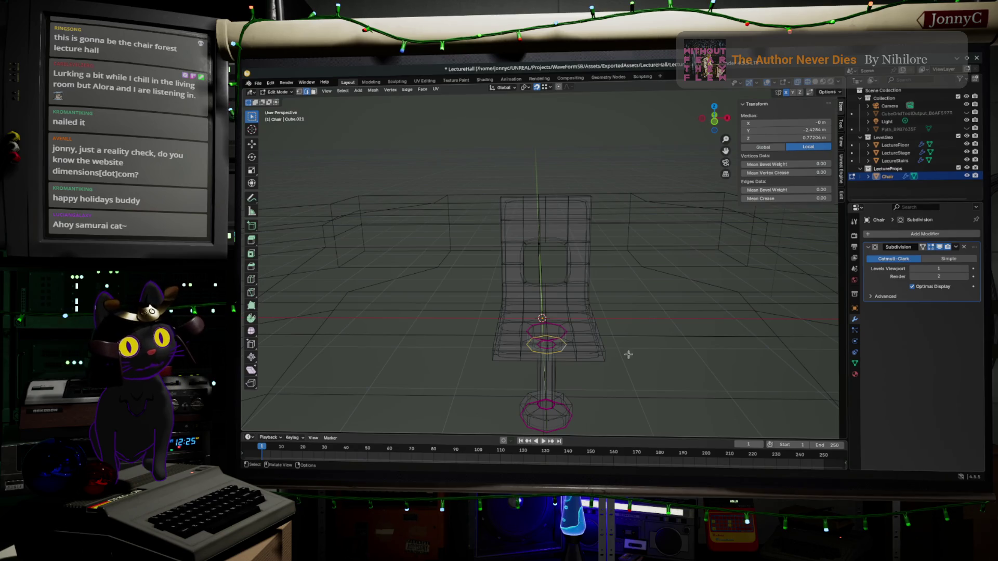
left_click(580, 348)
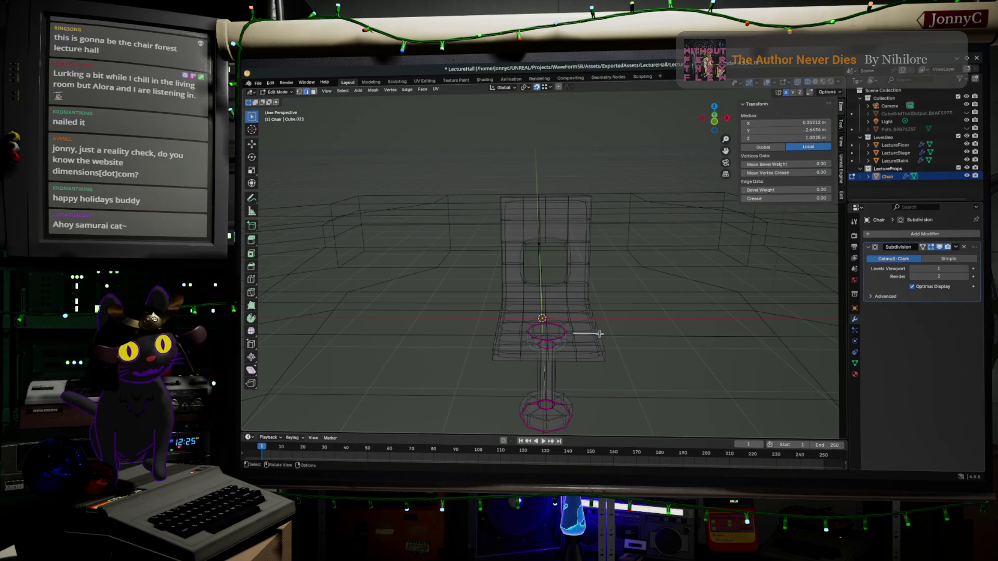
key("g")
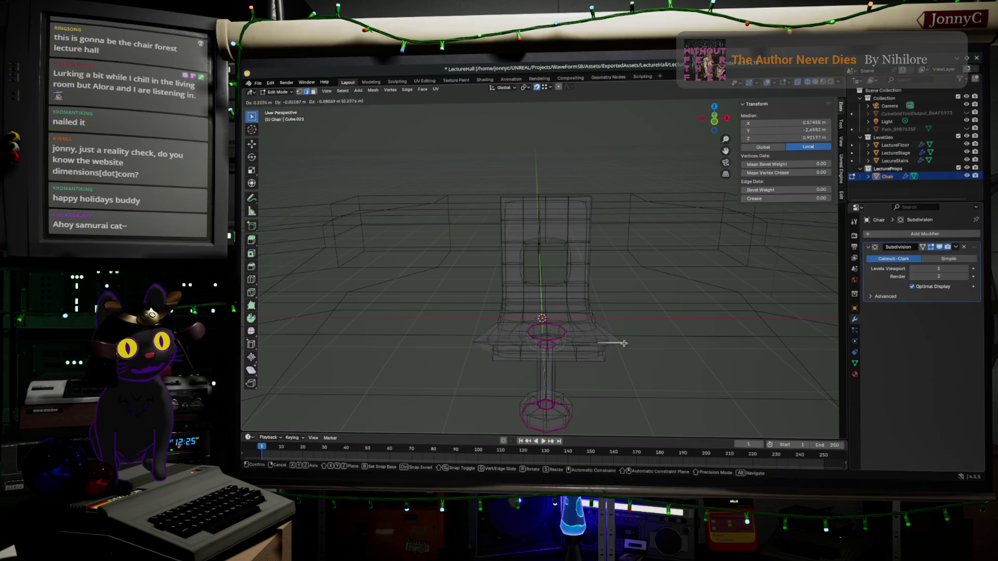
left_click(616, 343)
key("ctrl+z")
Switch to Left Orthographic view of the seat and start moving the edge along Z
mouse_move(699, 366)
middle_mouse_down()
mouse_move(646, 237)
mouse_move(642, 245)
mouse_move(648, 254)
mouse_move(652, 245)
mouse_move(689, 249)
middle_mouse_up()
middle_click_drag(460, 220, 479, 238)
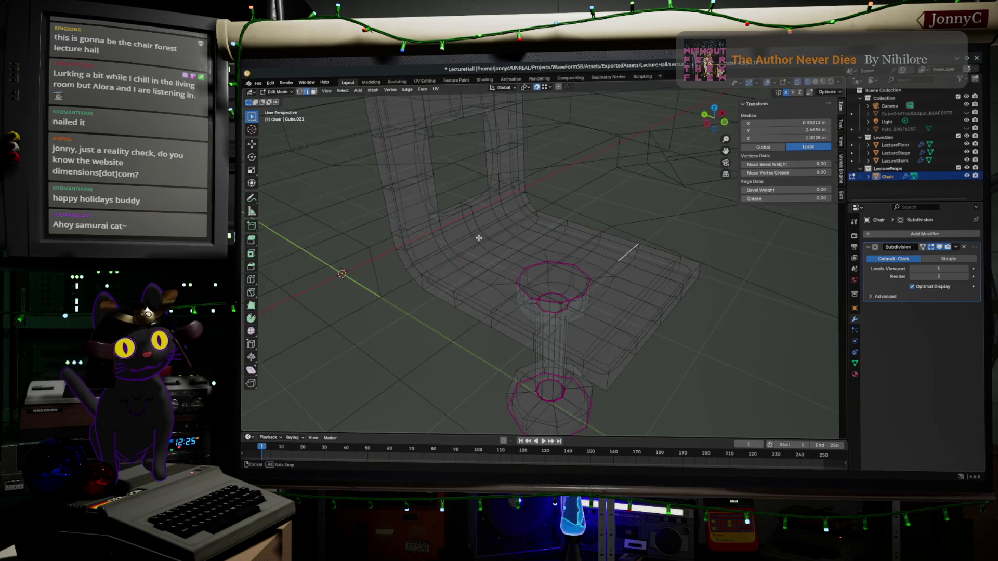
mouse_move(559, 269)
middle_mouse_down()
mouse_move(570, 271)
mouse_move(561, 262)
middle_mouse_up()
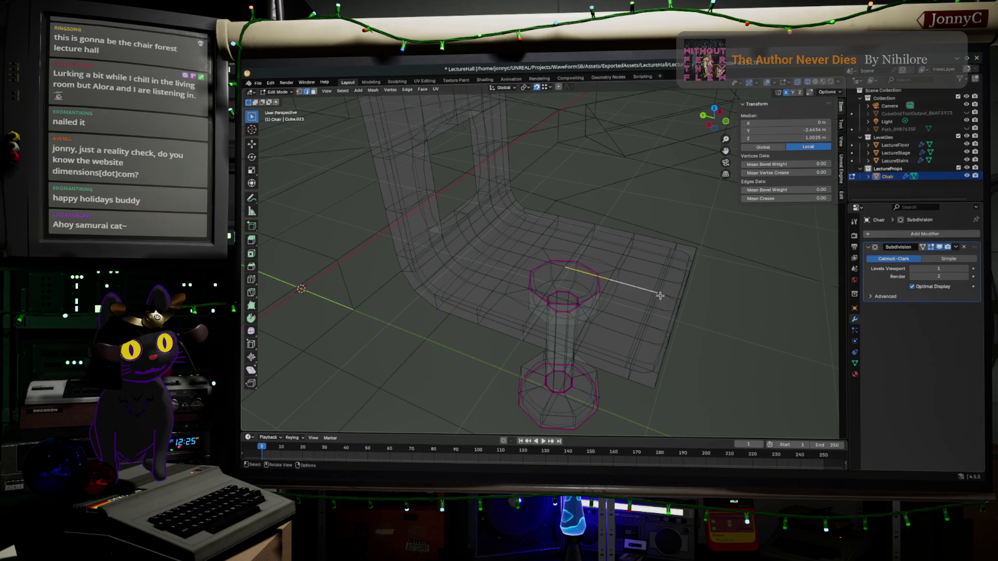
middle_click_drag(708, 312, 720, 104)
left_click(714, 118)
middle_click_drag(657, 245, 549, 286, "shift")
scroll(549, 286, "up", 1)
key("g")
key("z")
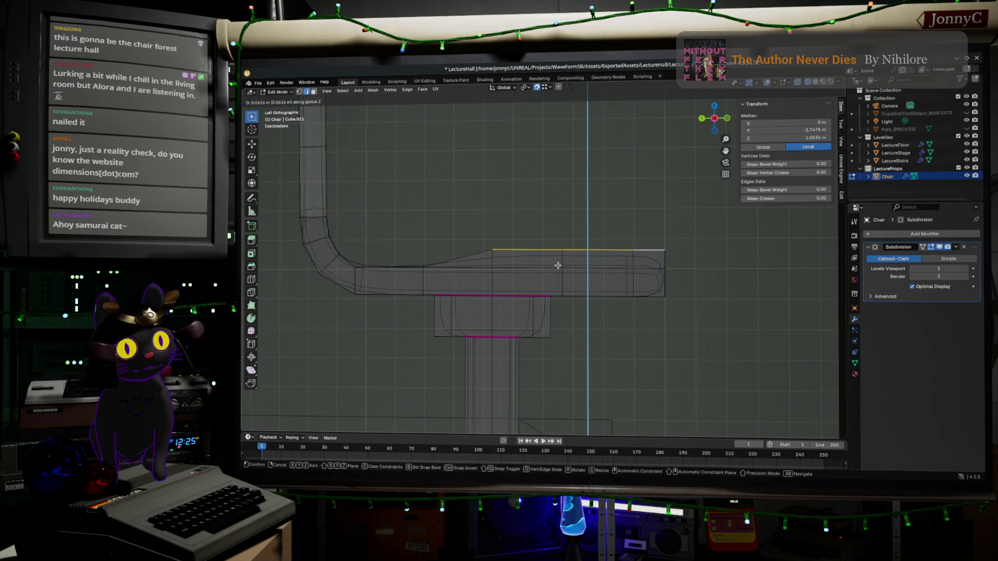
Confirm raising the seat edge, then select an edge path along the seat in Left Orthographic view
left_click(555, 276)
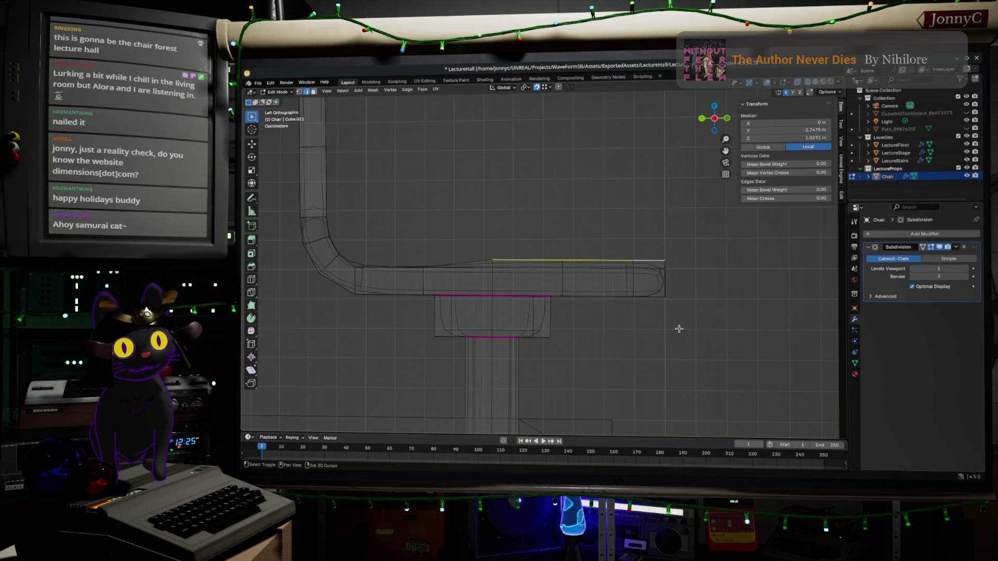
mouse_move(680, 326)
middle_mouse_down()
mouse_move(612, 334)
mouse_move(605, 346)
mouse_move(624, 298)
middle_mouse_up()
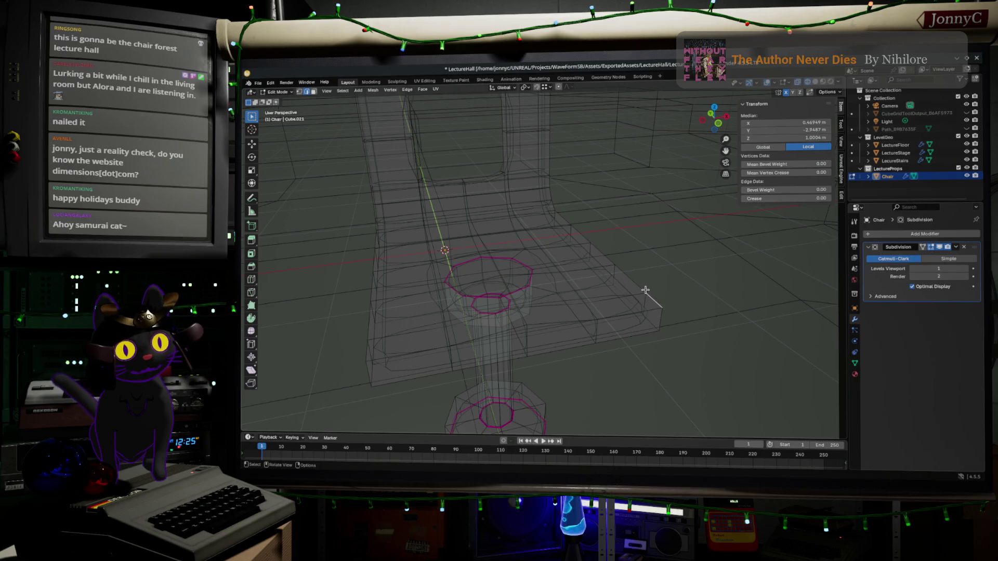
left_click(553, 217, "ctrl")
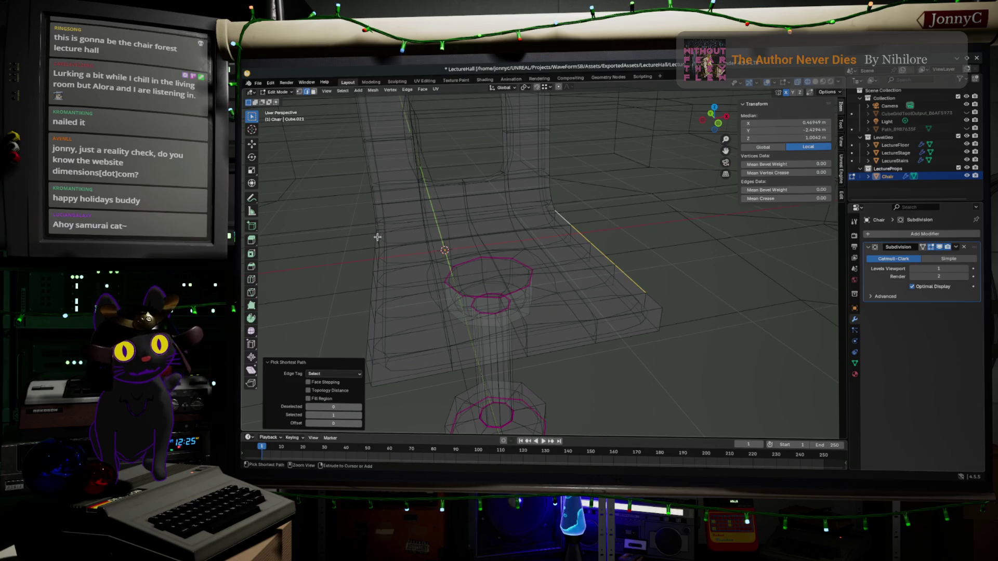
left_click(388, 266, "shift")
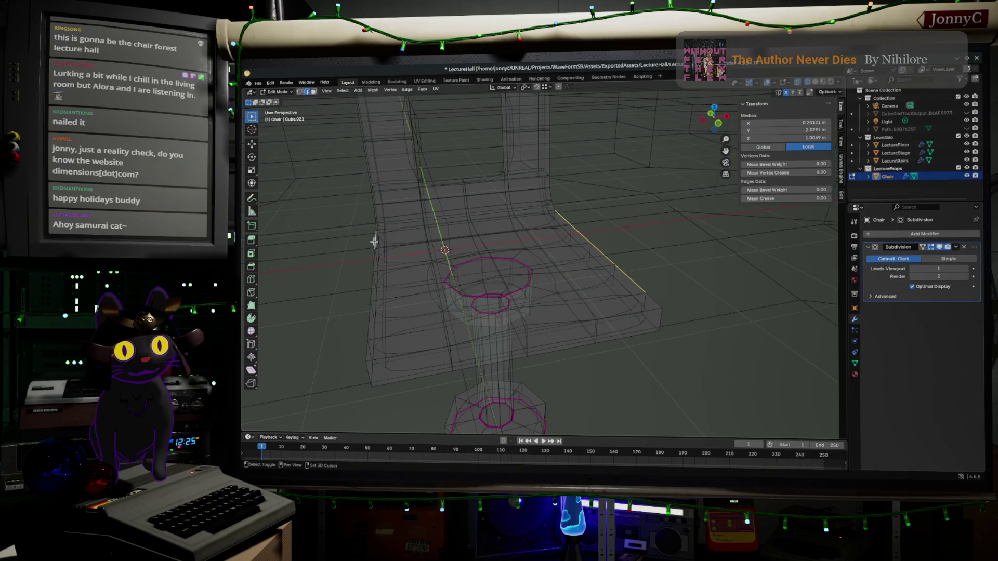
left_click(369, 322, "ctrl")
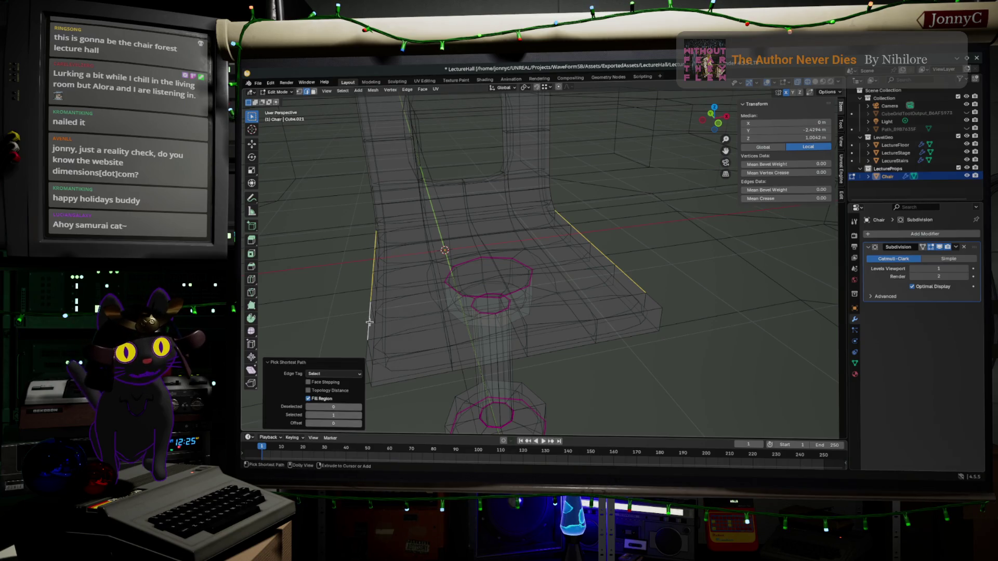
middle_click_drag(396, 319, 432, 307)
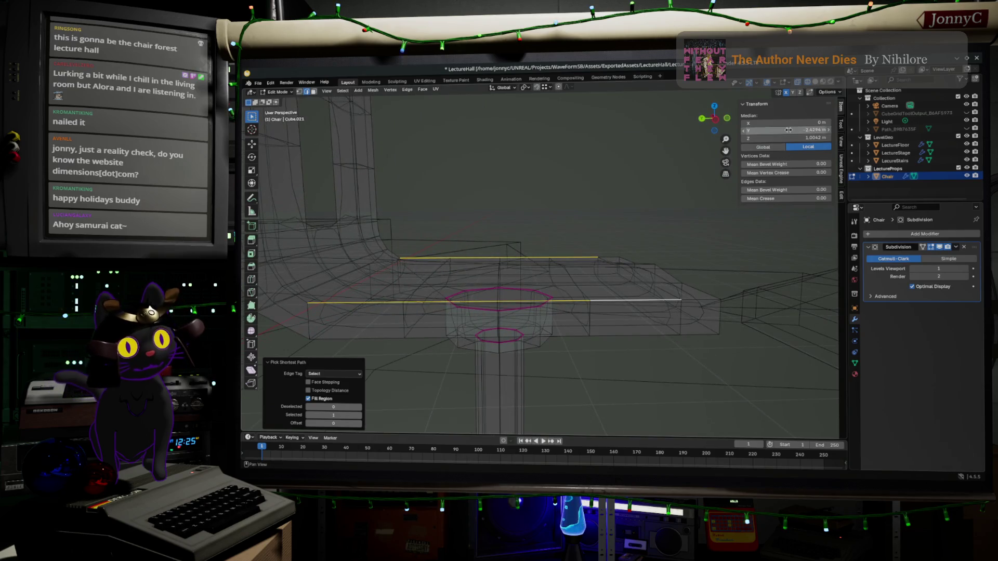
left_click(715, 122)
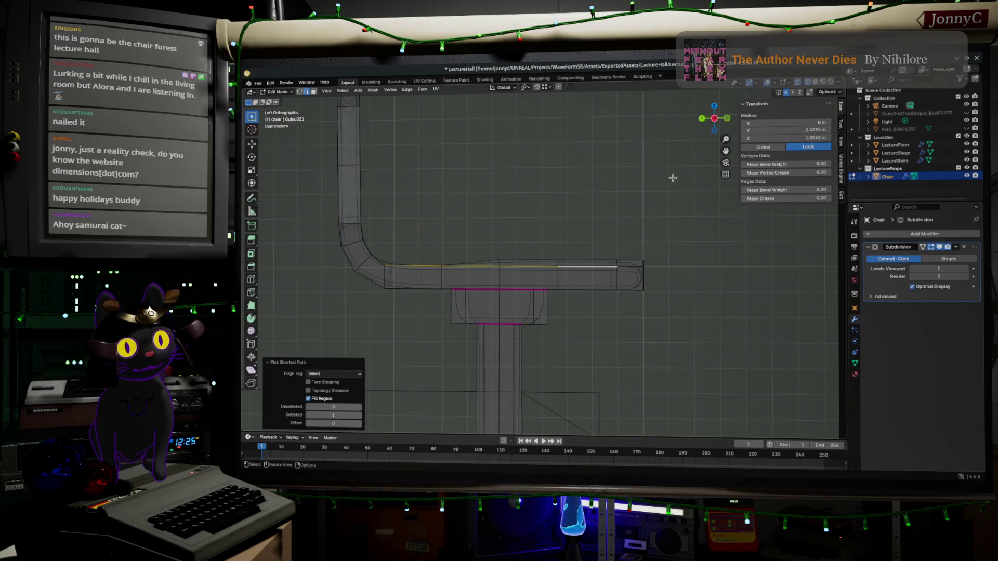
Edge-slide the chosen loop, then select the seat's front end face and lower it along Z
key("g")
key("g")
key("c")
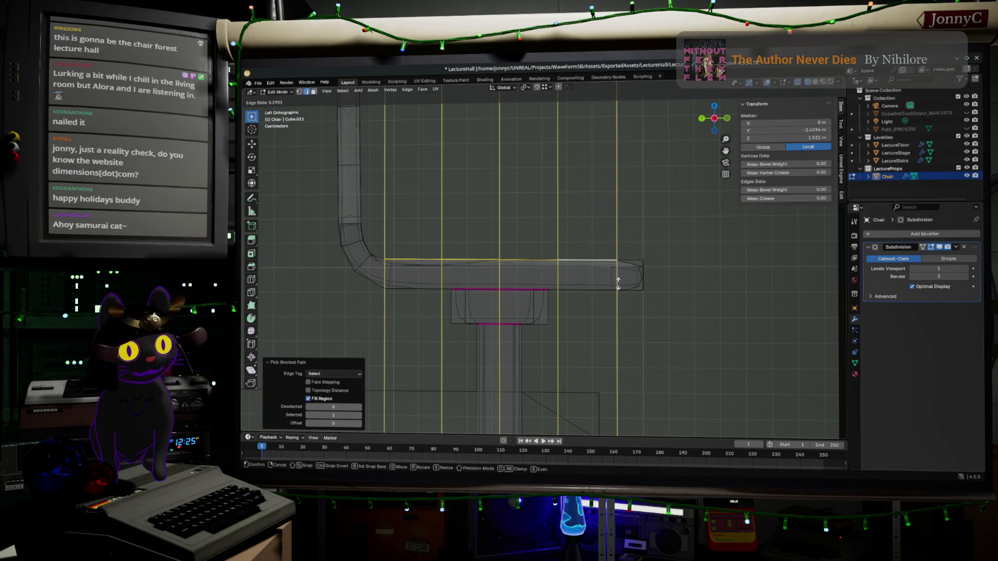
left_click(618, 281)
left_click_drag(588, 226, 701, 355)
key("g")
key("z")
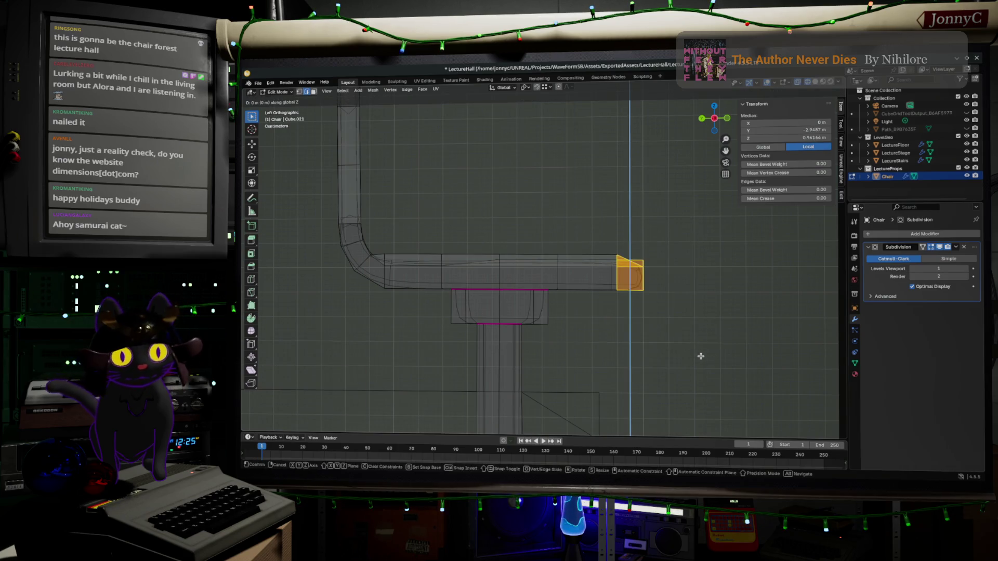
left_click(691, 366)
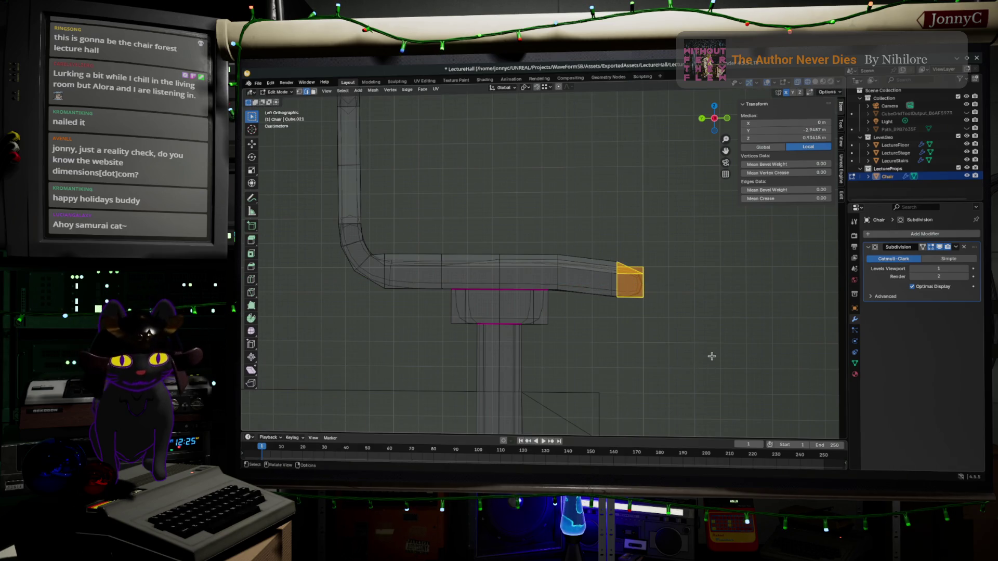
Tilt the seat's end face down about 15.7°, reposition it, and return to Object Mode
key("r")
left_click(695, 386)
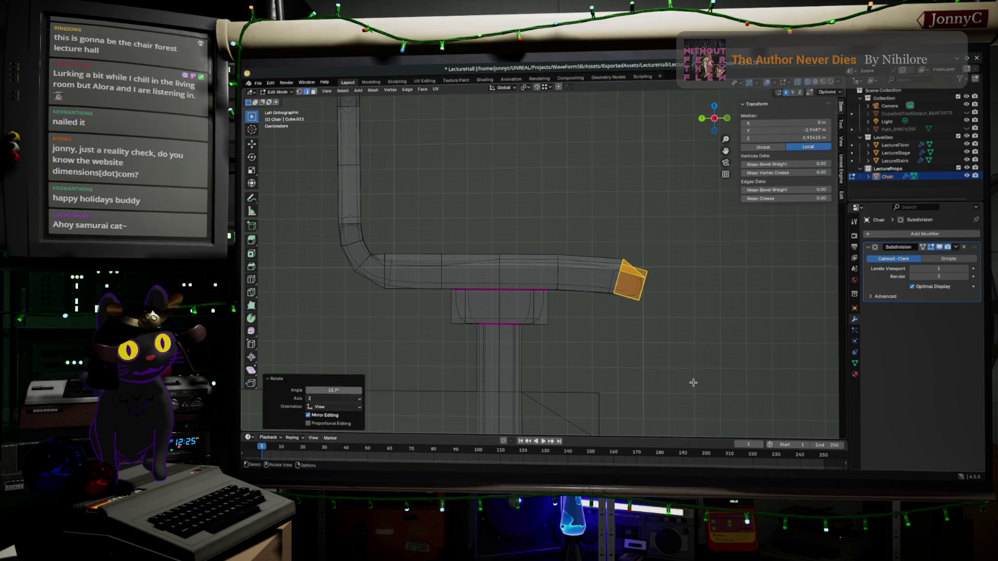
key("g")
left_click(682, 389)
key("Tab")
middle_click_drag(696, 374, 758, 112)
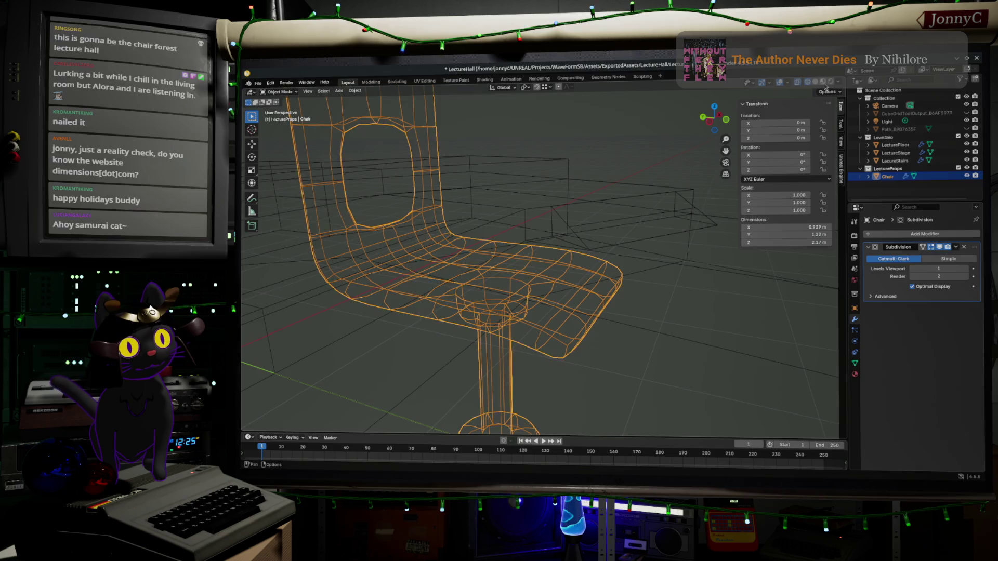
left_click(825, 84)
mouse_move(664, 295)
middle_mouse_down()
mouse_move(647, 219)
mouse_move(635, 286)
mouse_move(648, 310)
middle_mouse_up()
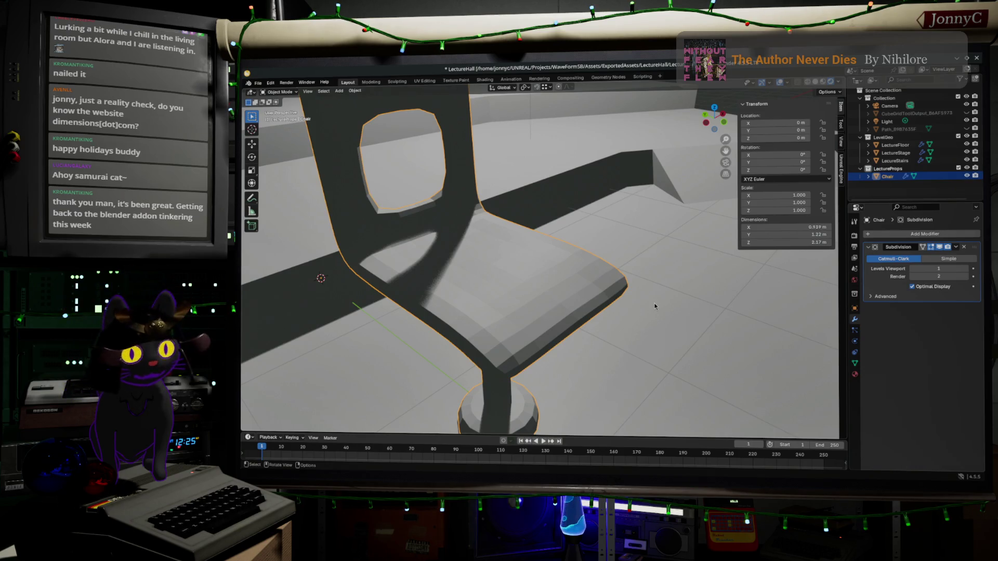
key("alt+Tab")
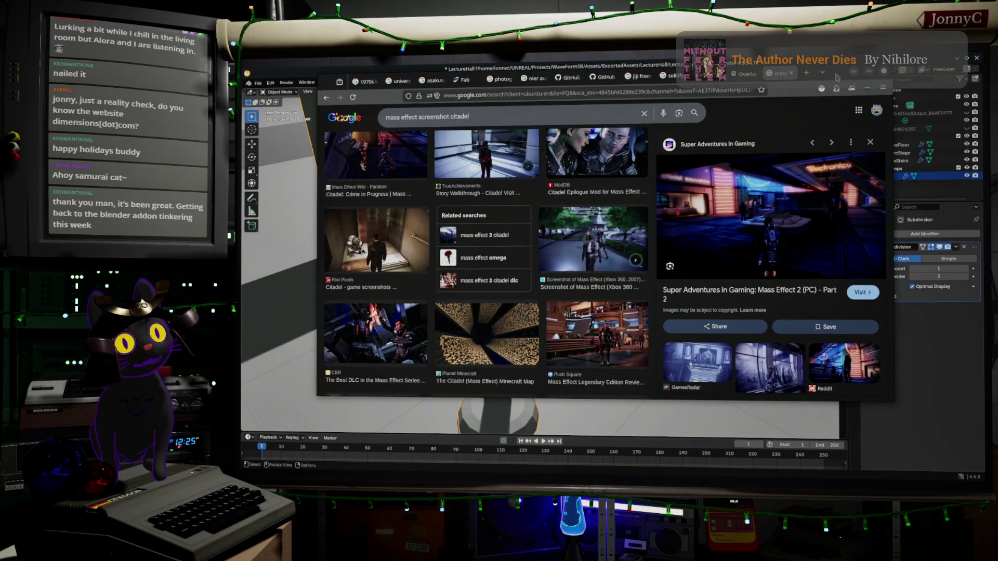
left_click(860, 83)
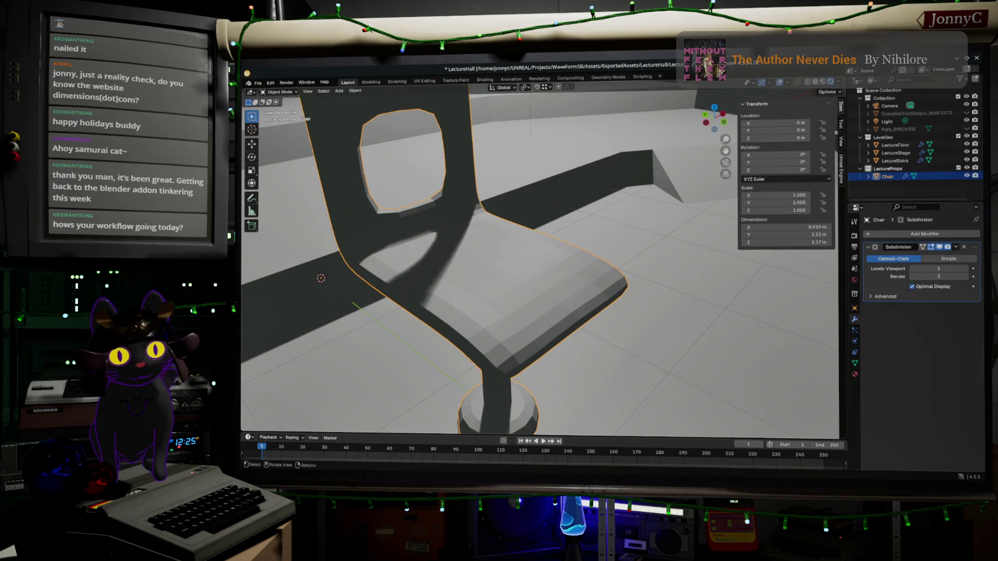
Switch to the browser and scroll through dimensions.com's reference drawing grid and back up
key("alt+Tab")
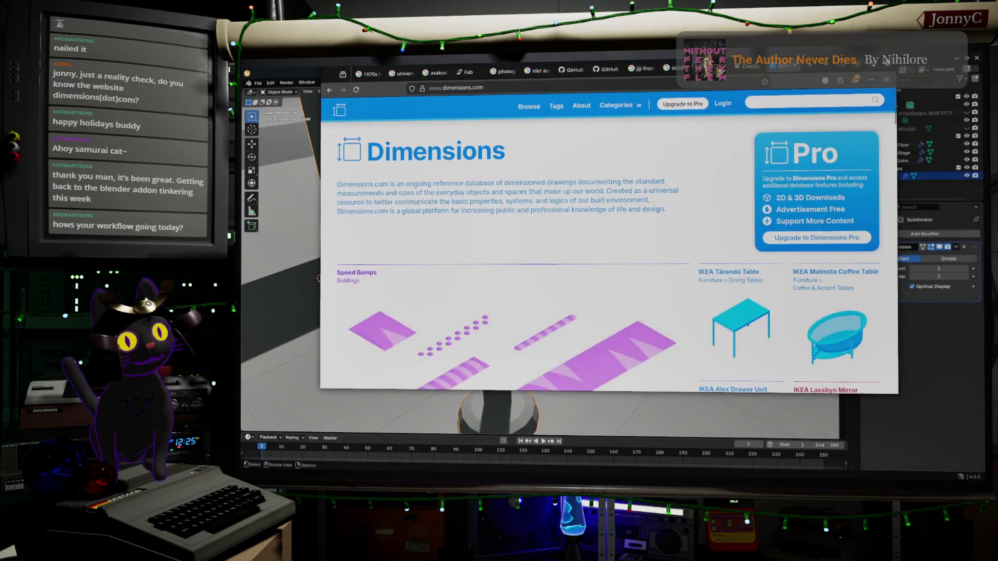
scroll(689, 236, "down", 3)
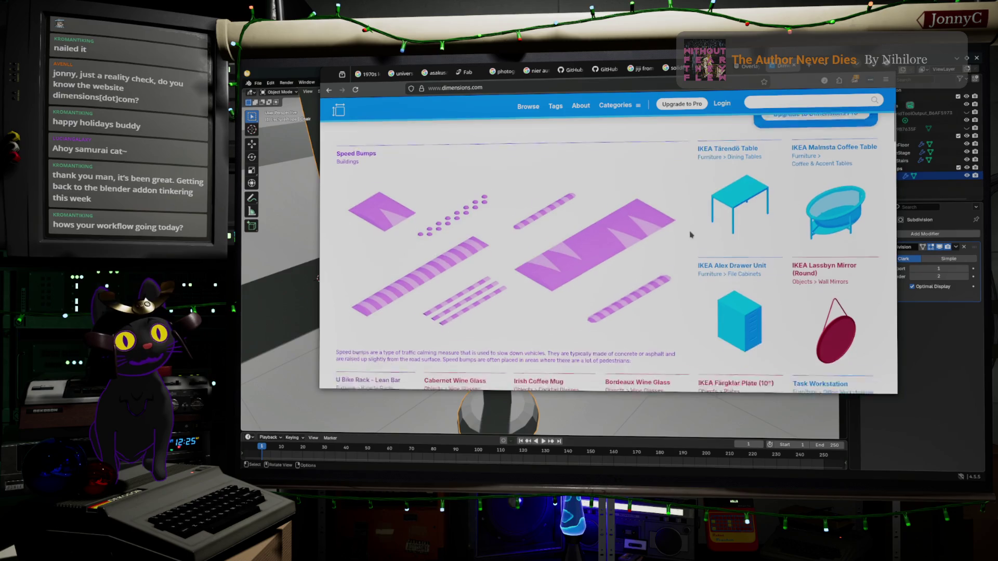
scroll(688, 236, "down", 1)
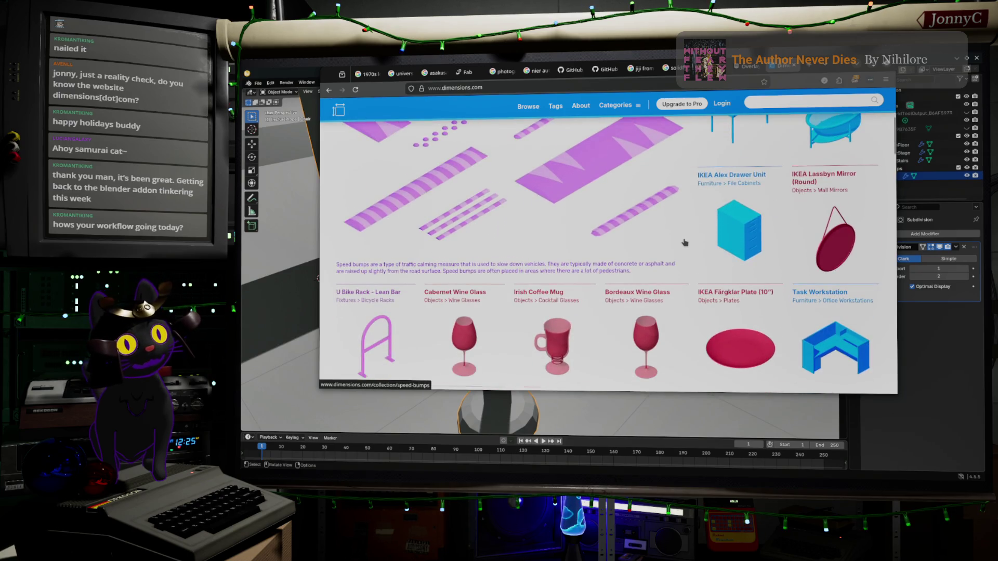
scroll(684, 243, "down", 5)
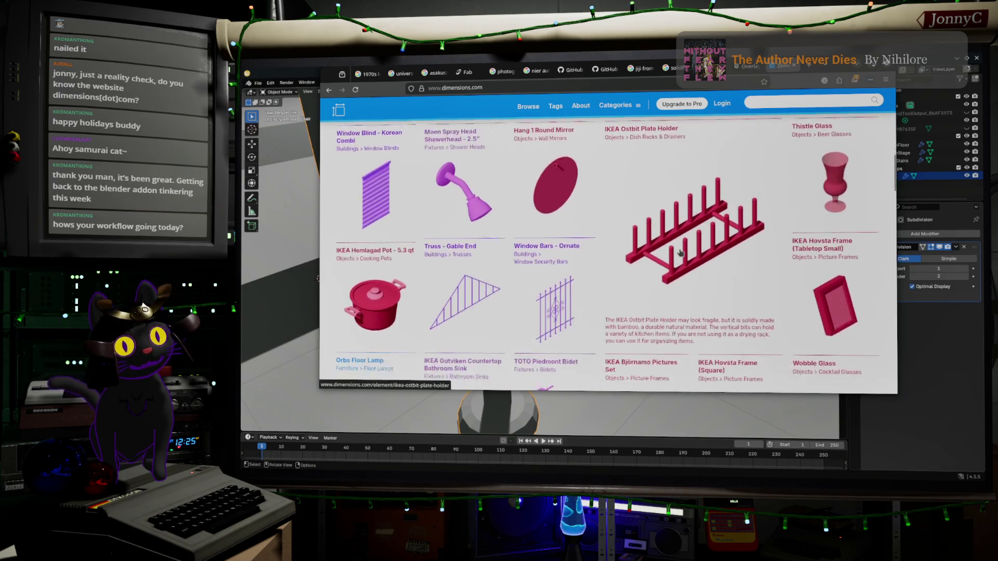
scroll(680, 253, "down", 2)
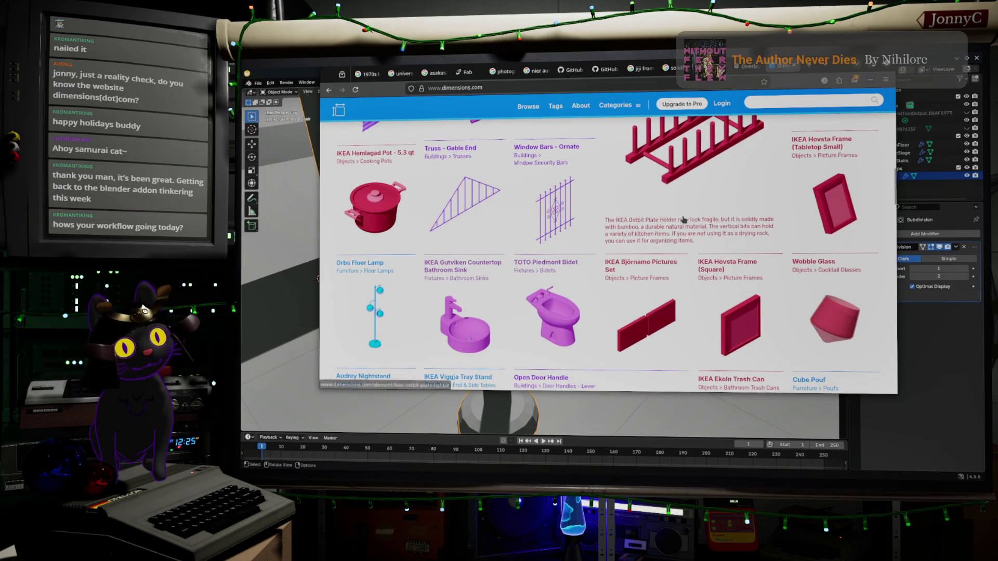
scroll(683, 221, "down", 1)
scroll(681, 239, "up", 10)
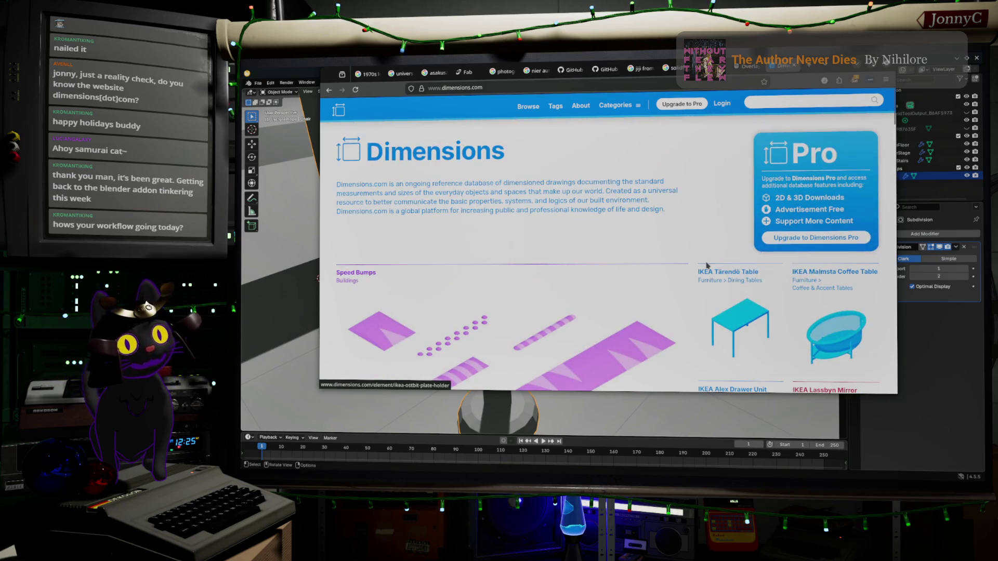
scroll(696, 248, "down", 4)
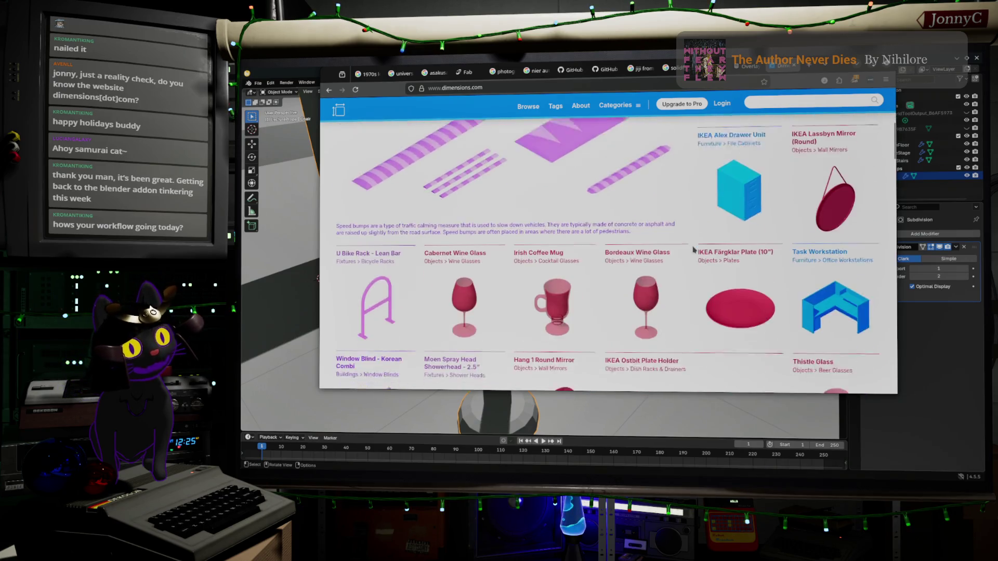
scroll(693, 241, "down", 5)
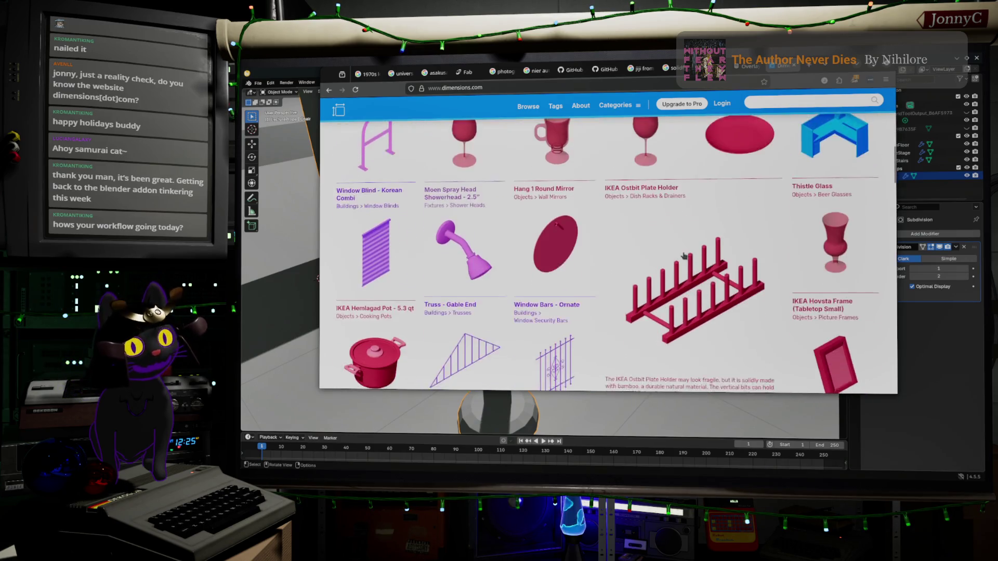
scroll(683, 250, "down", 2)
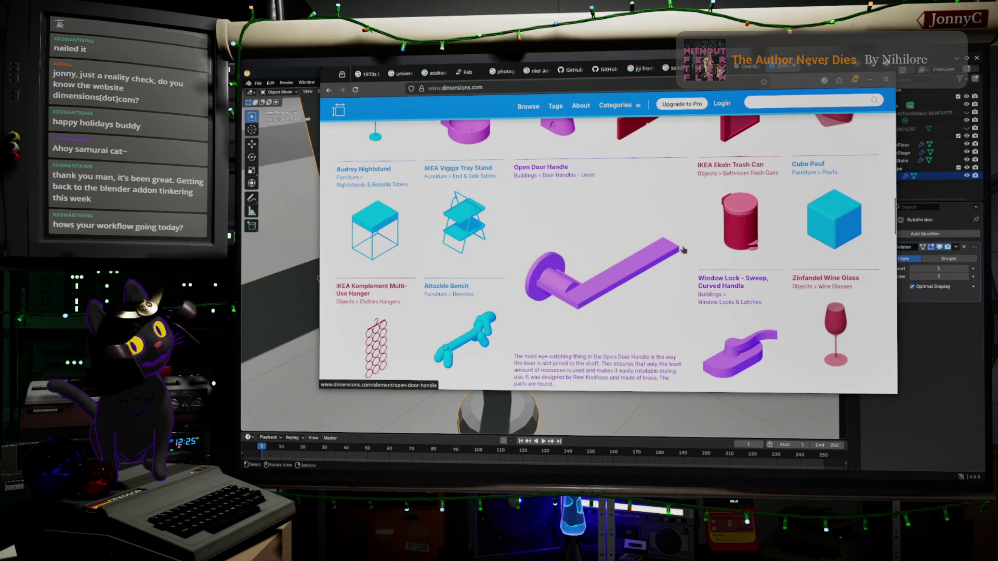
scroll(685, 252, "down", 6)
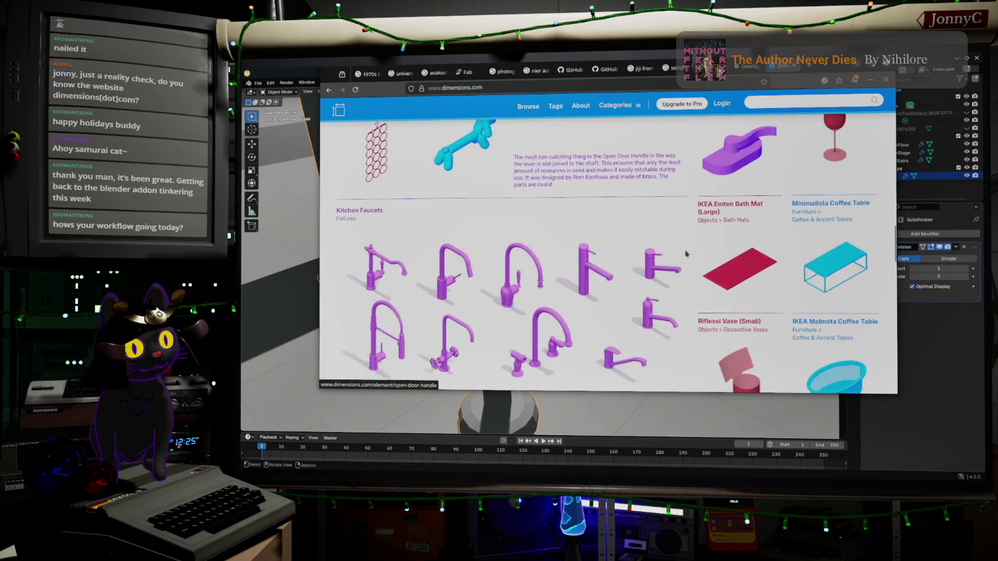
scroll(686, 253, "down", 3)
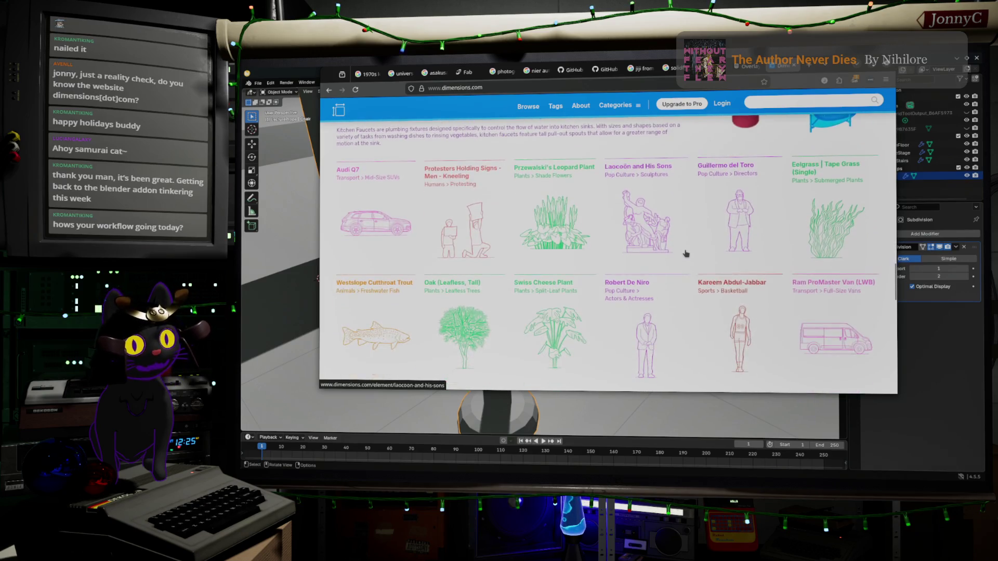
scroll(686, 253, "up", 1)
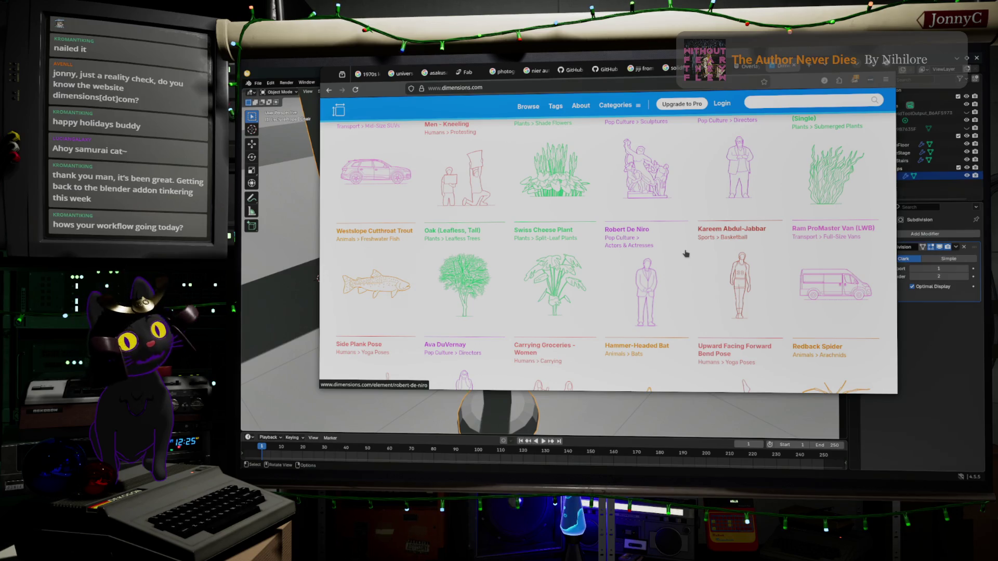
scroll(686, 253, "up", 8)
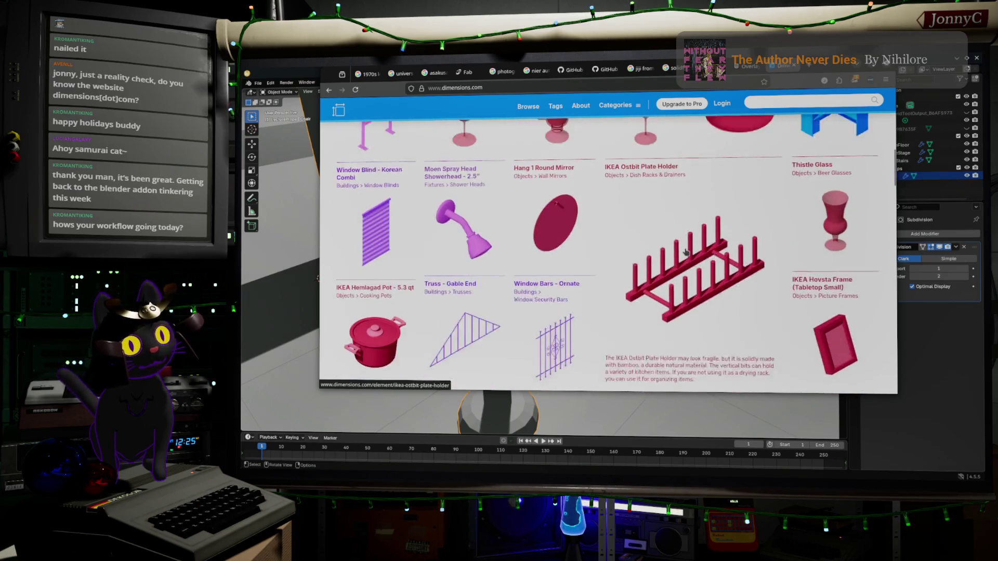
scroll(686, 253, "up", 5)
Move the browser window aside and minimize it to reveal Blender
left_click_drag(842, 66, 829, 99)
scroll(771, 295, "up", 3)
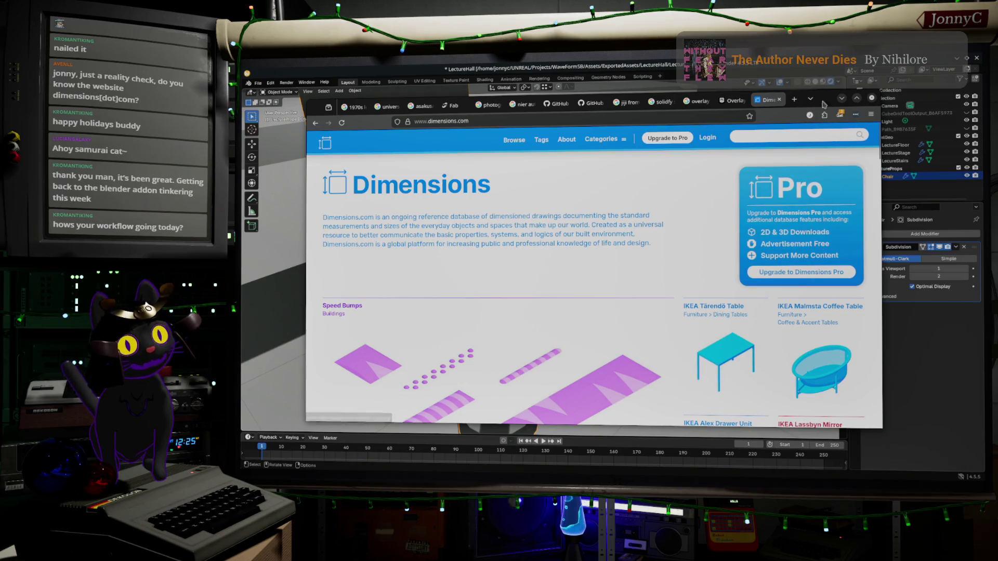
left_click_drag(832, 98, 850, 475)
left_click(863, 477)
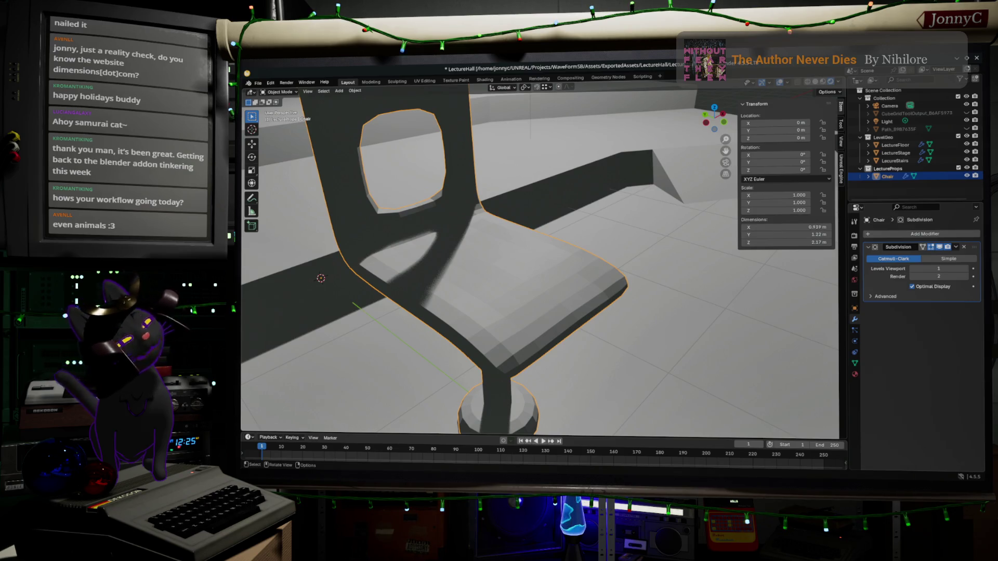
Open the sidebar's Unreal Engine tab to show the Chair's Static Mesh export settings
mouse_move(605, 287)
middle_mouse_down()
mouse_move(639, 245)
mouse_move(574, 318)
mouse_move(649, 208)
mouse_move(631, 276)
middle_mouse_up()
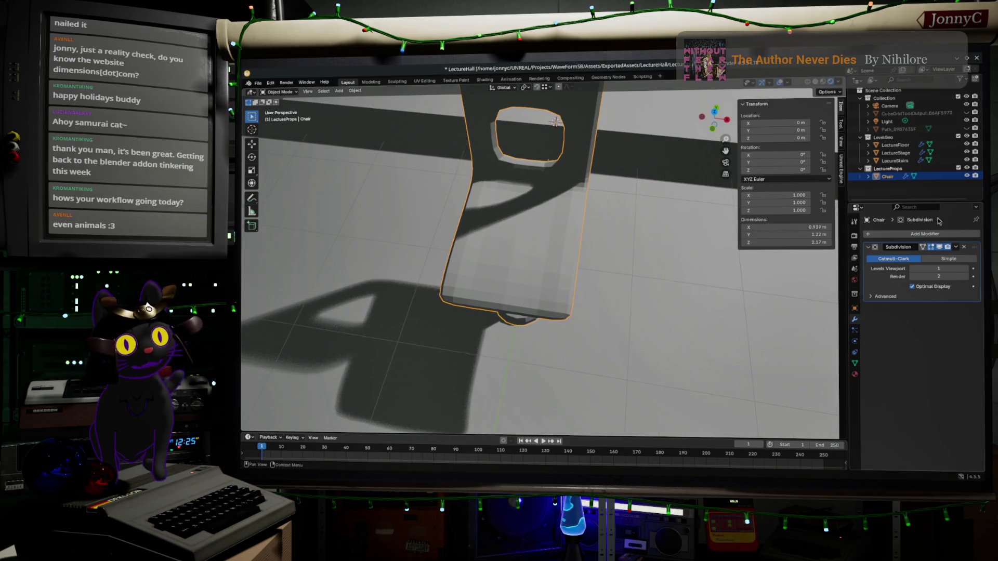
left_click(841, 168)
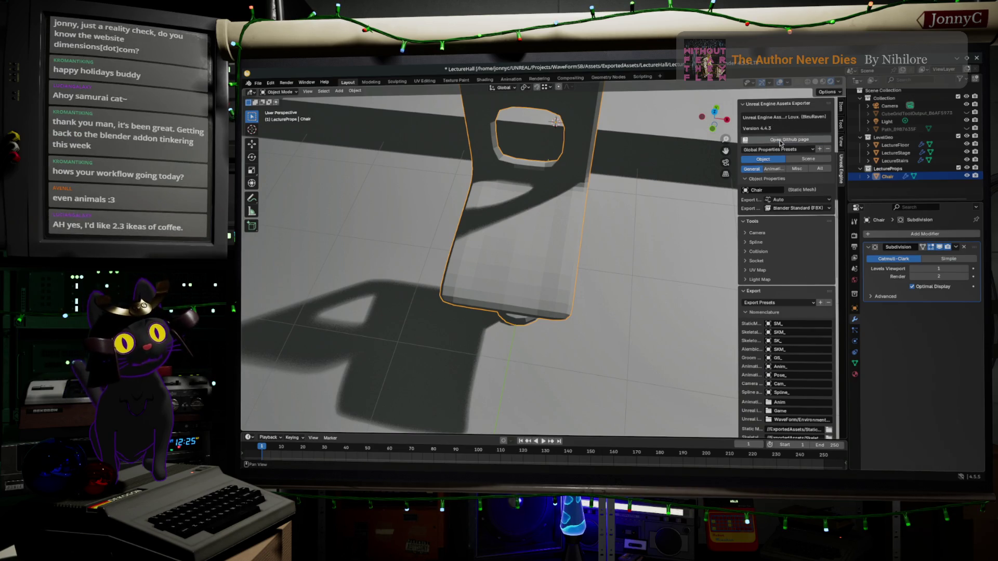
Open the Blender-For-UnrealEngine-Addons GitHub page from the exporter panel
left_click(785, 139)
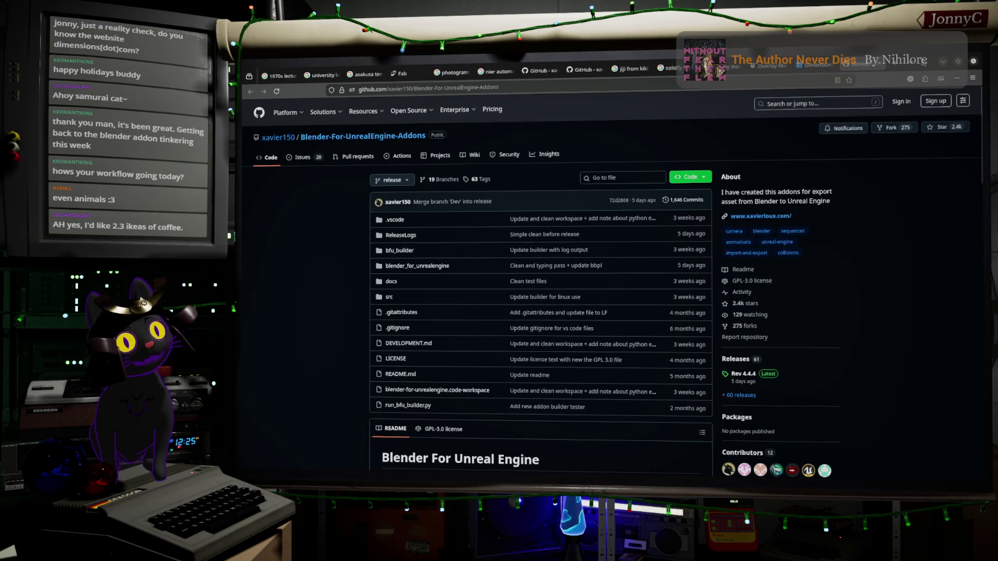
Un-maximize and minimize the browser to bring back Blender's exporter panel
mouse_move(967, 58)
left_mouse_down()
mouse_move(834, 316)
mouse_move(778, 161)
left_mouse_up()
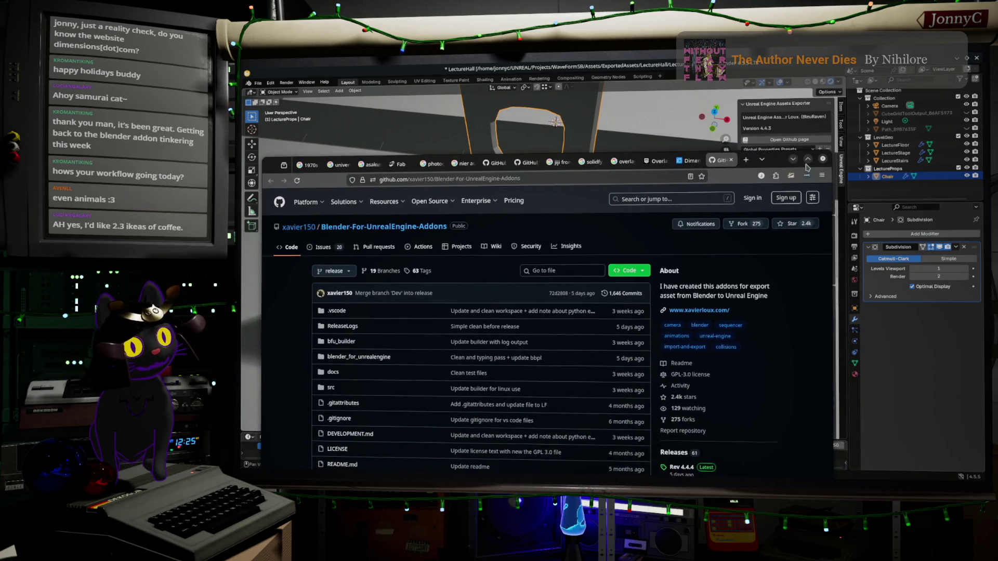
left_click(792, 160)
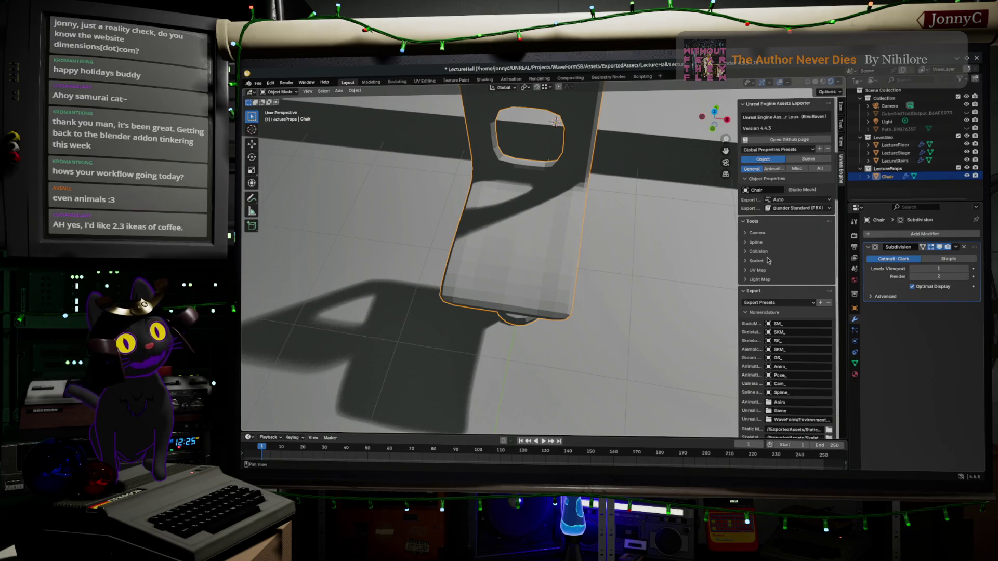